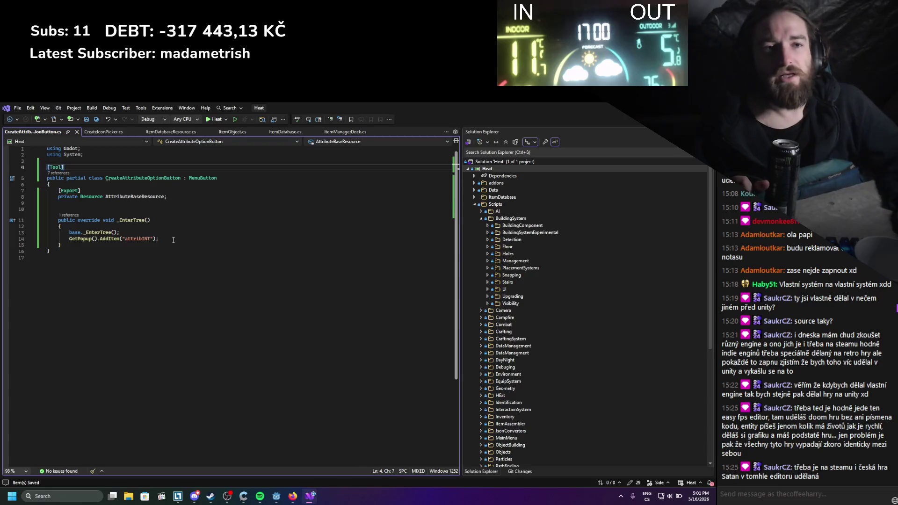
Check the AddItem call on line 14 of _EnterTree, then bring up the MenuButton docs in Firefox
drag(159, 239, 47, 227)
click(80, 239)
mouse_move(114, 240)
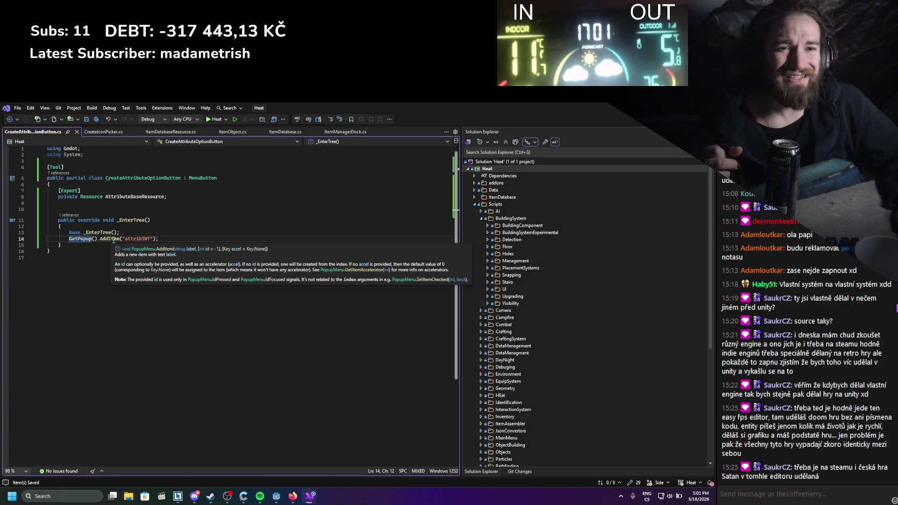
click(292, 494)
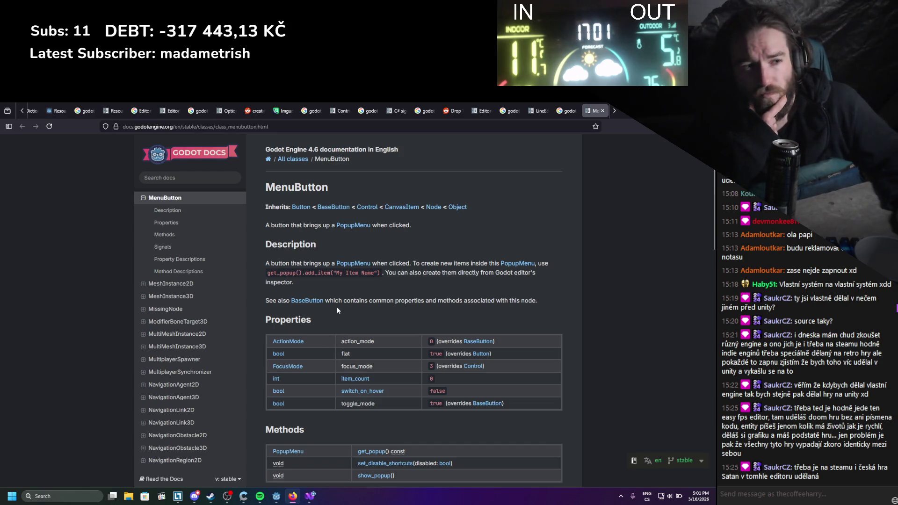
Scroll through the MenuButton docs and open the PopupMenu class reference in a new tab
scroll(336, 307, down, 1)
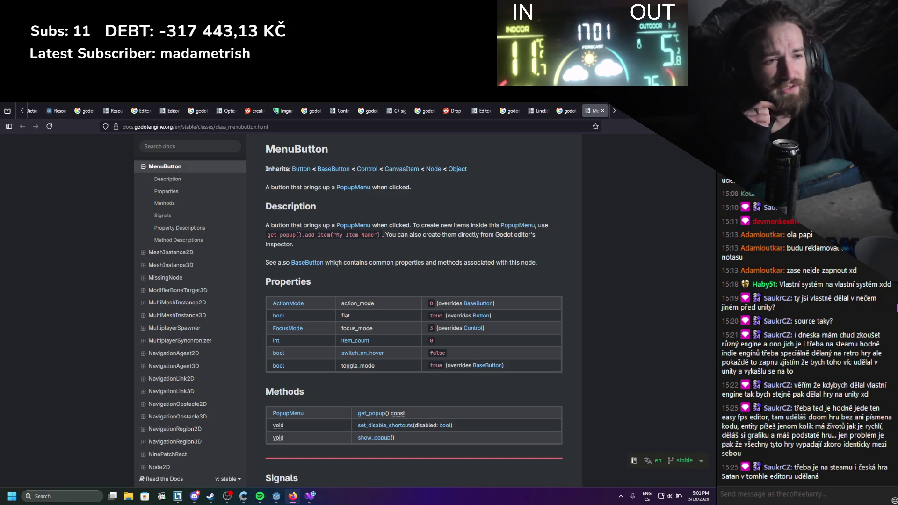
scroll(337, 265, down, 2)
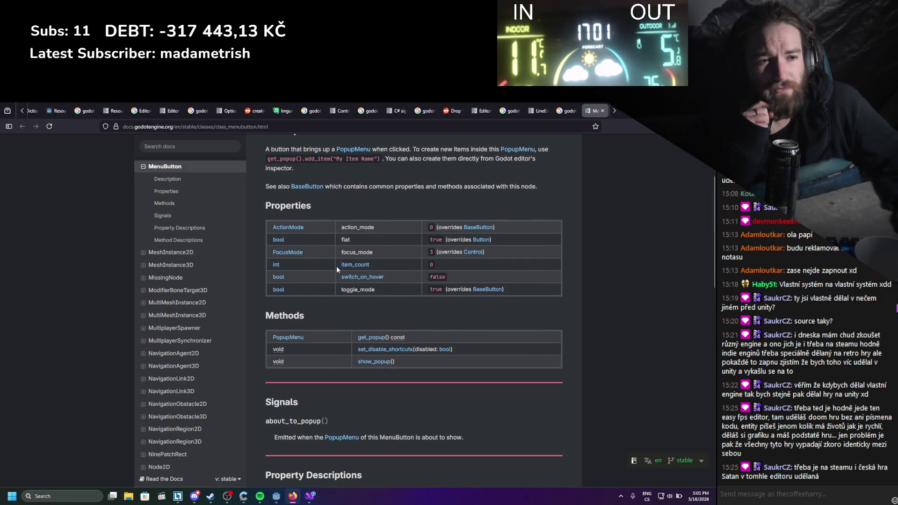
scroll(337, 265, down, 2)
scroll(336, 268, down, 6)
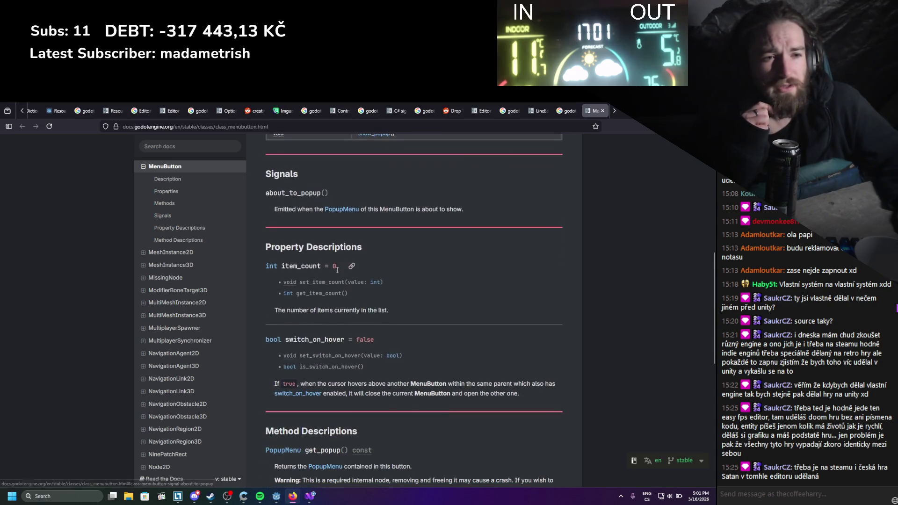
scroll(337, 270, down, 1)
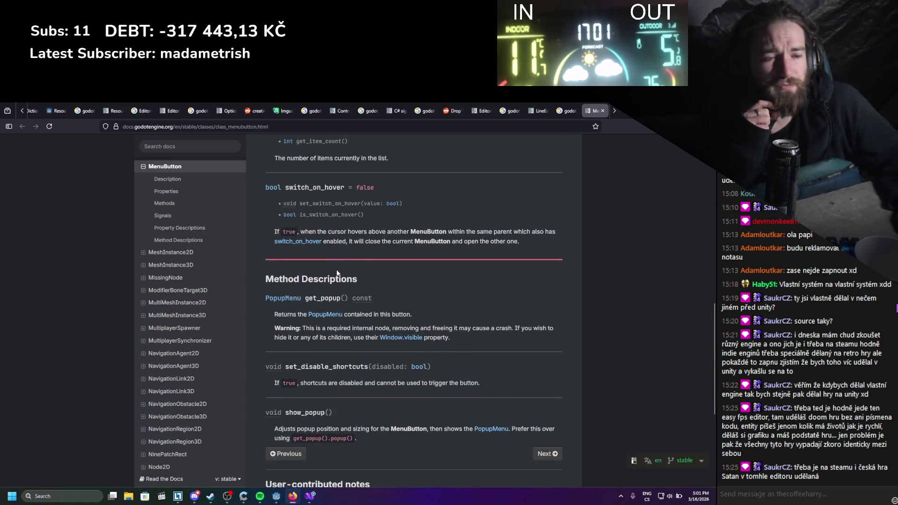
scroll(337, 273, down, 3)
scroll(337, 270, up, 4)
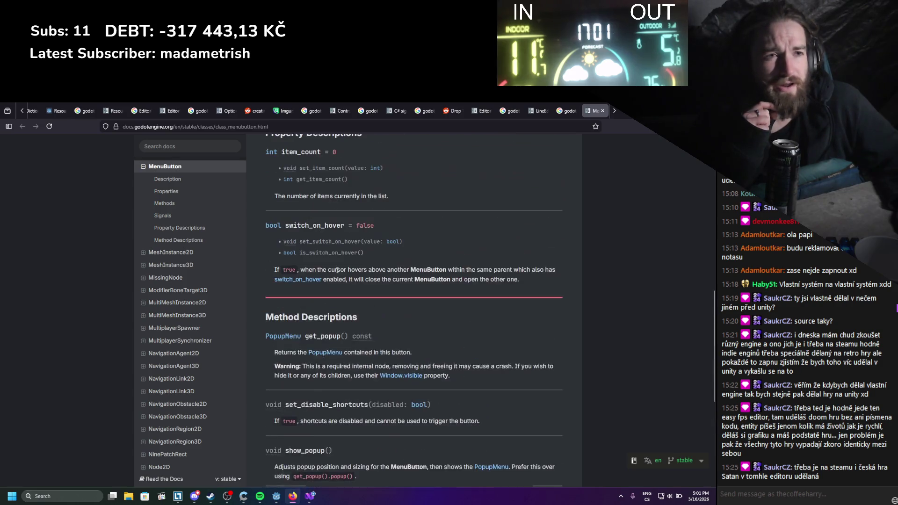
scroll(337, 270, up, 1)
middle_click(283, 376)
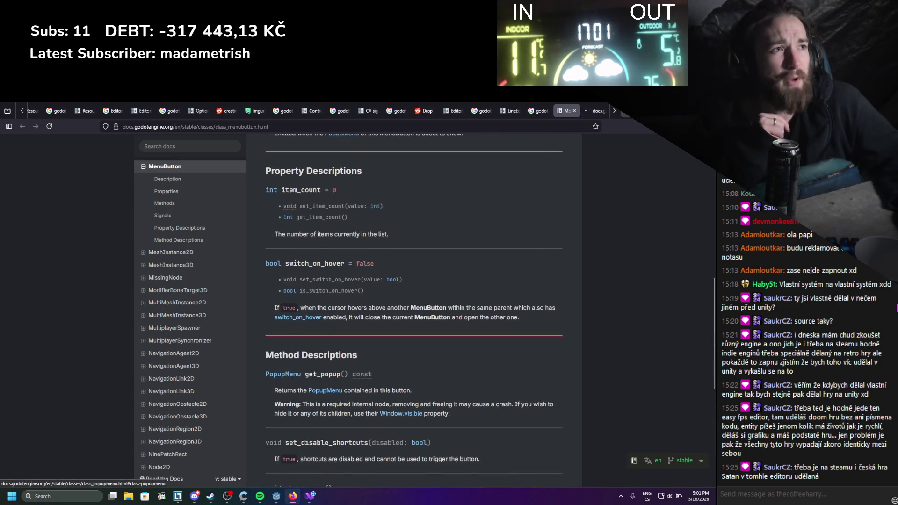
click(594, 109)
Find and select the index_pressed signal in the PopupMenu docs, then return to Visual Studio
scroll(394, 241, down, 4)
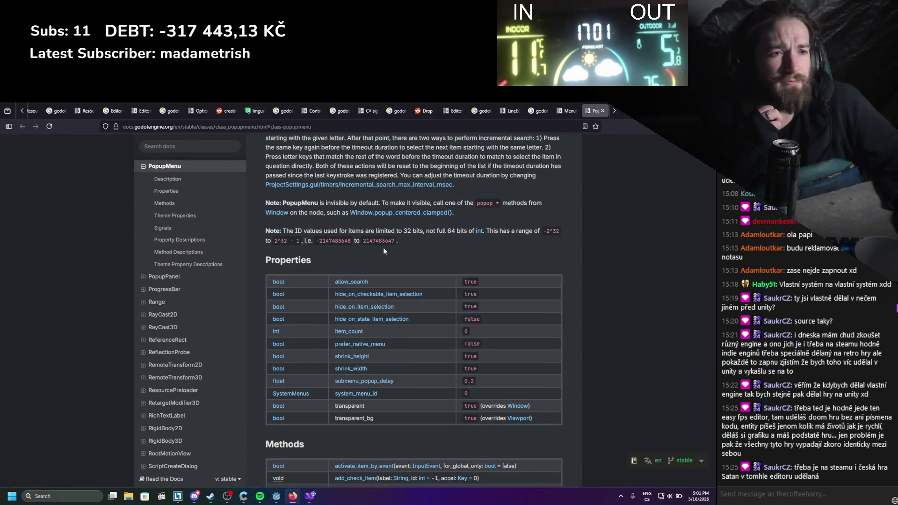
scroll(383, 248, down, 3)
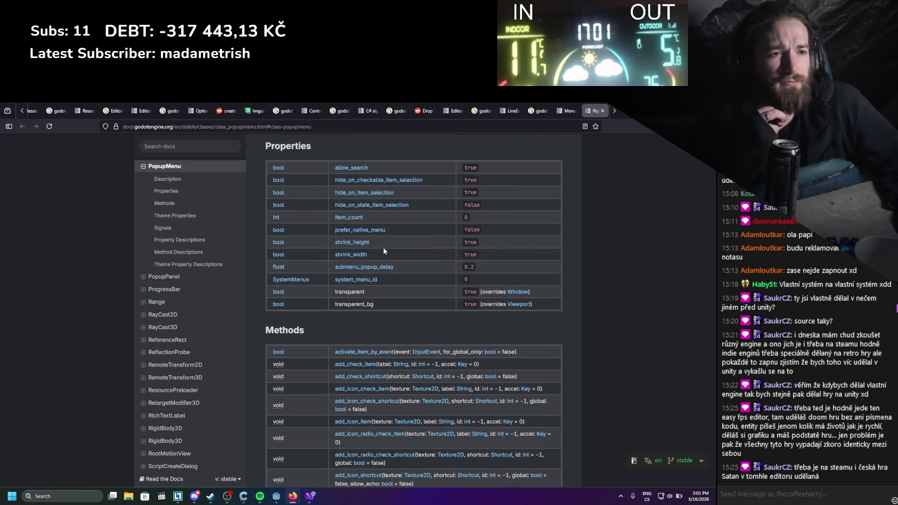
scroll(383, 251, down, 7)
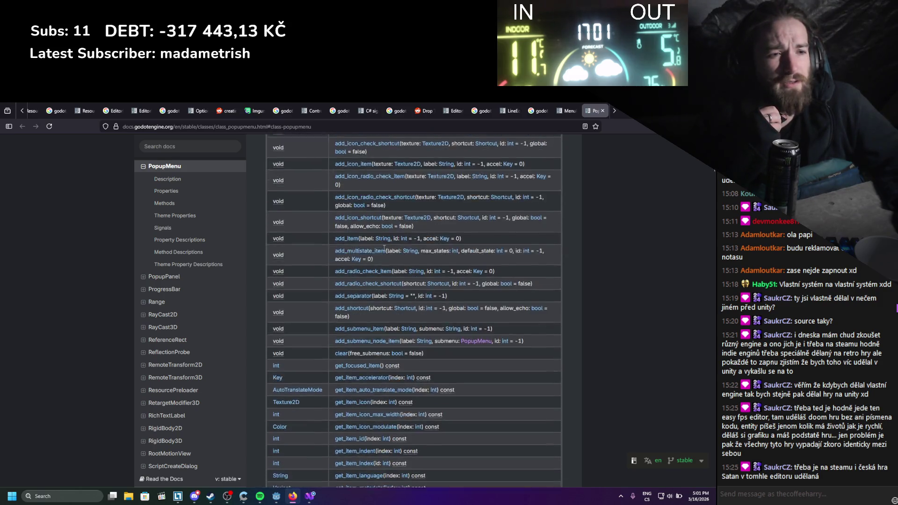
scroll(383, 249, down, 8)
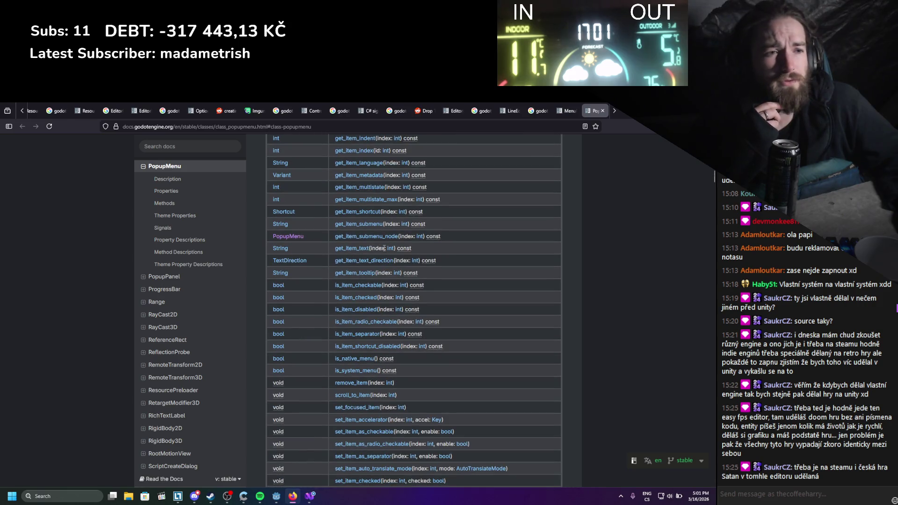
scroll(384, 248, down, 1)
scroll(383, 248, down, 10)
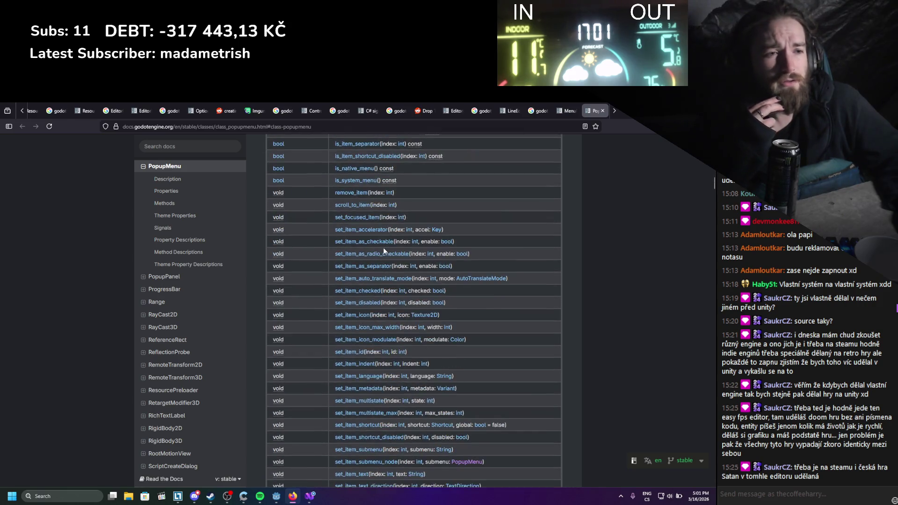
scroll(384, 251, down, 2)
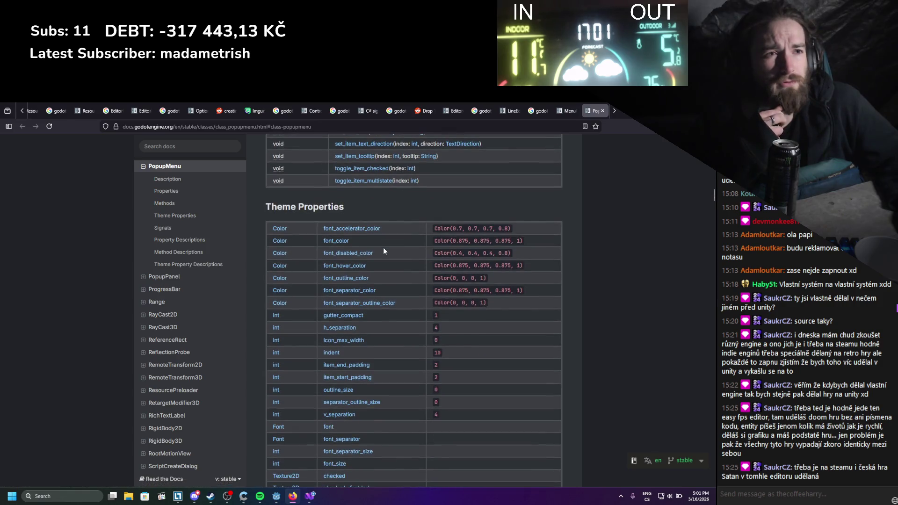
scroll(383, 251, down, 5)
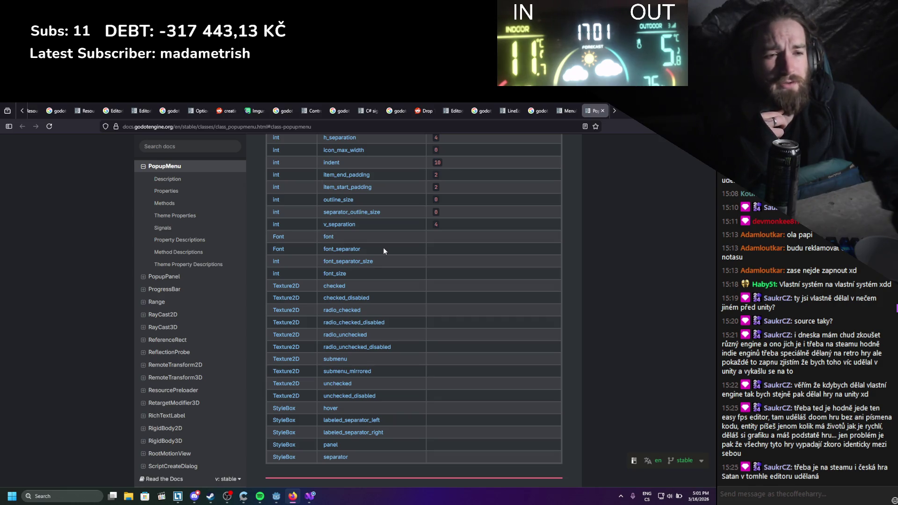
scroll(384, 251, down, 5)
scroll(384, 251, down, 3)
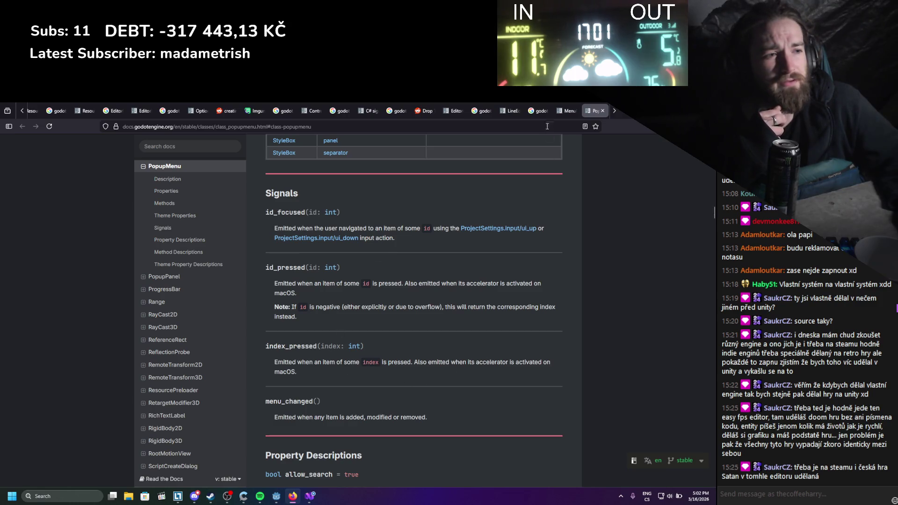
drag(305, 346, 266, 346)
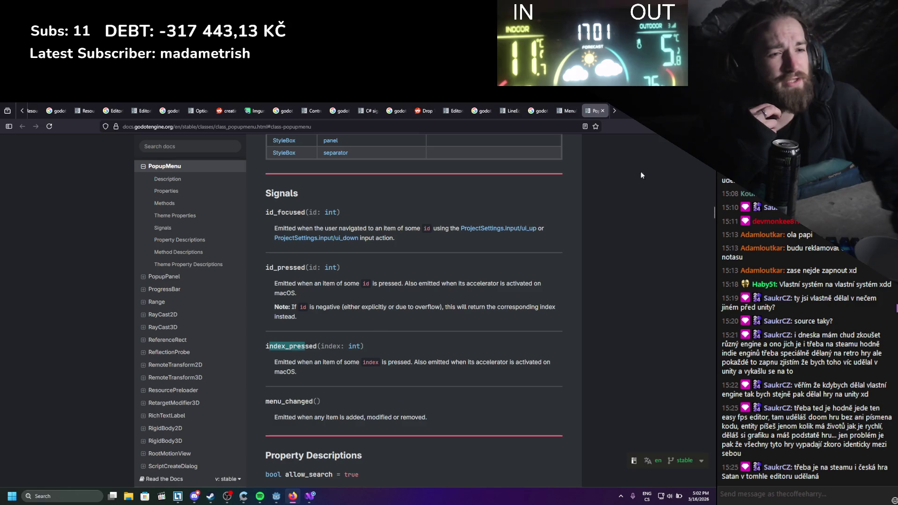
key(alt+Tab)
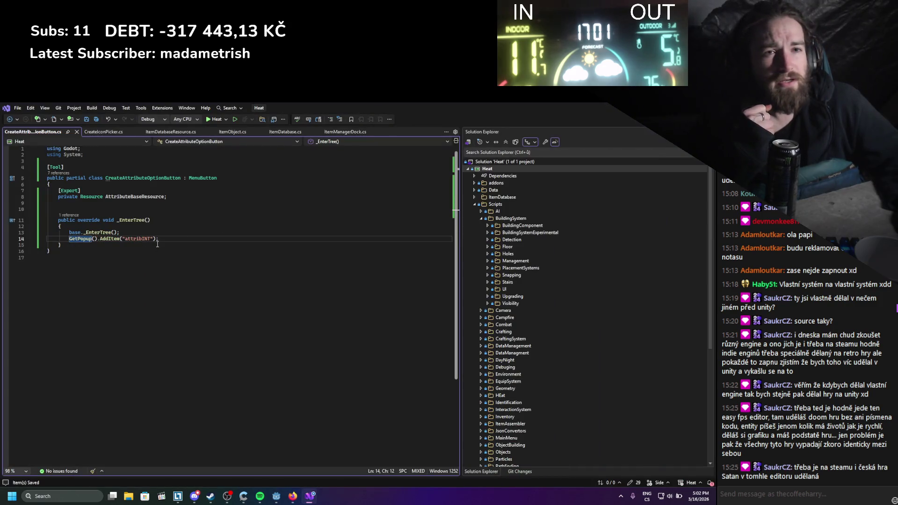
Add an empty private void CreateAttribute() method after _EnterTree
click(149, 247)
key(Return)
key(Return)
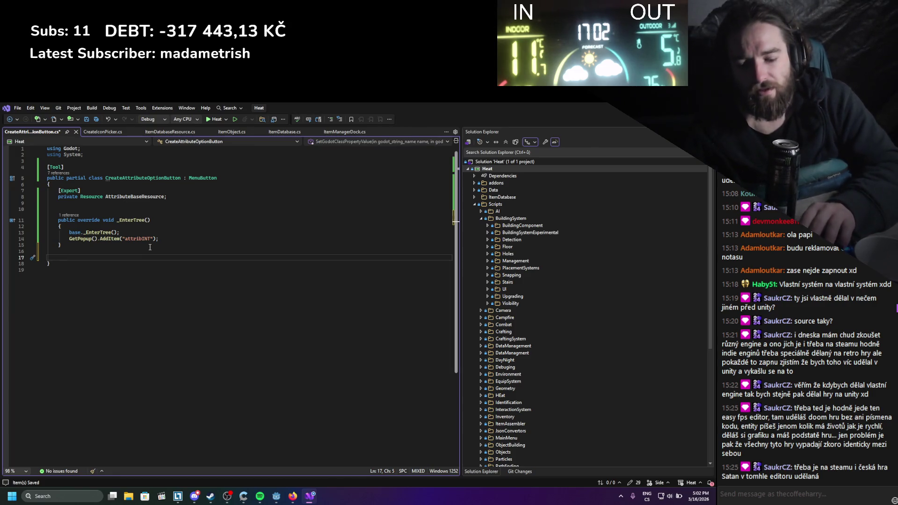
text(private void S)
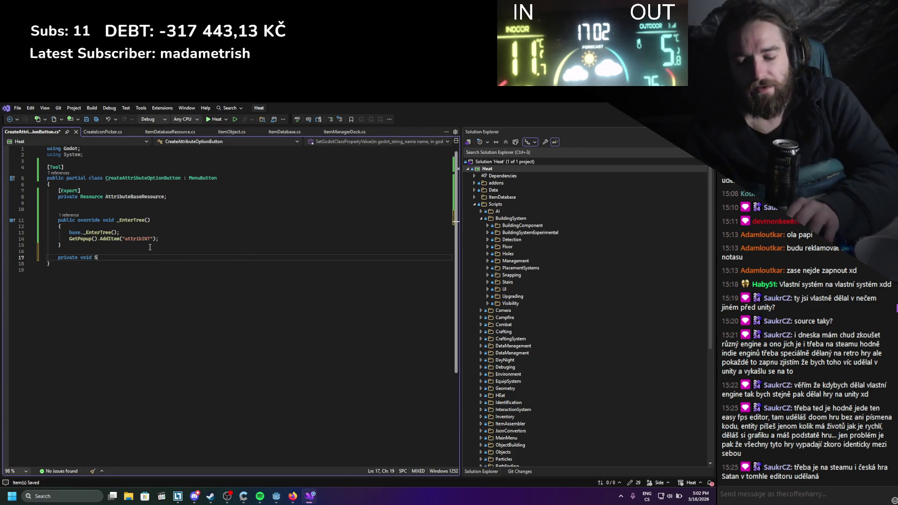
key(BackSpace)
text(CreateA)
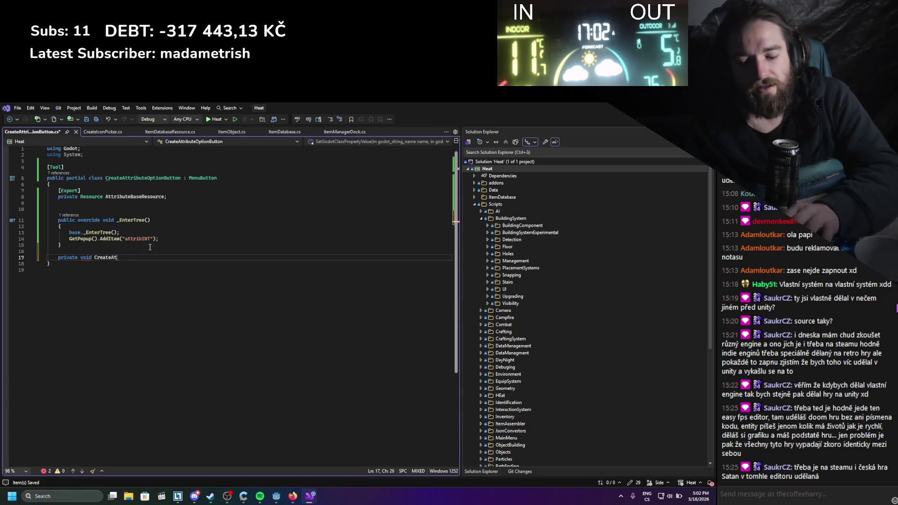
text(tribute()
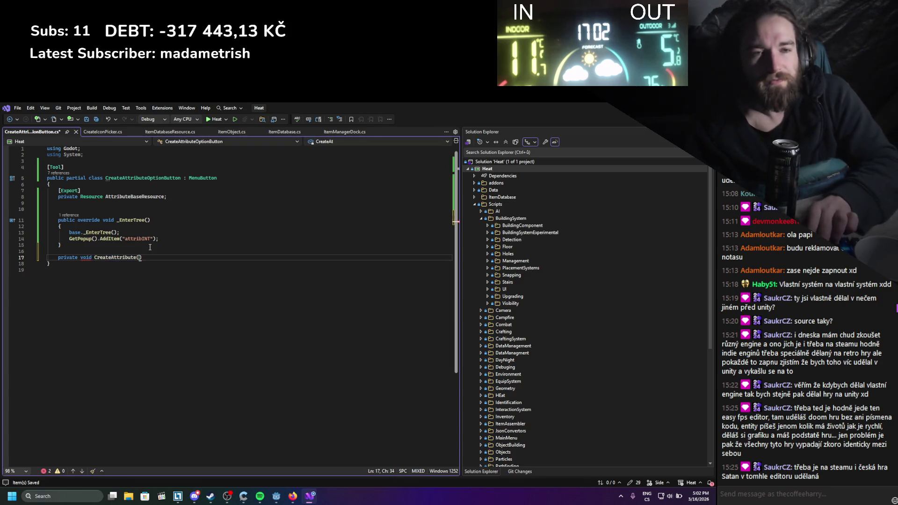
key(Return)
text({)
key(Return)
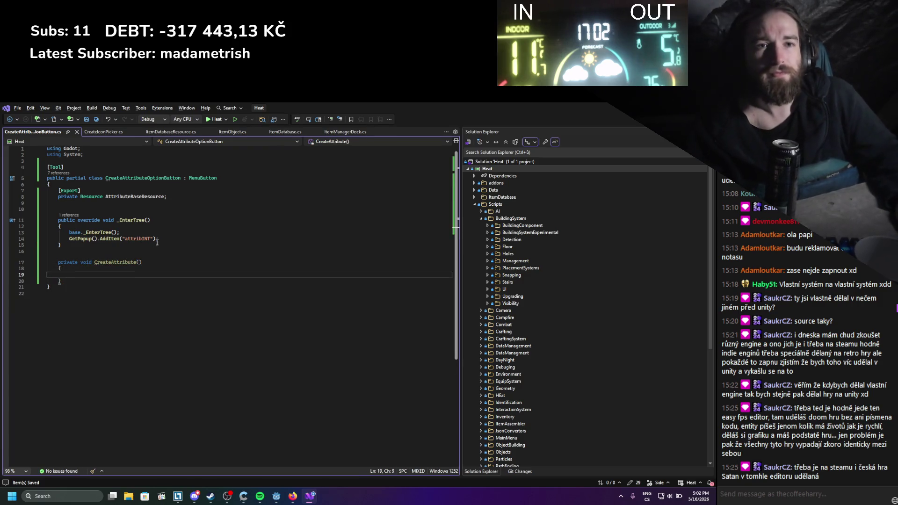
In _EnterTree, add GetPopup().IndexPressed += CreateAttribute without parentheses and save
click(173, 237)
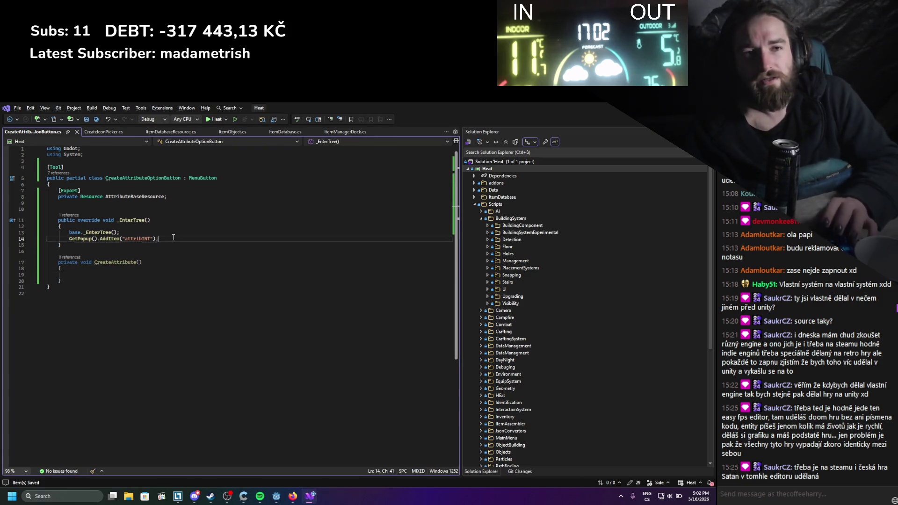
key(Return)
key(Return)
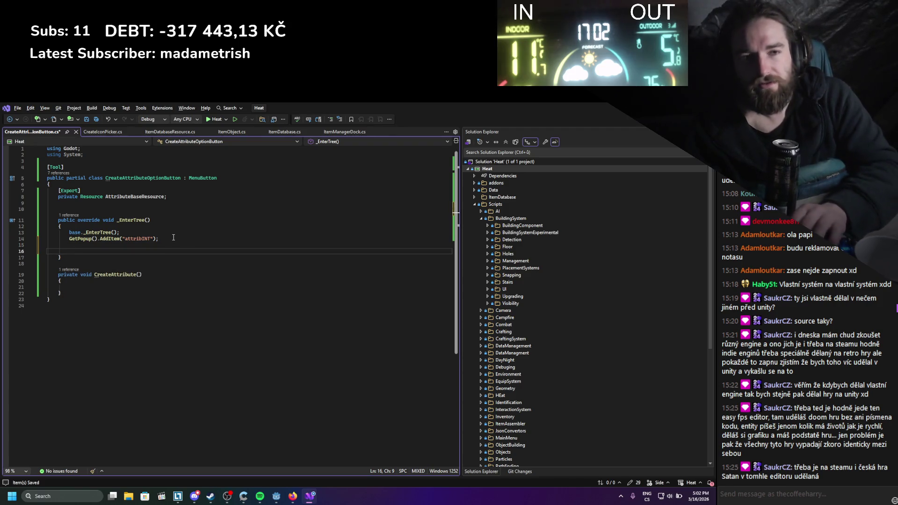
text(GetPopup())
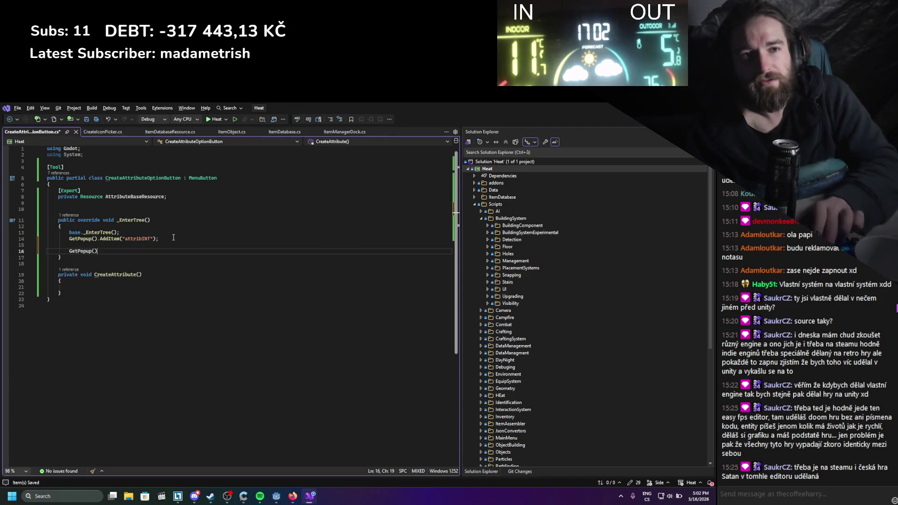
text(.index)
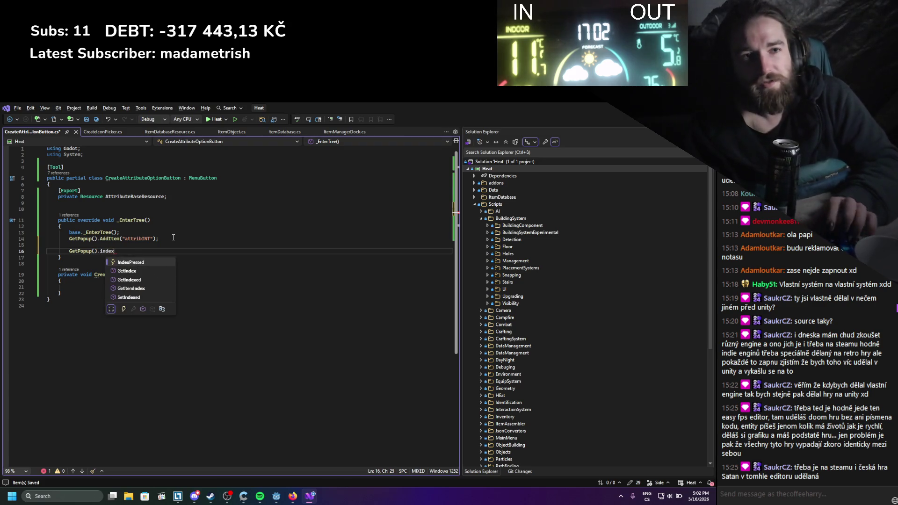
key(space)
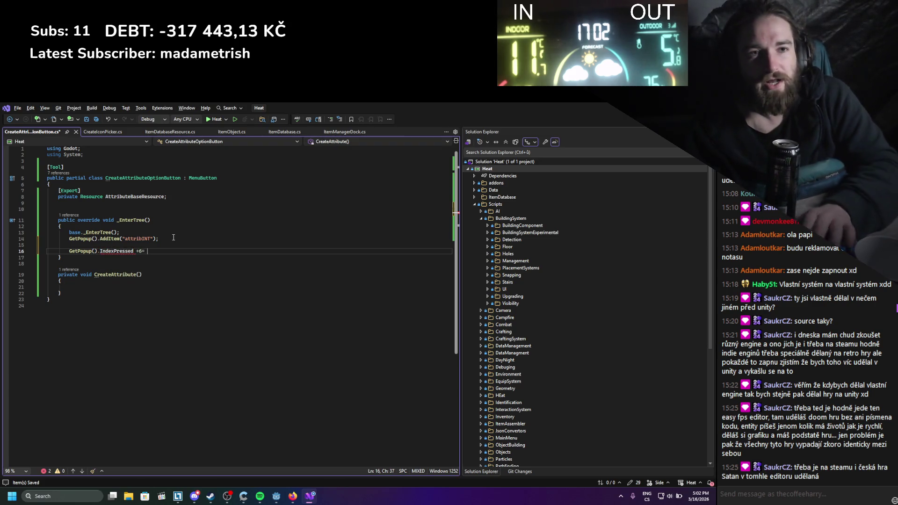
key(BackSpace)
key(BackSpace)
text(= ctt)
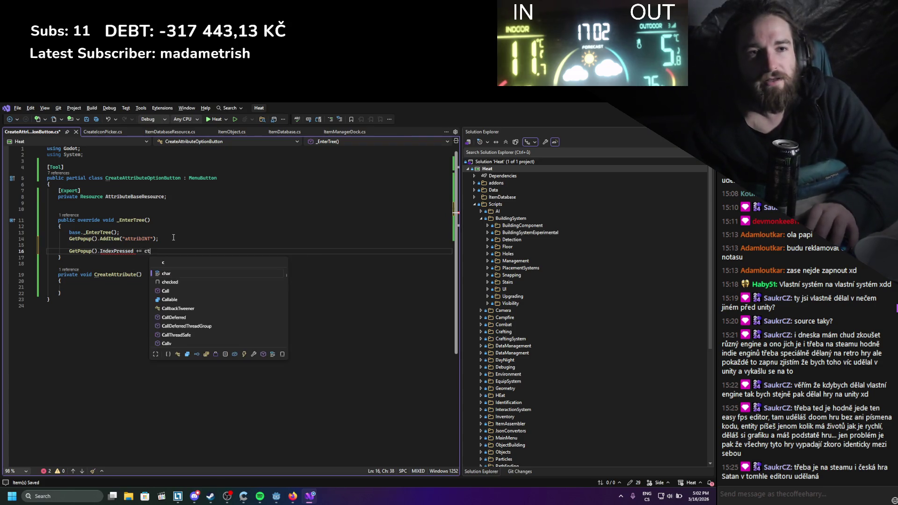
key(BackSpace)
key(BackSpace)
text(rea)
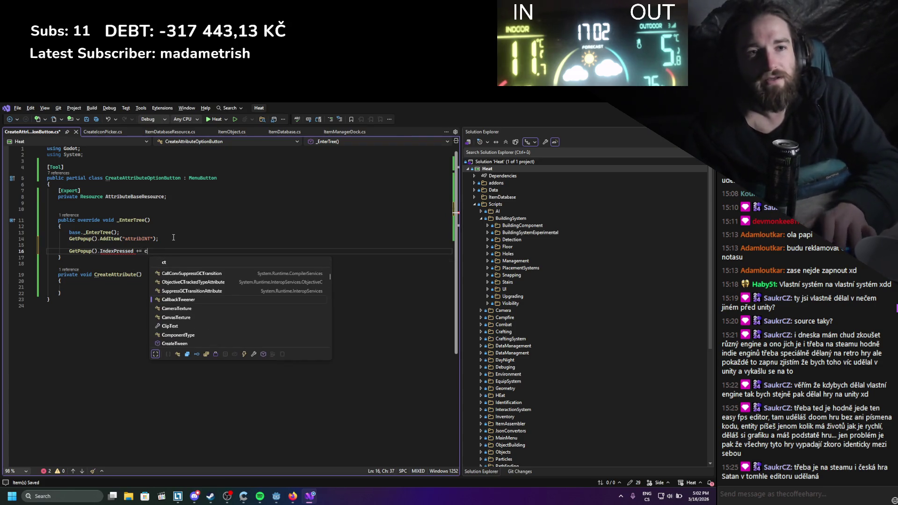
key(Tab)
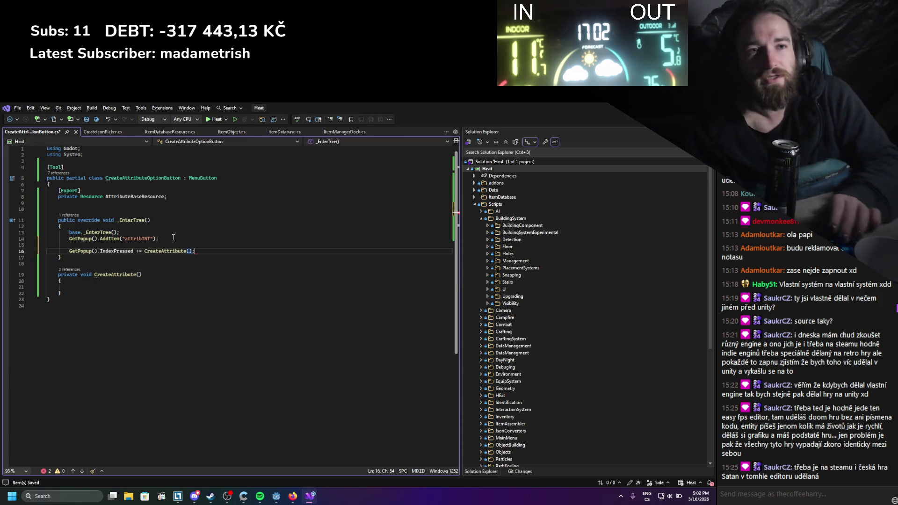
key(ctrl+s)
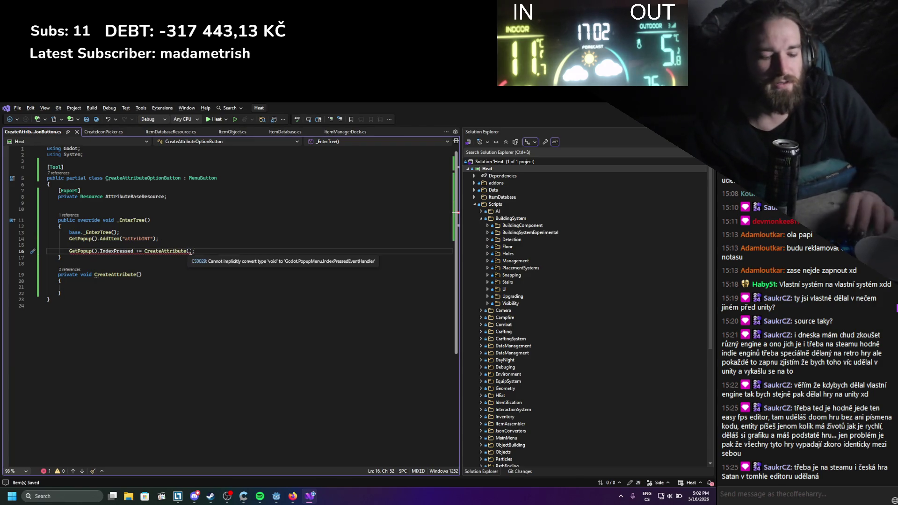
key(BackSpace)
key(ctrl+s)
click(140, 275)
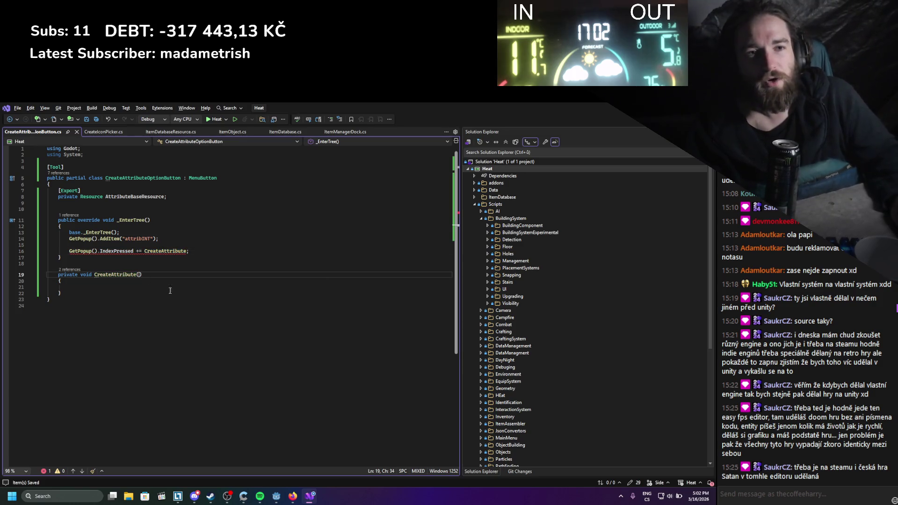
Give CreateAttribute a long index parameter and print the index with GD.Print
text(int index)
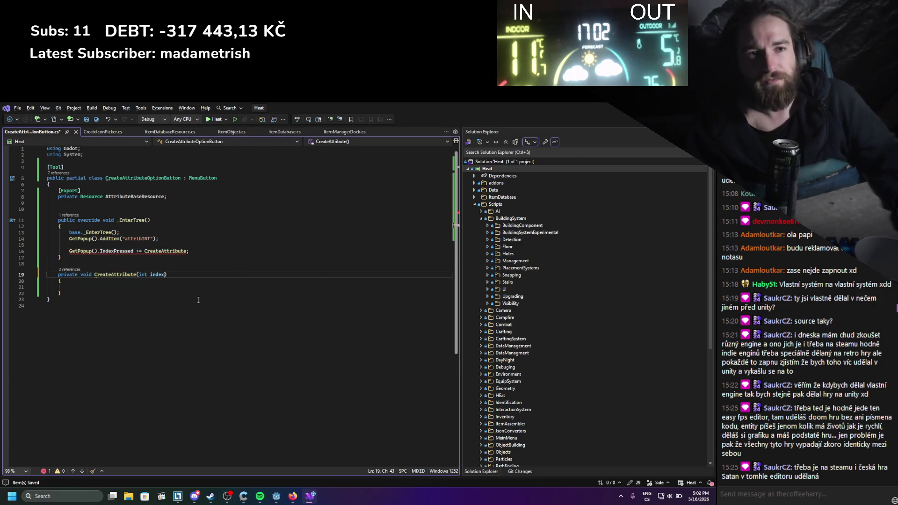
key(ctrl+s)
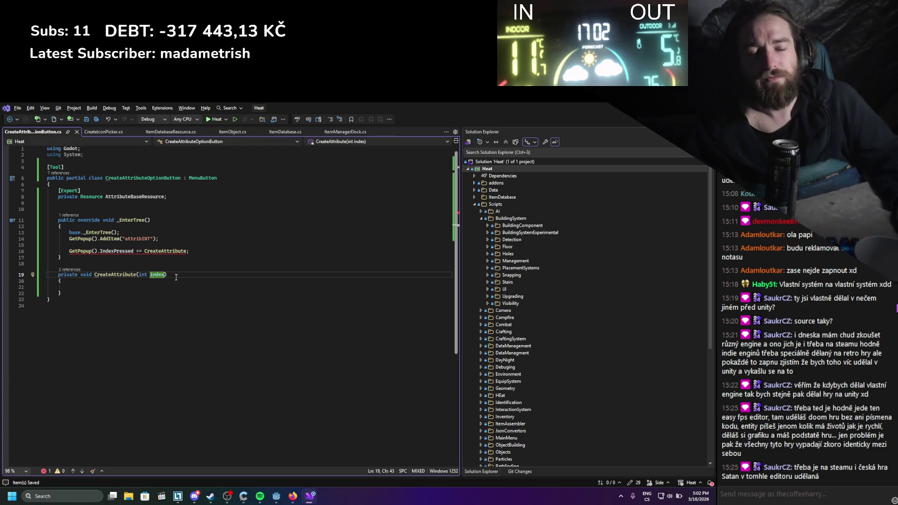
double_click(141, 275)
text(lo)
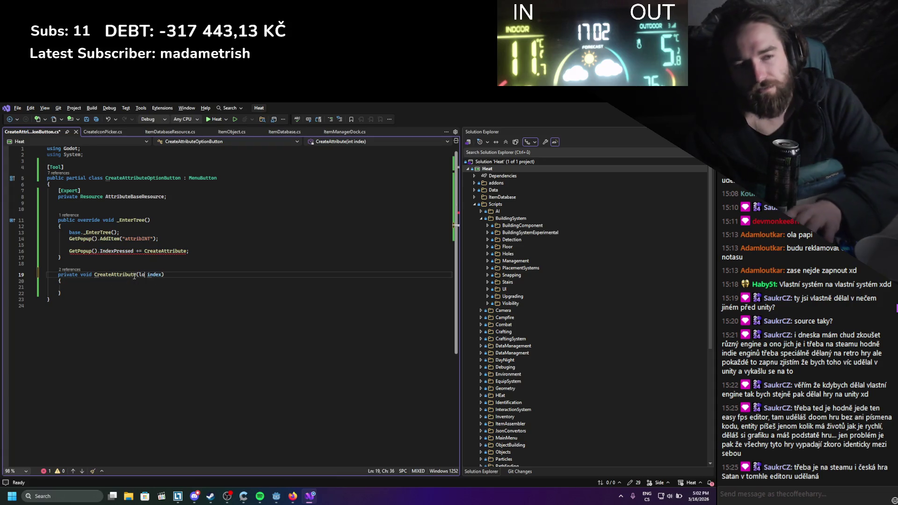
text(ng)
click(130, 266)
key(ctrl+s)
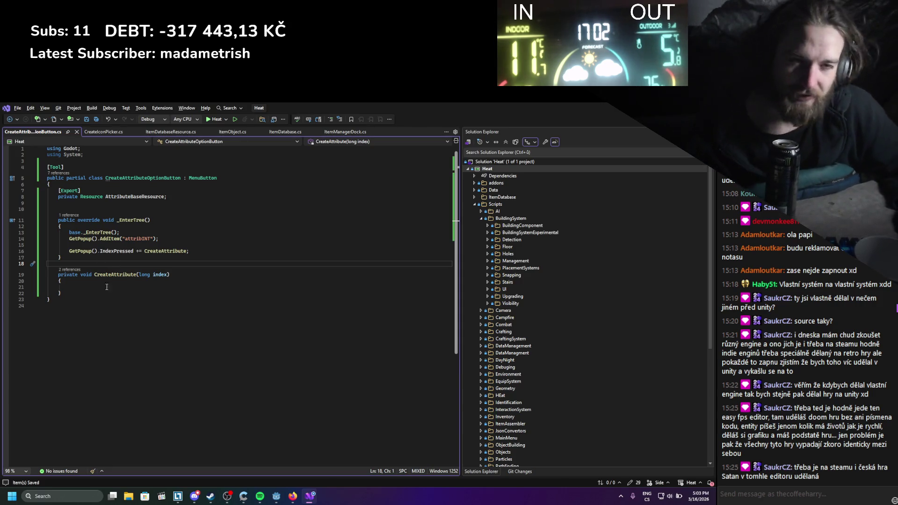
click(106, 286)
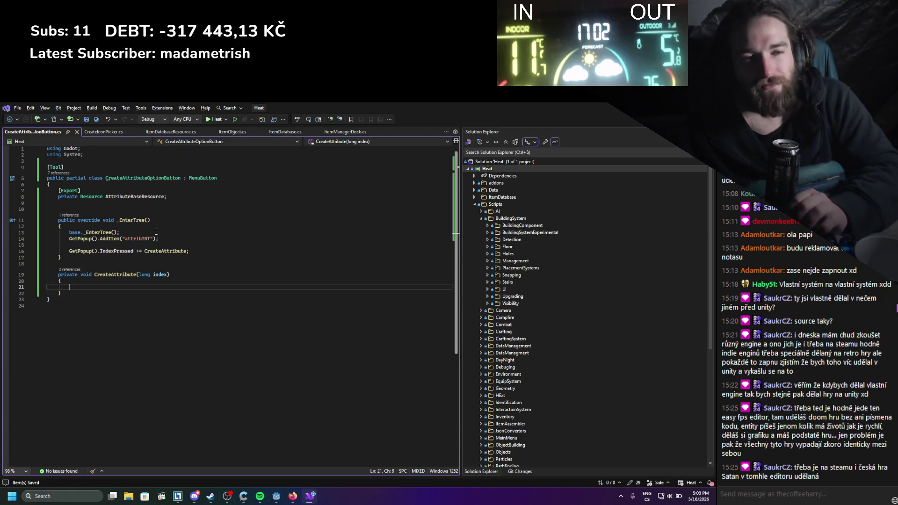
text(GD.)
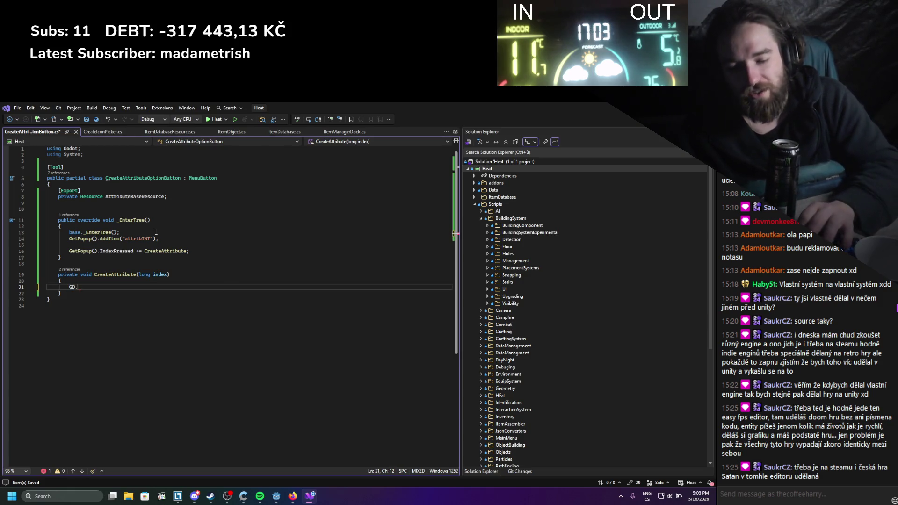
text(Print();)
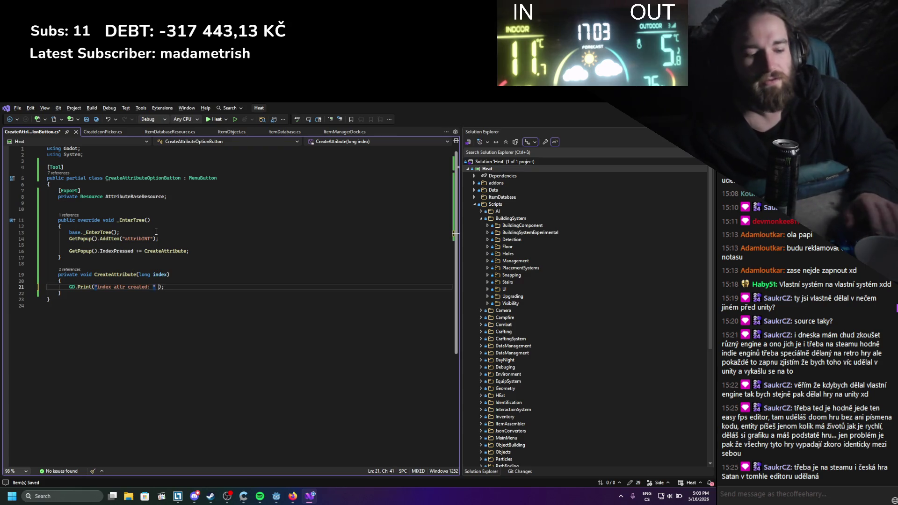
text( + index)
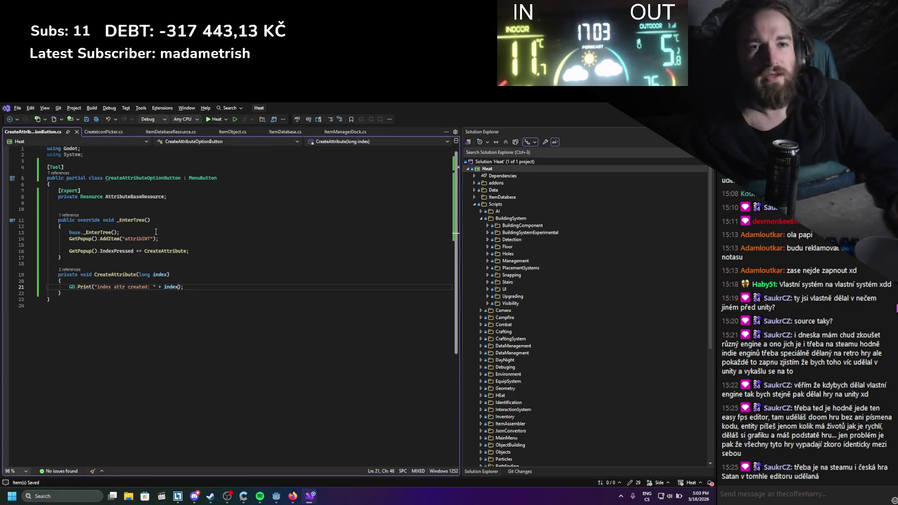
Override _ExitTree to unsubscribe CreateAttribute with IndexPressed -= CreateAttribute, then go back to Godot
click(98, 258)
key(Return)
key(Return)
text(o)
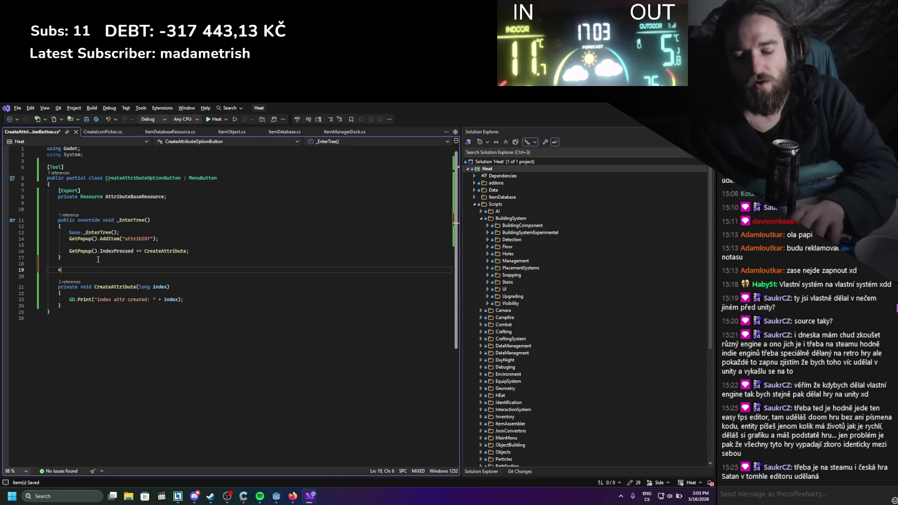
text(public override void _Exit)
key(Return)
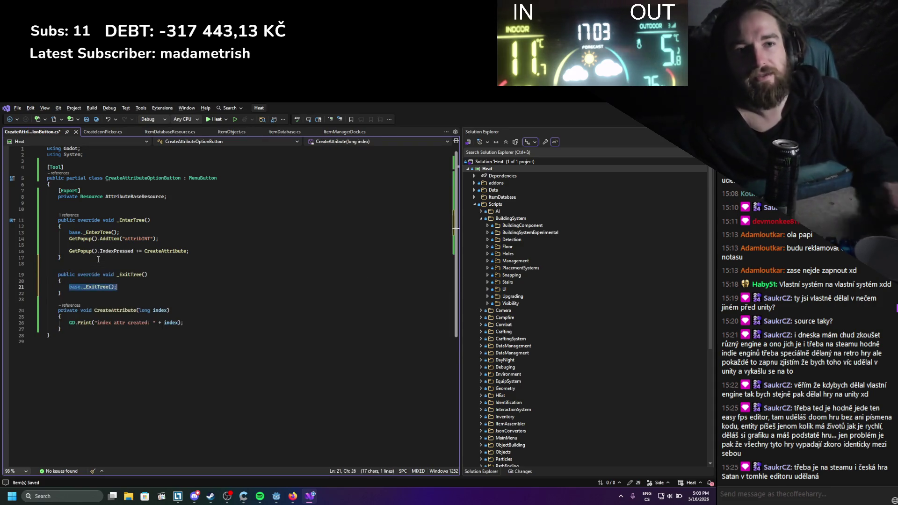
drag(189, 251, 70, 252)
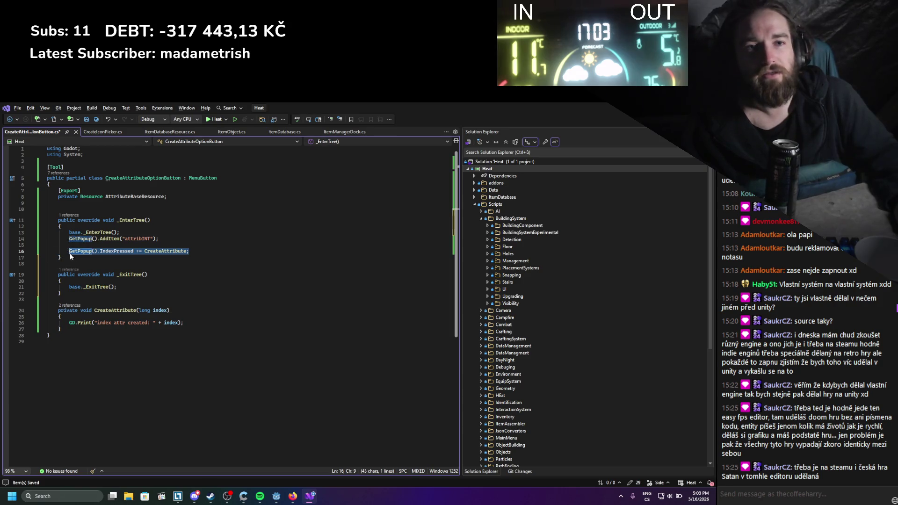
key(ctrl+c)
drag(119, 287, 69, 287)
key(ctrl+v)
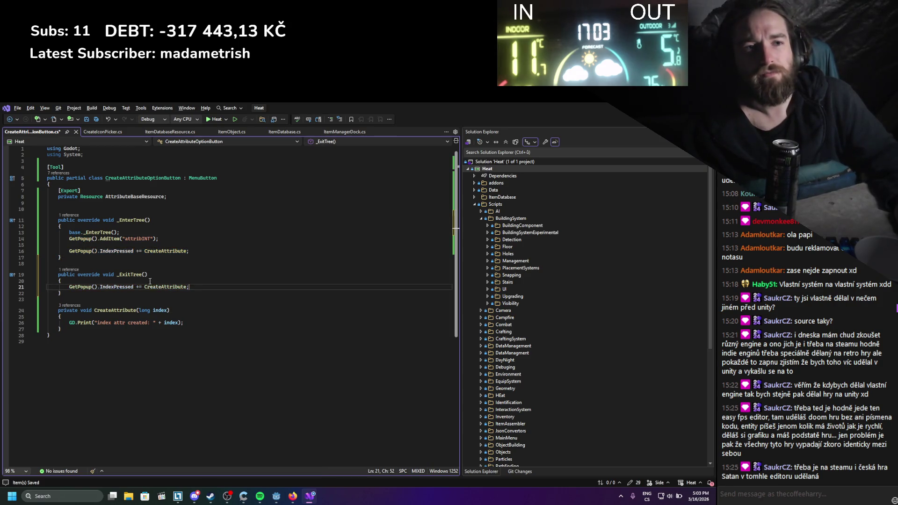
click(140, 288)
key(BackSpace)
text(-)
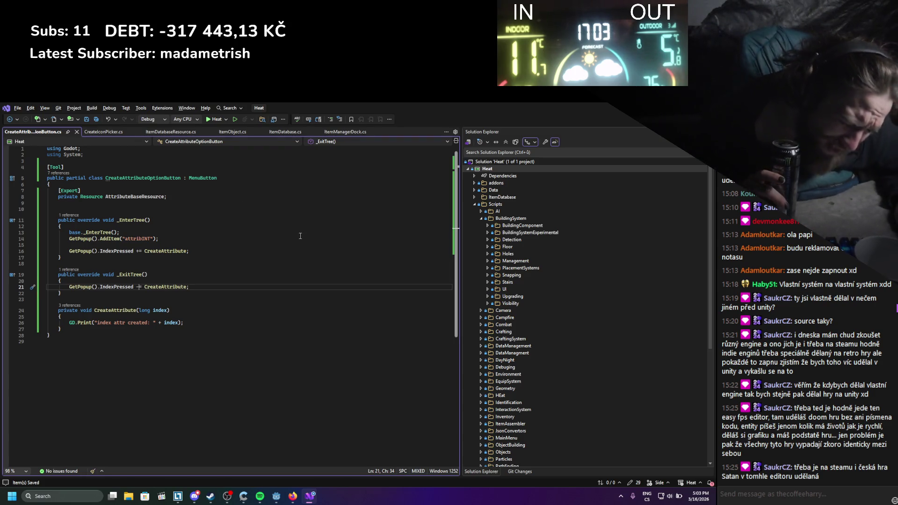
key(alt+Tab)
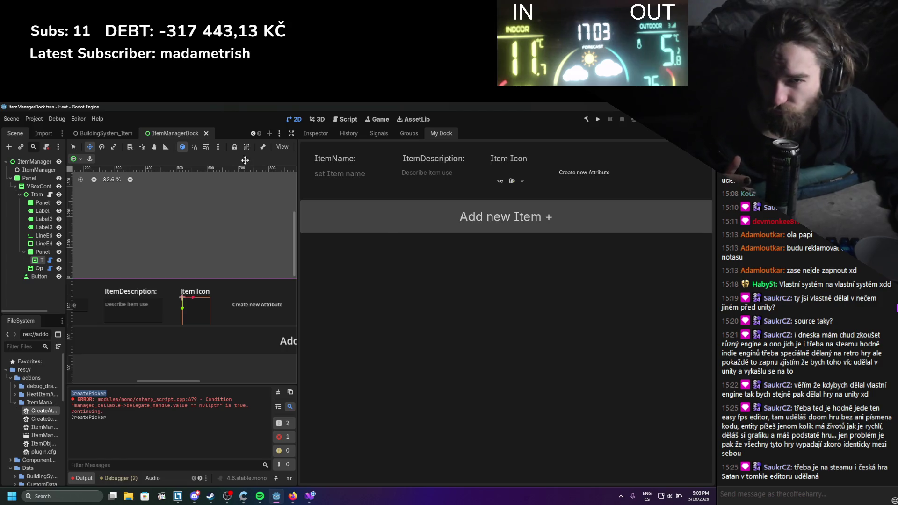
Rebuild the .NET project, toggle the ItemManager plugin off and on, and confirm 'index attr created: 0' in Output
click(40, 122)
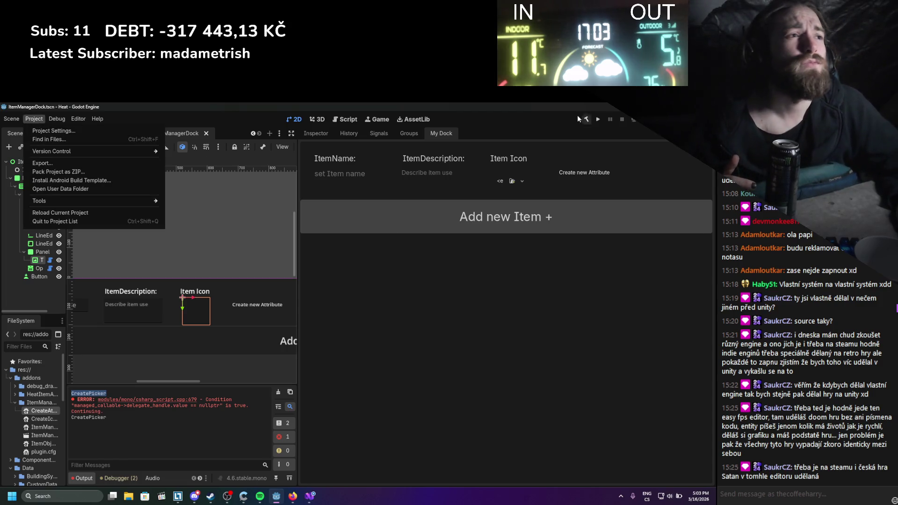
click(585, 119)
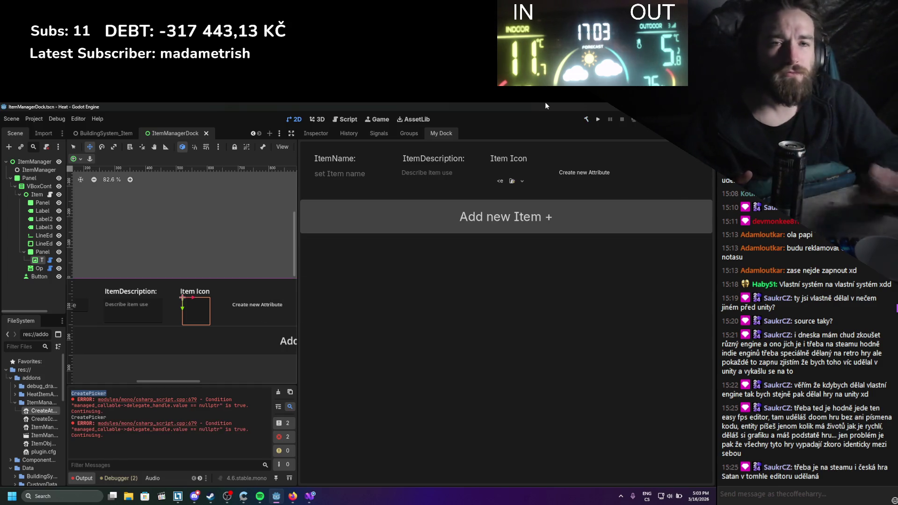
click(28, 122)
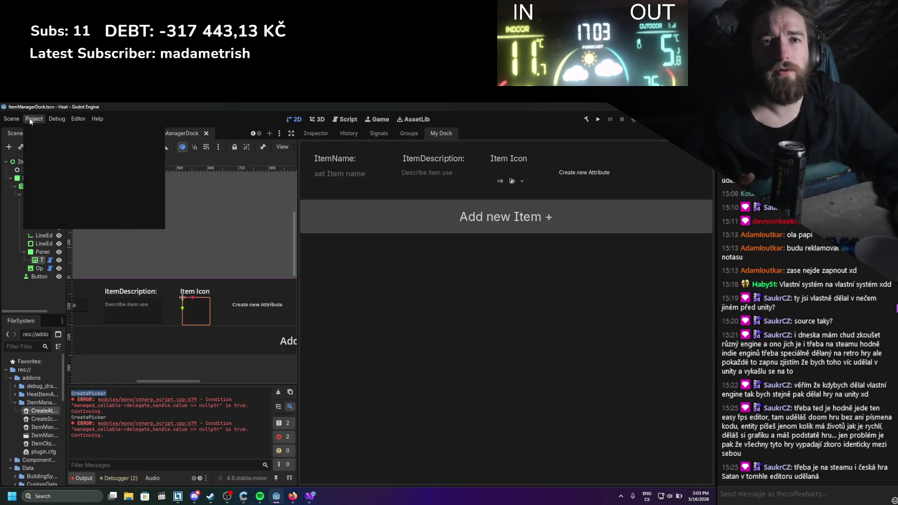
click(51, 134)
double_click(175, 222)
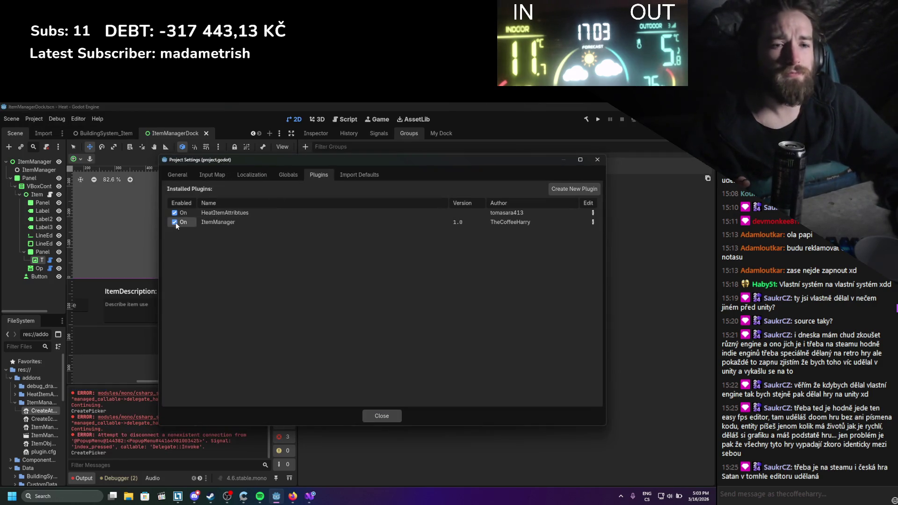
click(381, 416)
click(447, 133)
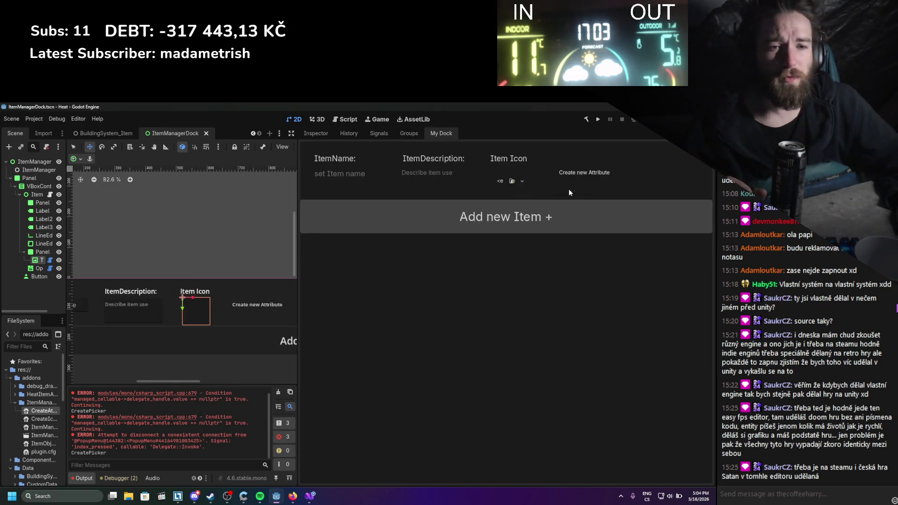
drag(87, 452, 132, 452)
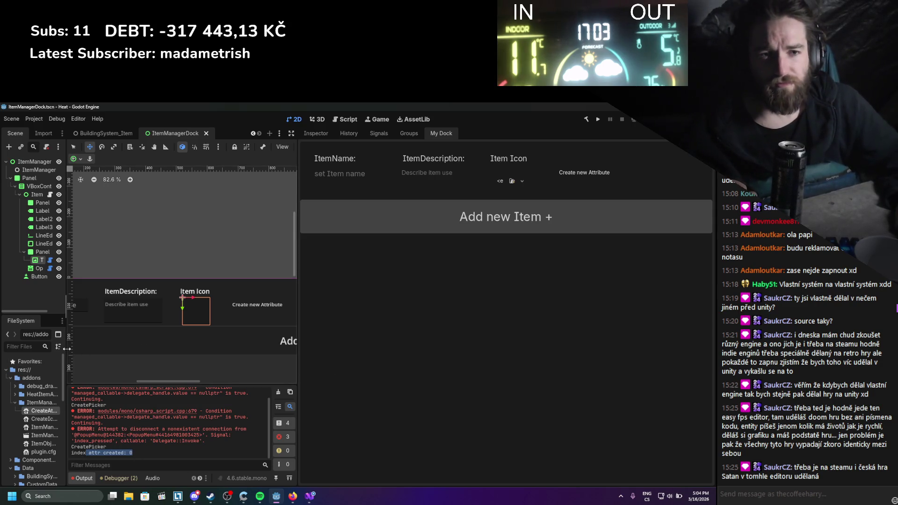
drag(66, 348, 224, 348)
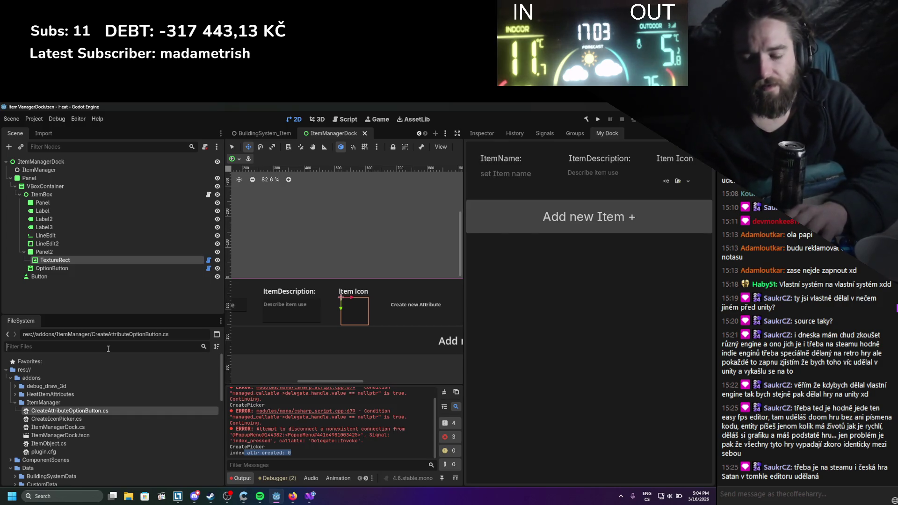
Filter the FileSystem for 'attribute' and open BoolAttribute.cs in Visual Studio
text(attribute)
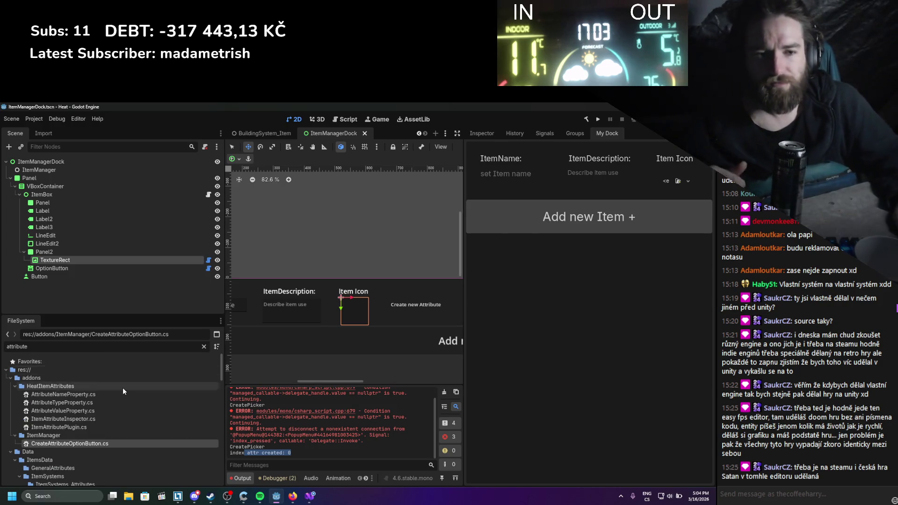
scroll(117, 402, down, 10)
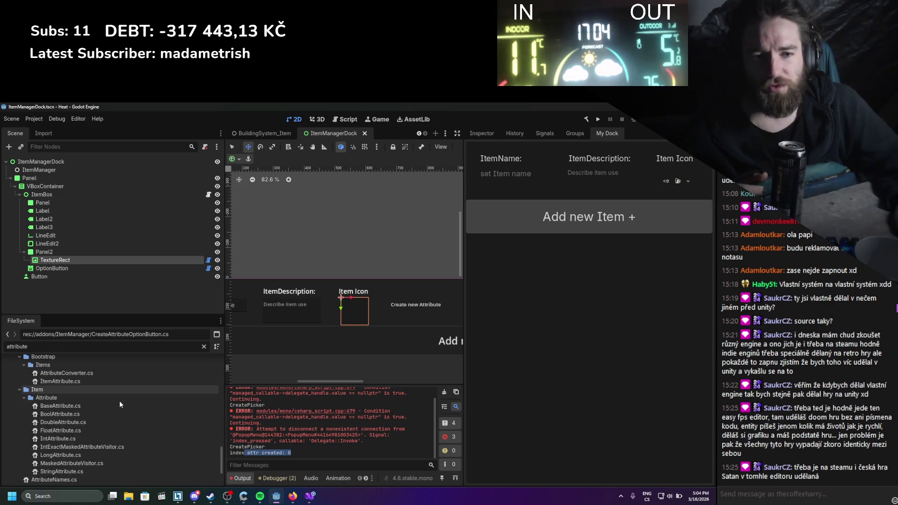
scroll(119, 403, down, 2)
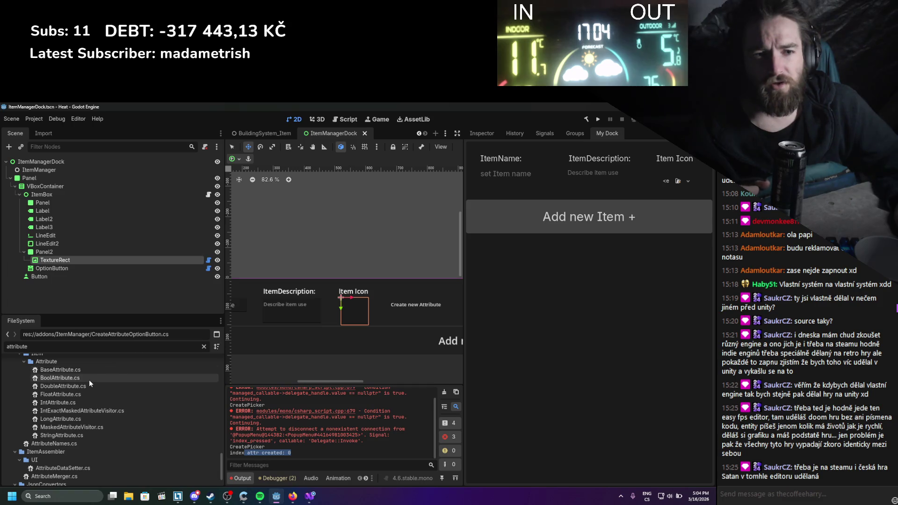
click(88, 380)
double_click(88, 380)
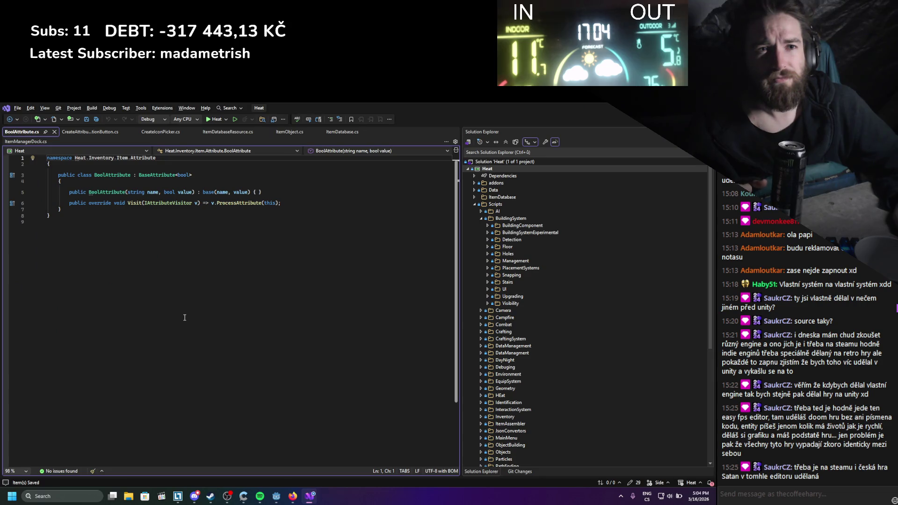
key(alt+Tab)
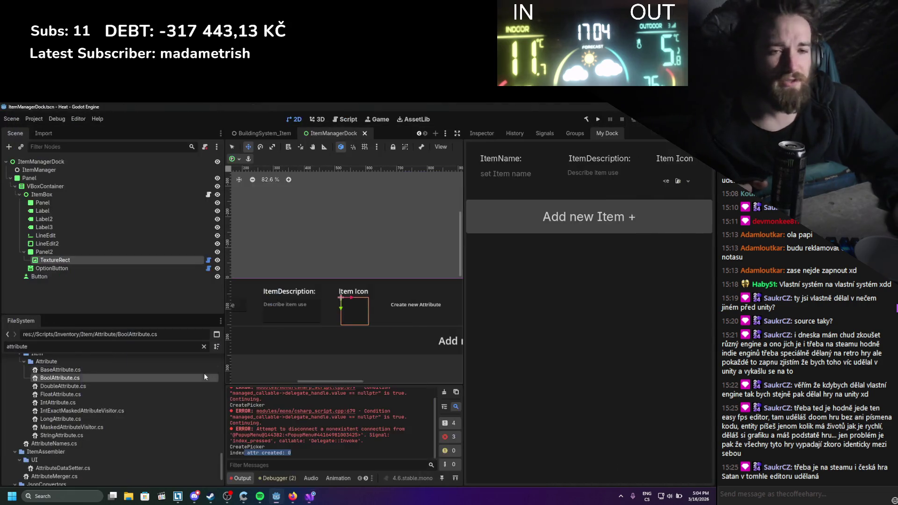
Also open BaseAttribute.cs and the ItemAttribute script in Visual Studio
double_click(60, 369)
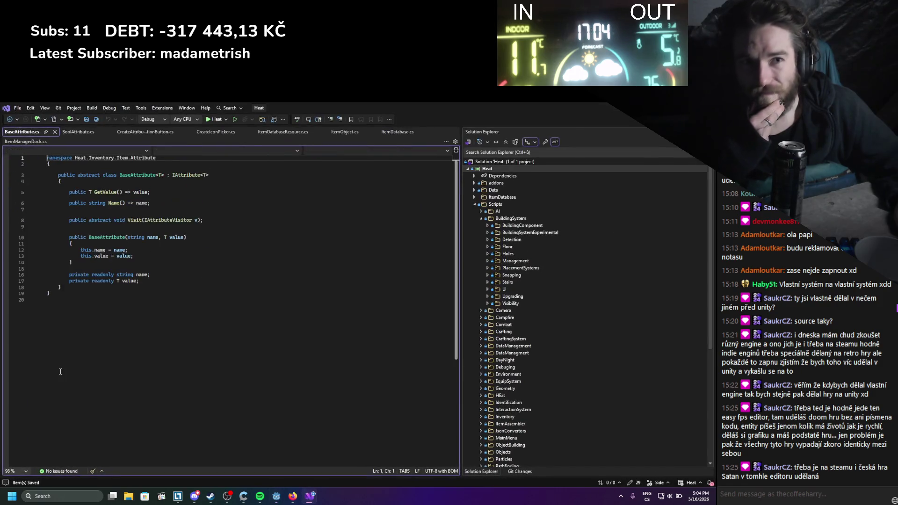
key(alt+Tab)
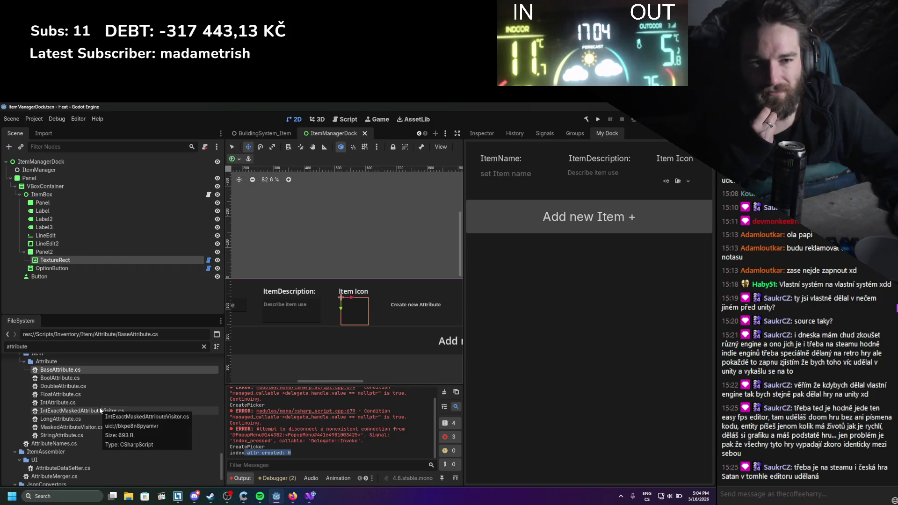
scroll(133, 401, down, 1)
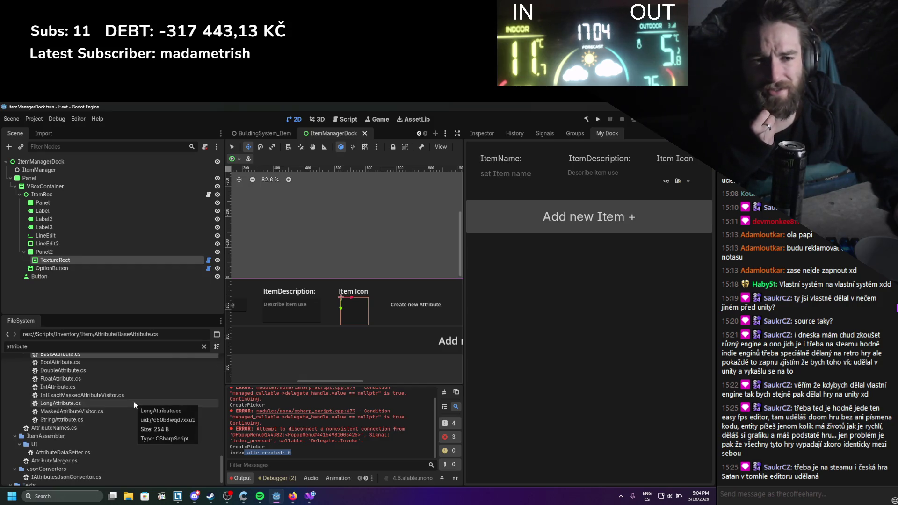
scroll(134, 401, down, 1)
scroll(134, 401, up, 5)
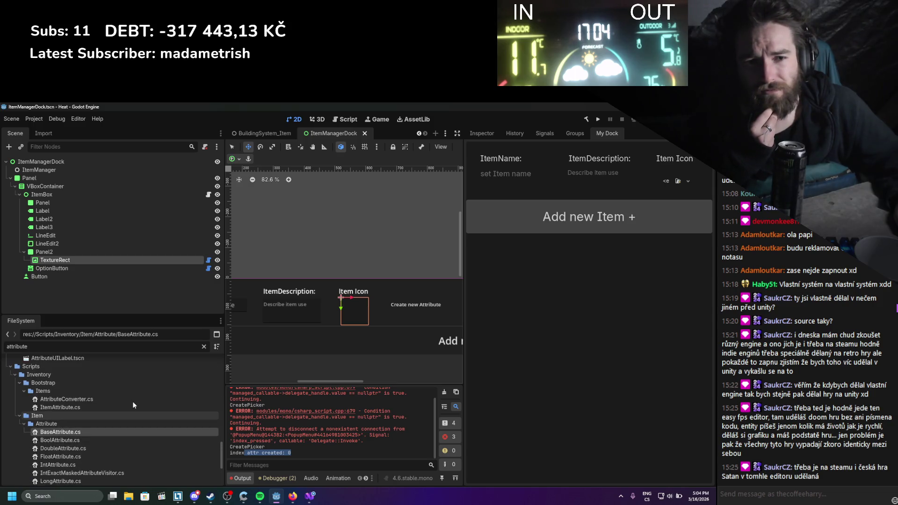
scroll(133, 403, up, 1)
double_click(86, 438)
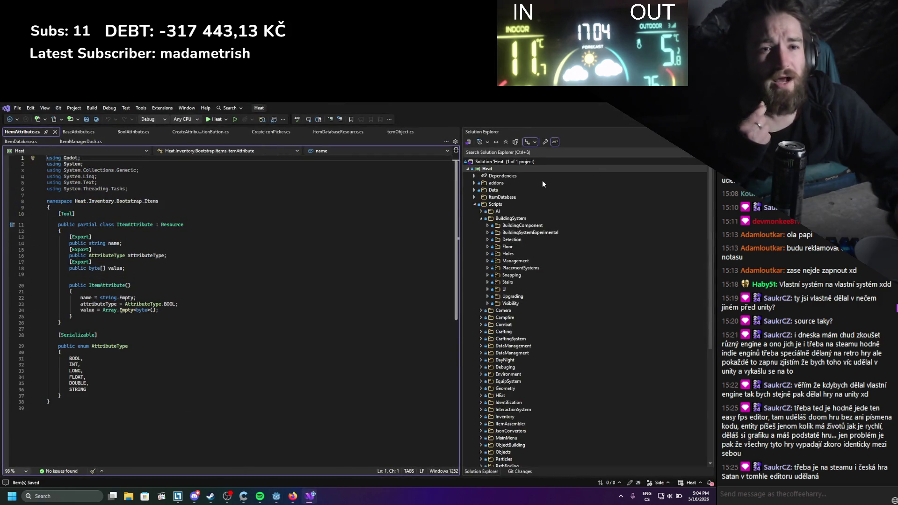
key(alt+Tab)
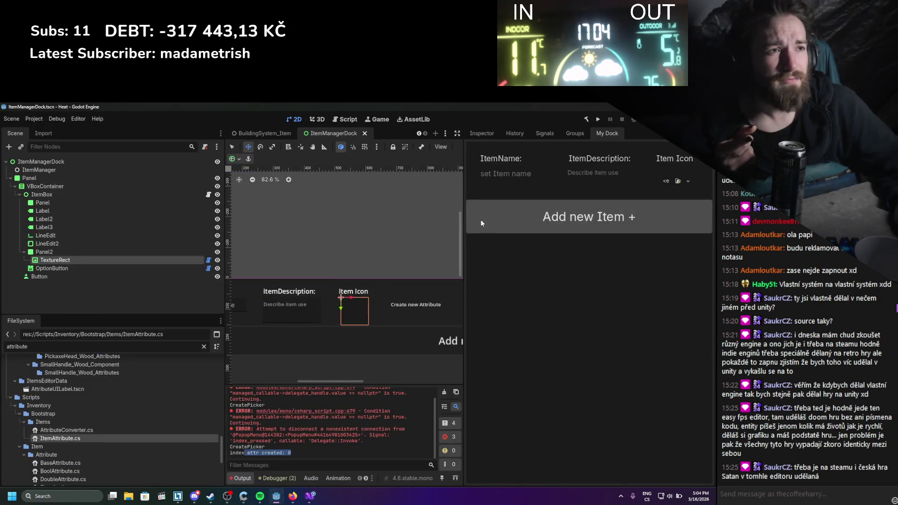
Drag the splitter left to widen the custom item dock beside the viewport
mouse_move(463, 213)
mouse_down()
mouse_move(395, 234)
mouse_move(412, 240)
mouse_up()
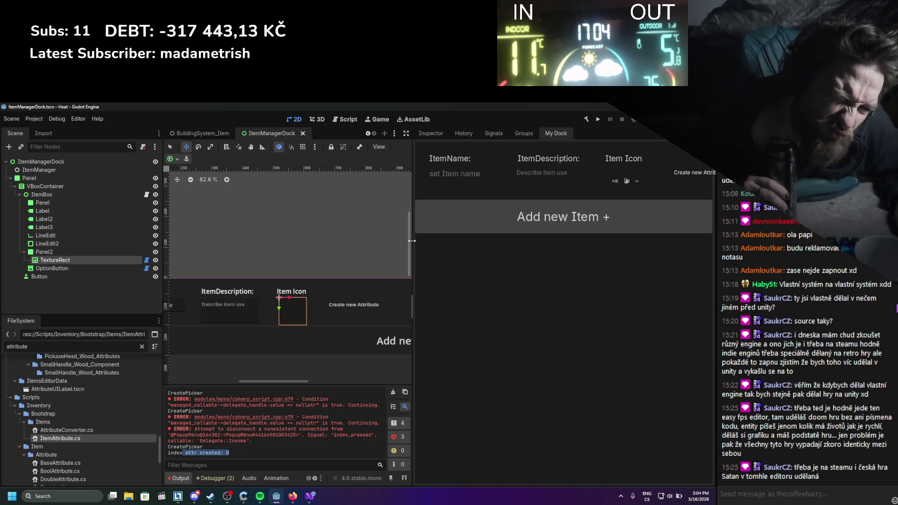
drag(412, 240, 339, 240)
click(308, 499)
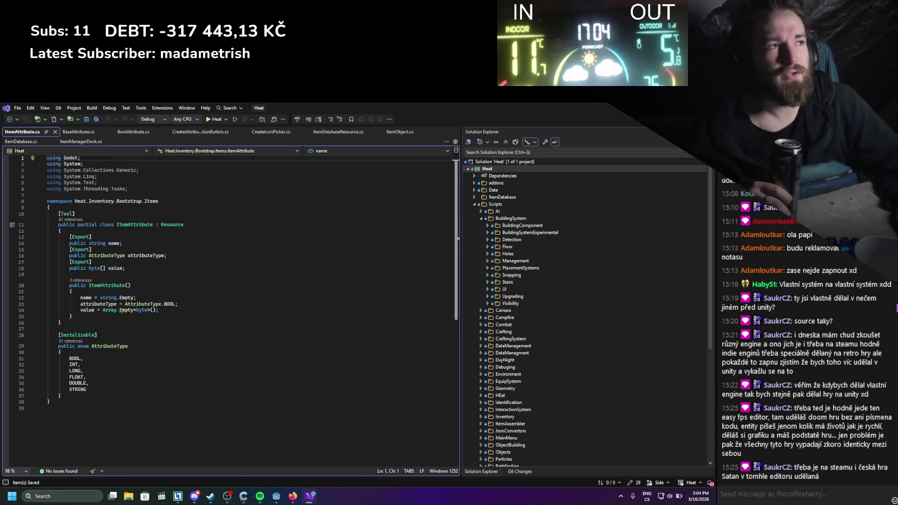
key(alt+Tab)
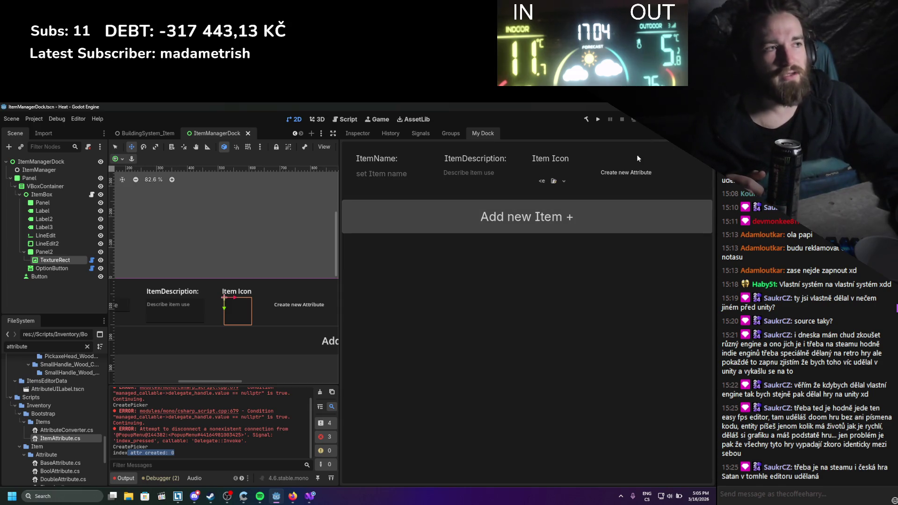
In Visual Studio, close the BaseAttribute and BoolAttribute tabs and open CreateAttributeOptionButton.cs
click(310, 496)
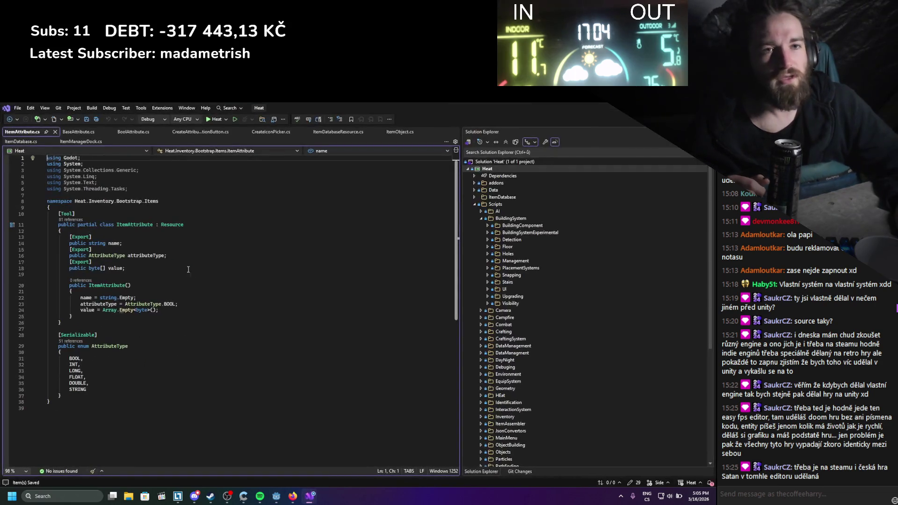
click(129, 213)
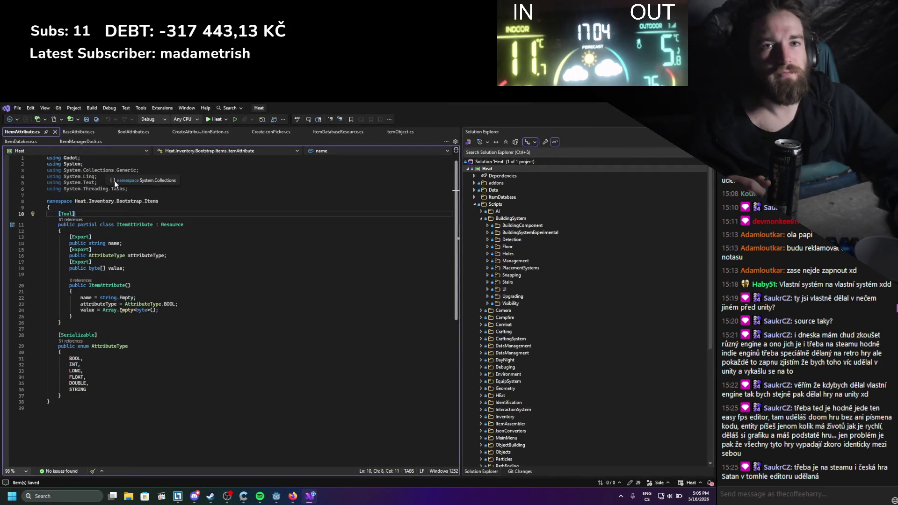
click(75, 132)
click(164, 132)
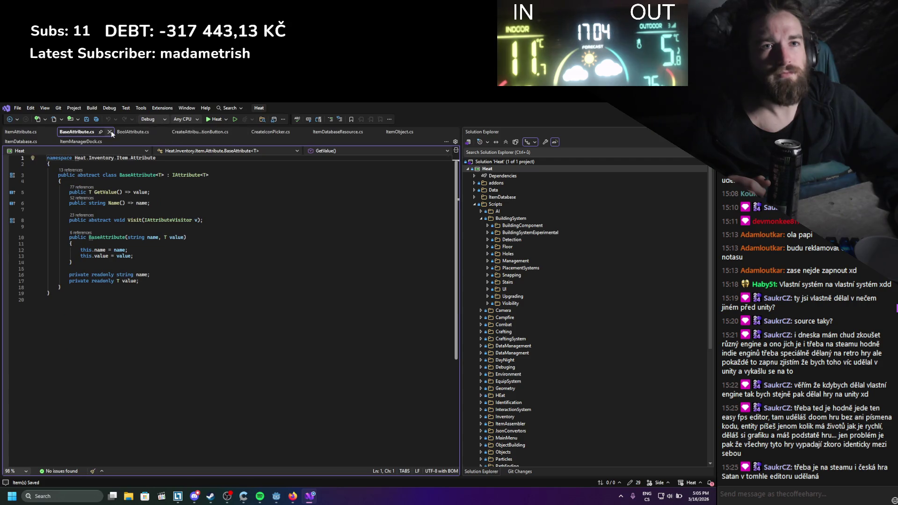
click(109, 132)
click(101, 133)
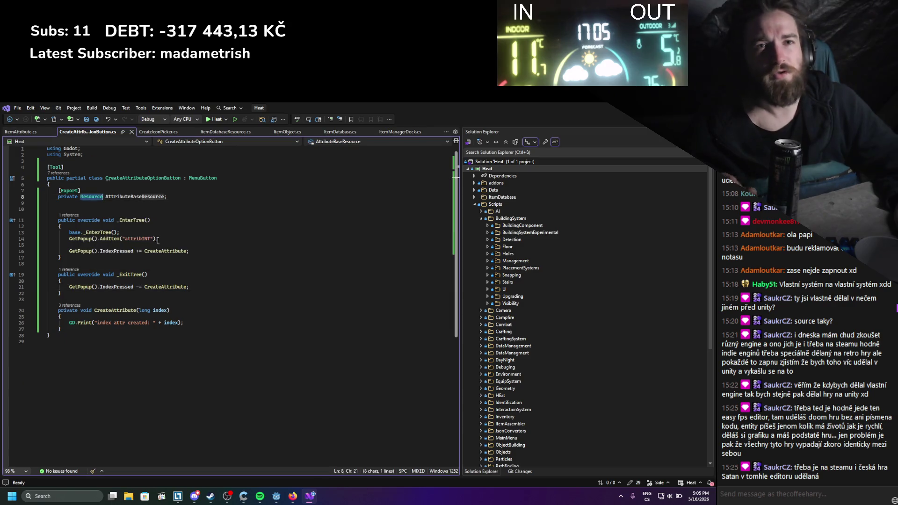
Change the exported field's type from Resource to ItemAttribute, importing its namespace, and save
double_click(83, 197)
text(Itematt)
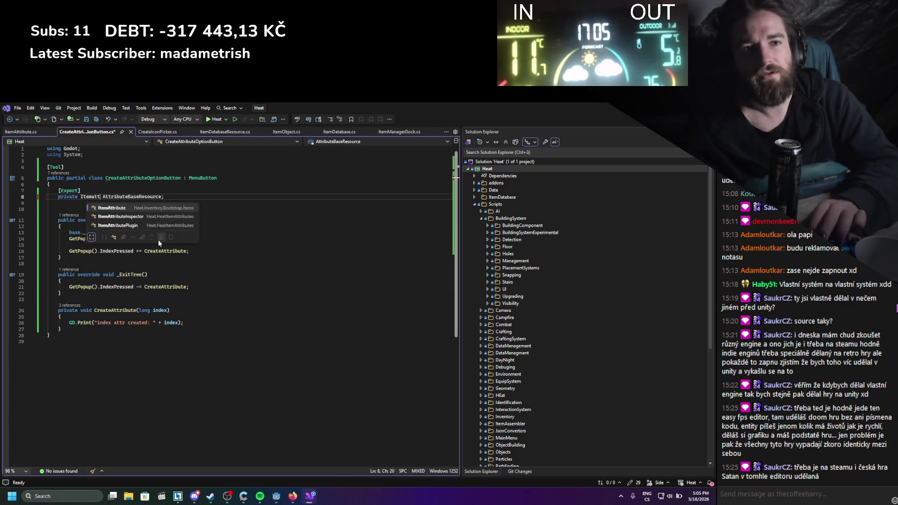
key(Down)
key(Tab)
key(ctrl+s)
Back in Godot, select the Panel2 node in the scene tree
double_click(143, 203)
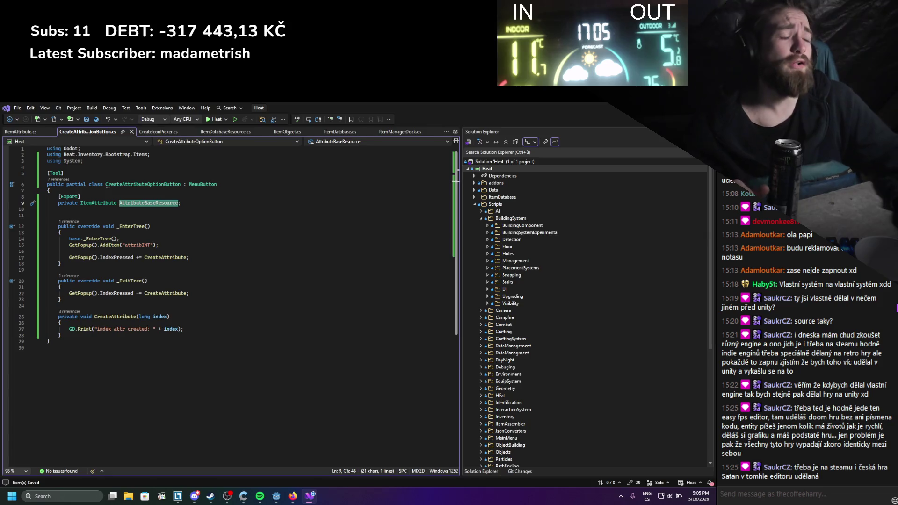
key(alt+Tab)
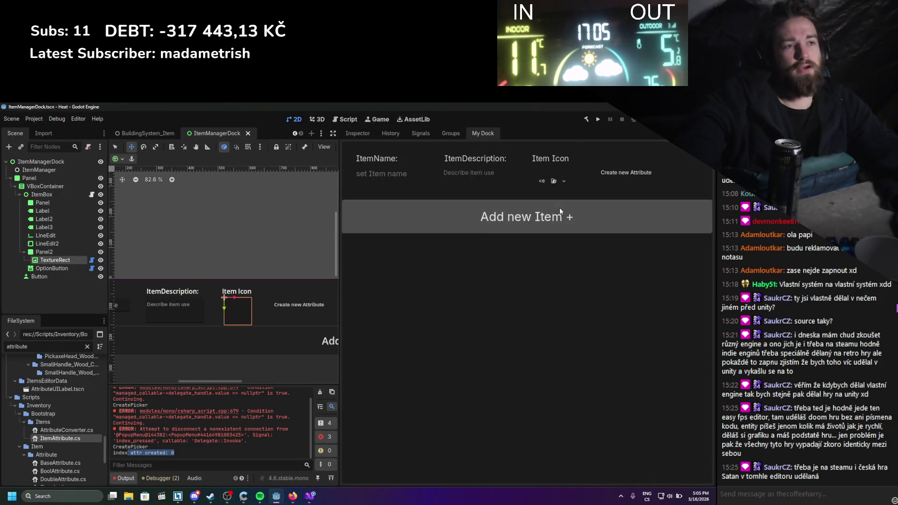
click(79, 253)
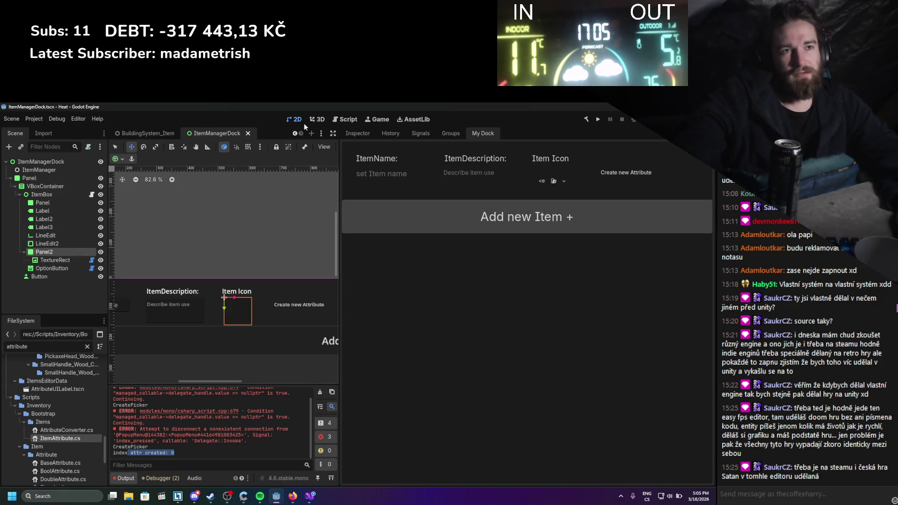
Move the Create new Attribute button up beside Item Icon on the canvas
scroll(264, 257, right, 2)
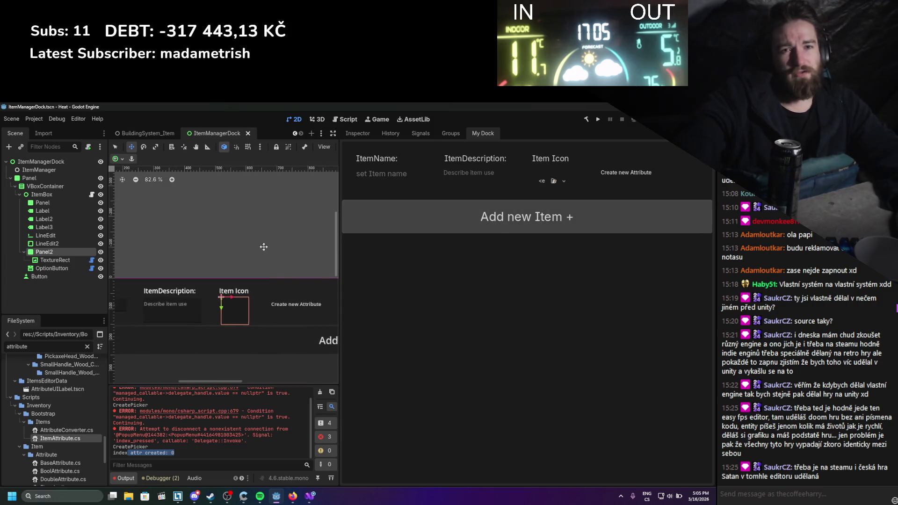
scroll(264, 247, right, 5)
scroll(263, 247, down, 1)
click(52, 268)
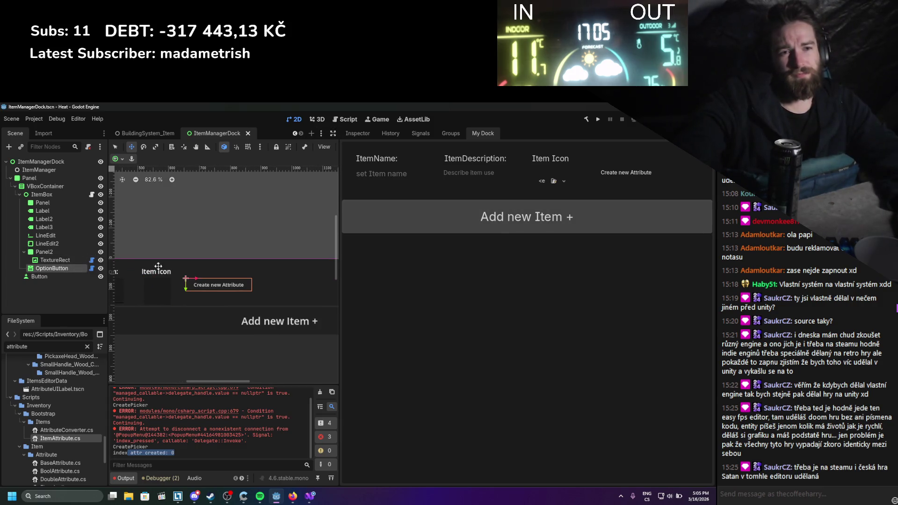
drag(217, 287, 221, 273)
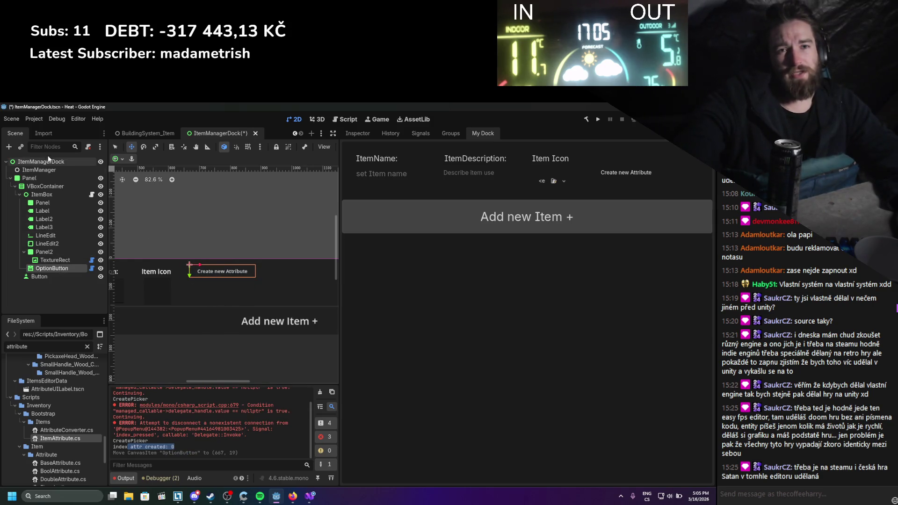
Add a Panel child node under ItemBox
scroll(241, 295, right, 2)
scroll(229, 262, down, 5)
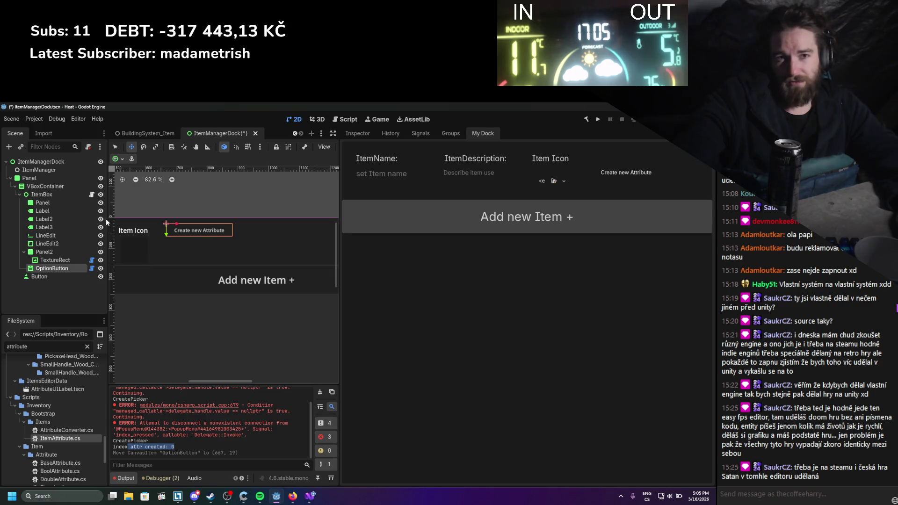
click(48, 192)
right_click(49, 193)
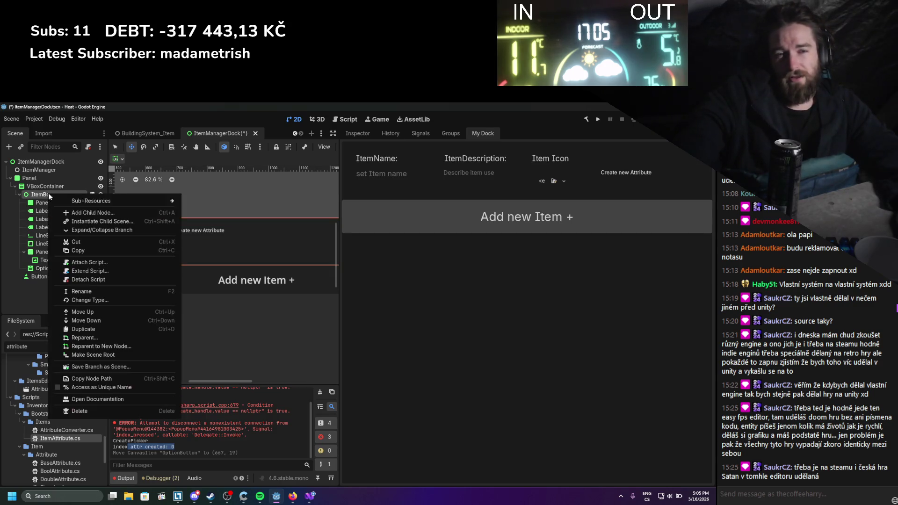
click(103, 212)
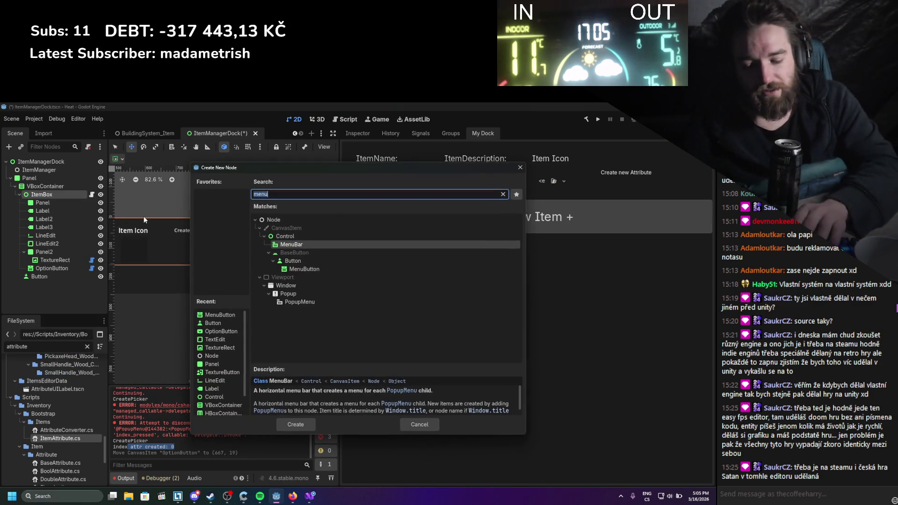
text(panel)
key(Return)
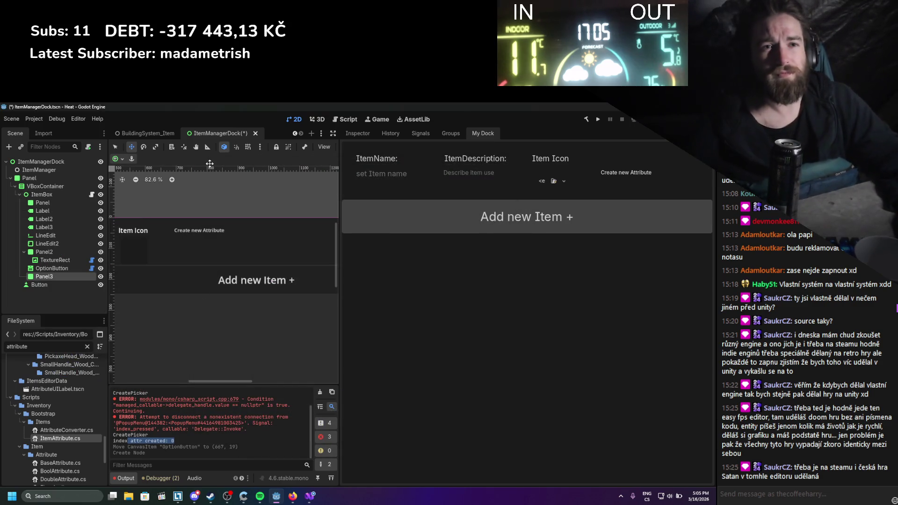
Position the new Panel3 on the canvas below the Create new Attribute button
scroll(247, 216, down, 2)
drag(138, 224, 271, 234)
scroll(327, 252, up, 1)
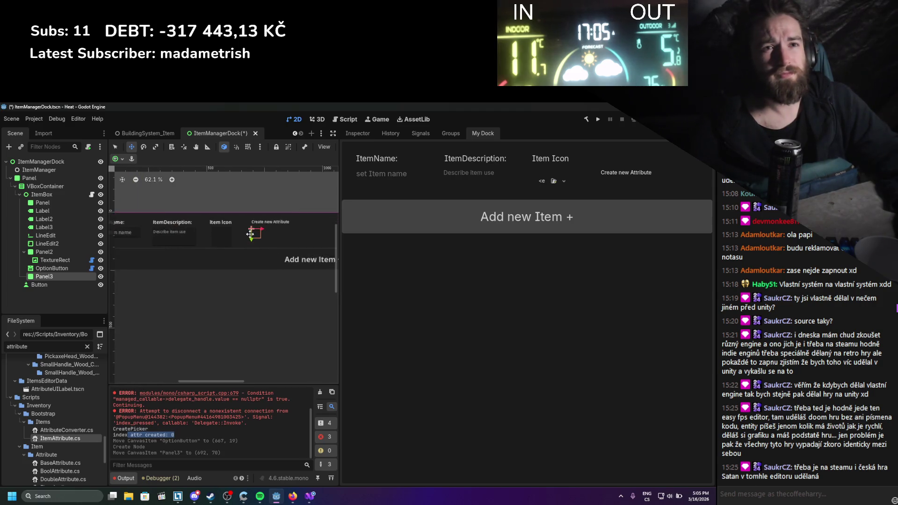
click(118, 150)
scroll(276, 200, up, 2)
drag(218, 250, 229, 245)
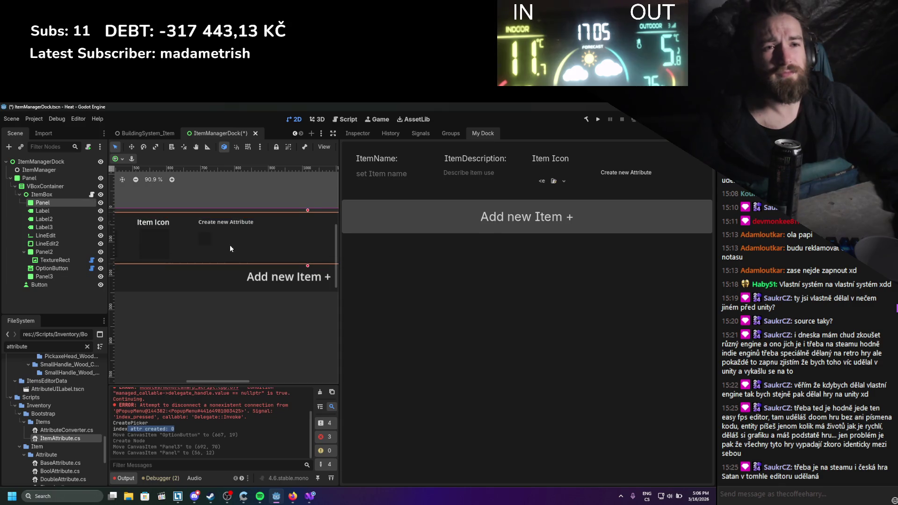
click(204, 238)
right_click(76, 276)
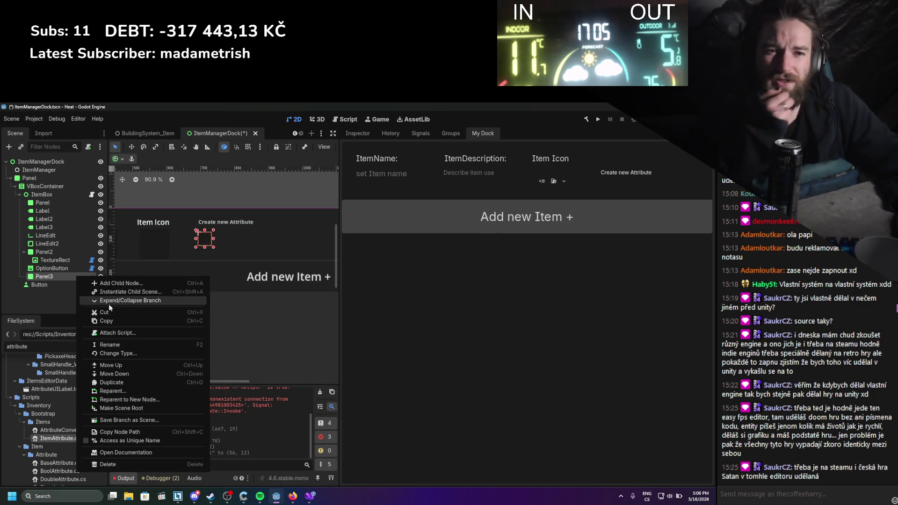
Change Panel3's node type from Panel to ScrollContainer, found under the Container category
click(110, 354)
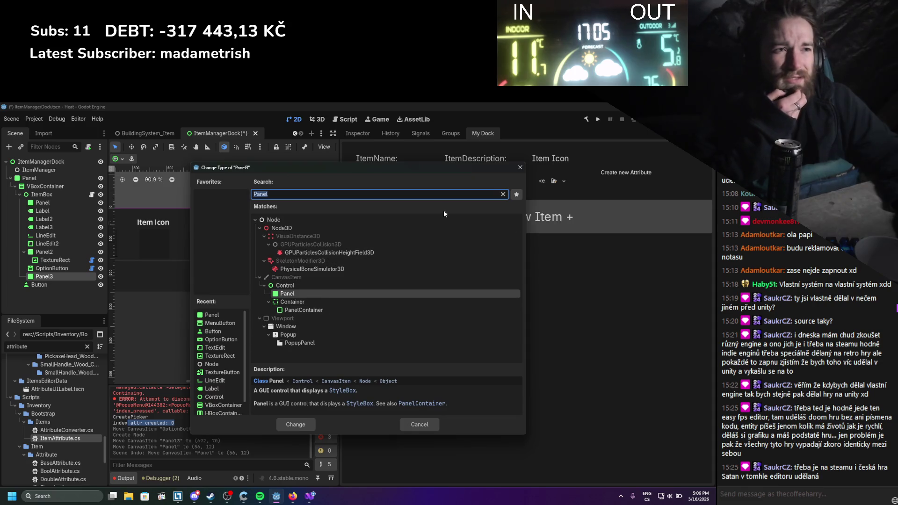
click(503, 194)
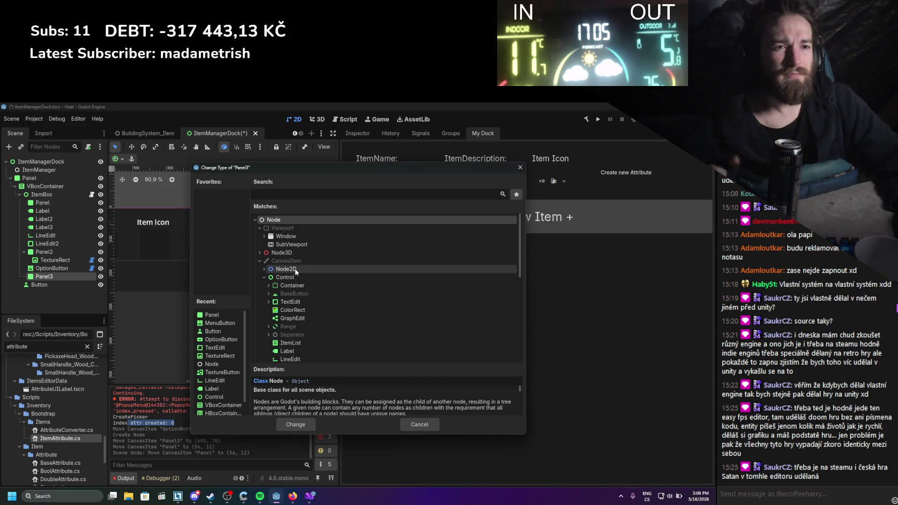
scroll(293, 269, down, 1)
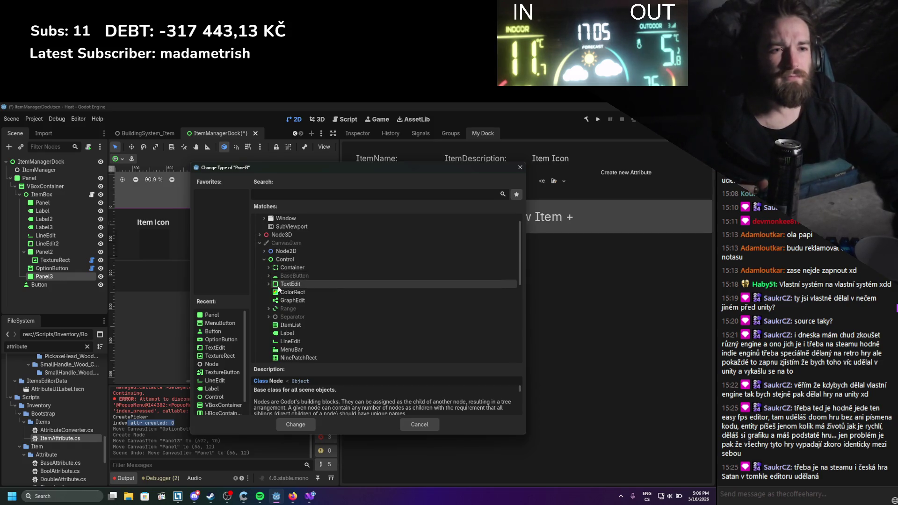
scroll(280, 288, down, 5)
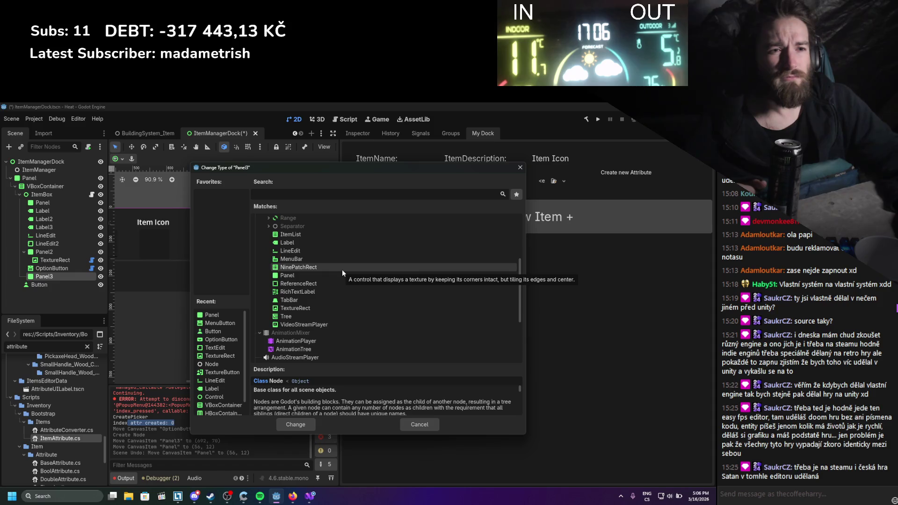
scroll(341, 269, up, 3)
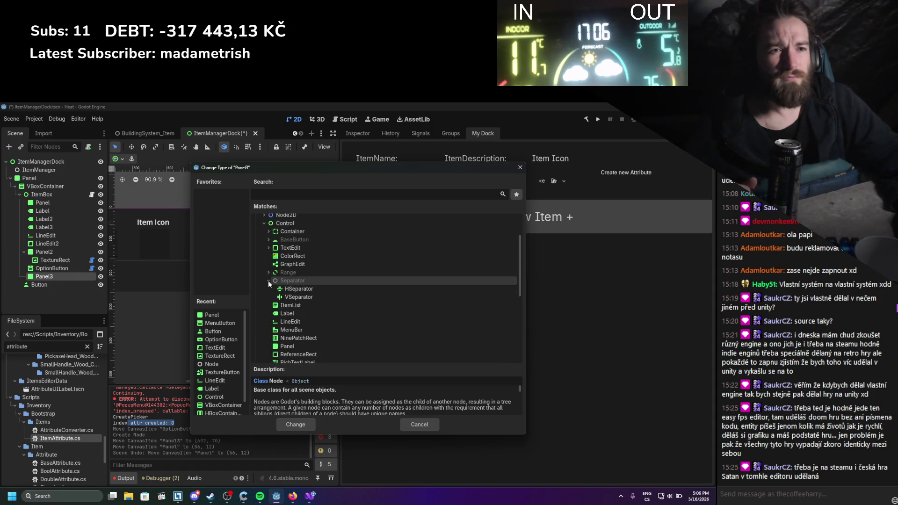
click(269, 273)
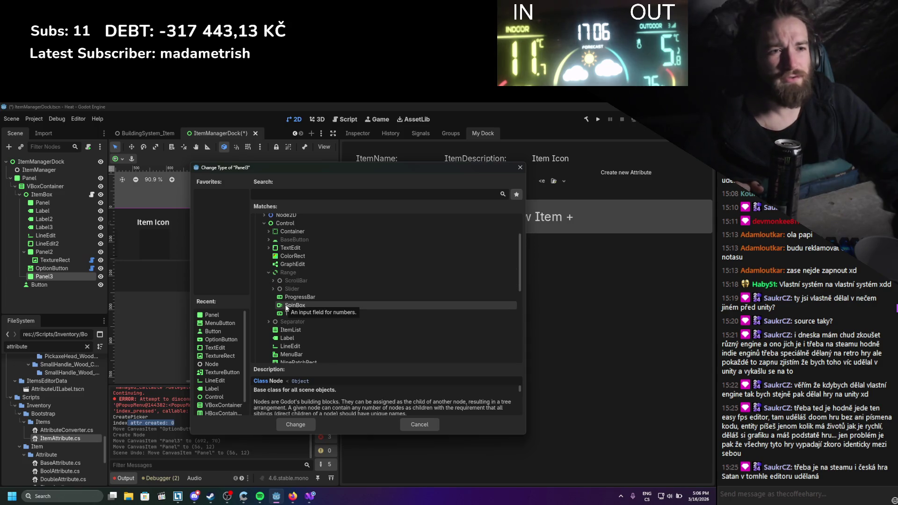
scroll(273, 288, up, 1)
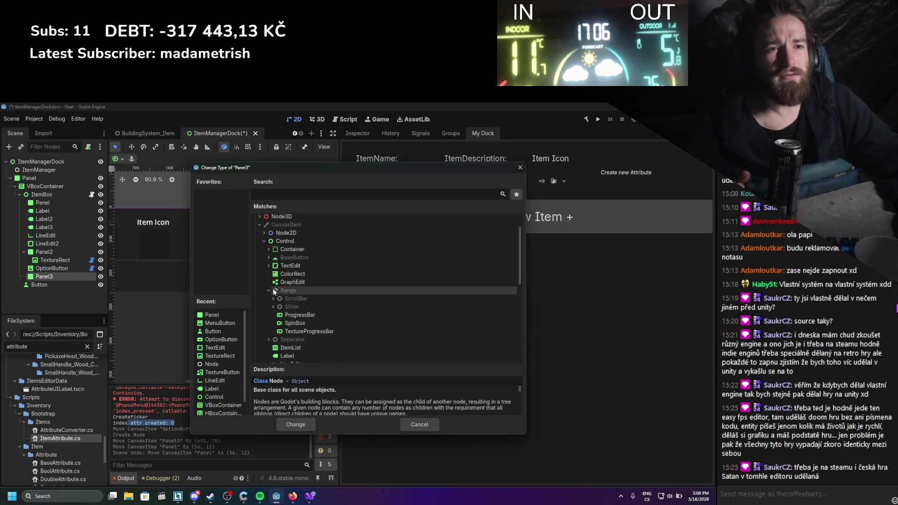
click(269, 290)
click(264, 266)
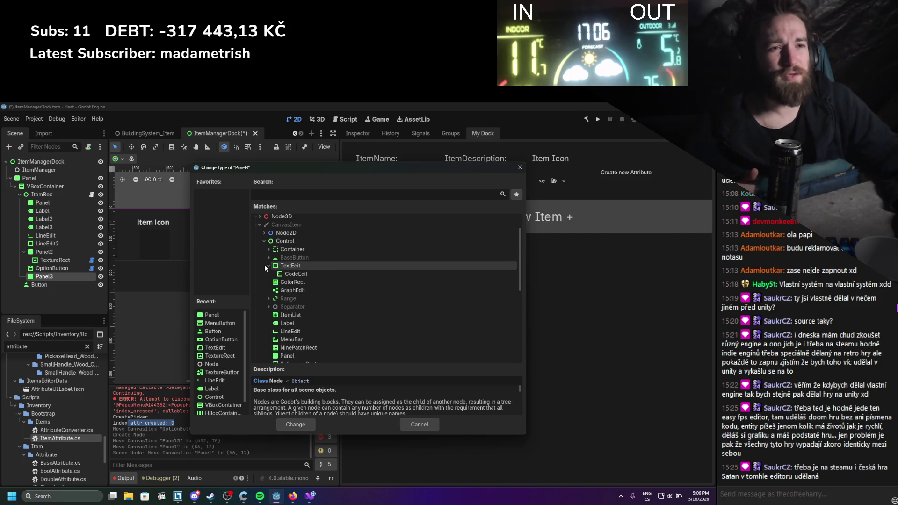
click(265, 264)
click(264, 250)
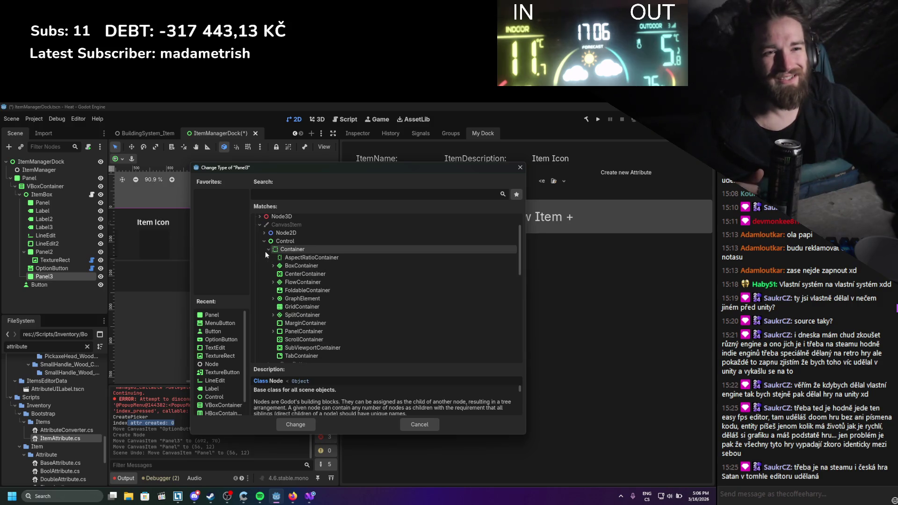
scroll(325, 279, down, 1)
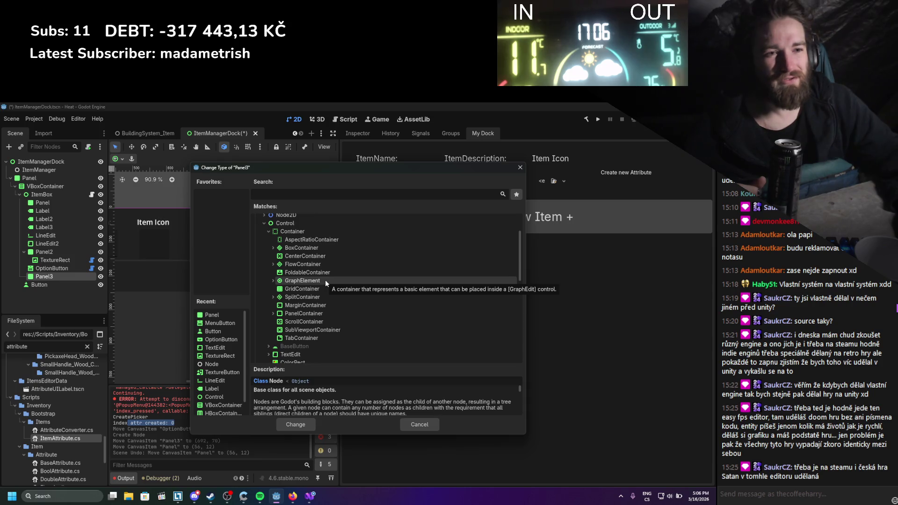
double_click(300, 322)
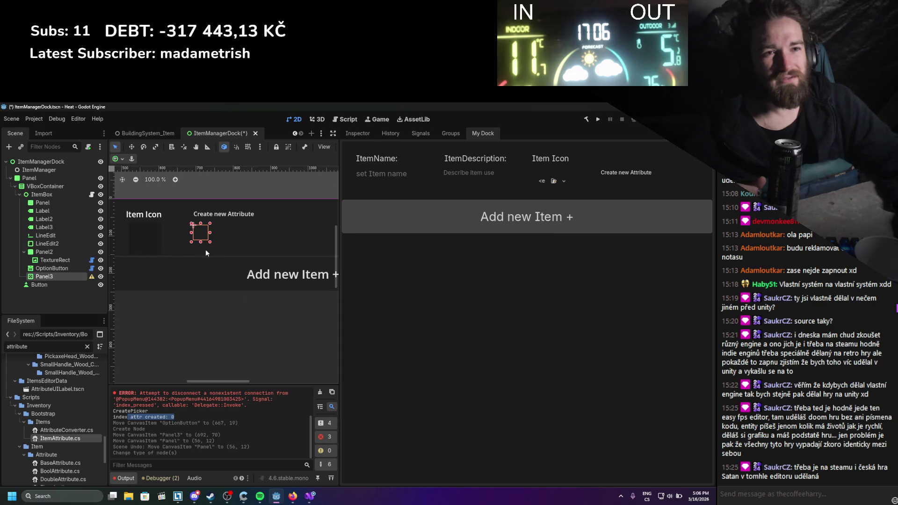
Resize Panel3 to 162×75 on the canvas and open Add Child Node for it
mouse_move(212, 244)
mouse_down()
mouse_move(265, 257)
mouse_move(256, 255)
mouse_up()
click(349, 134)
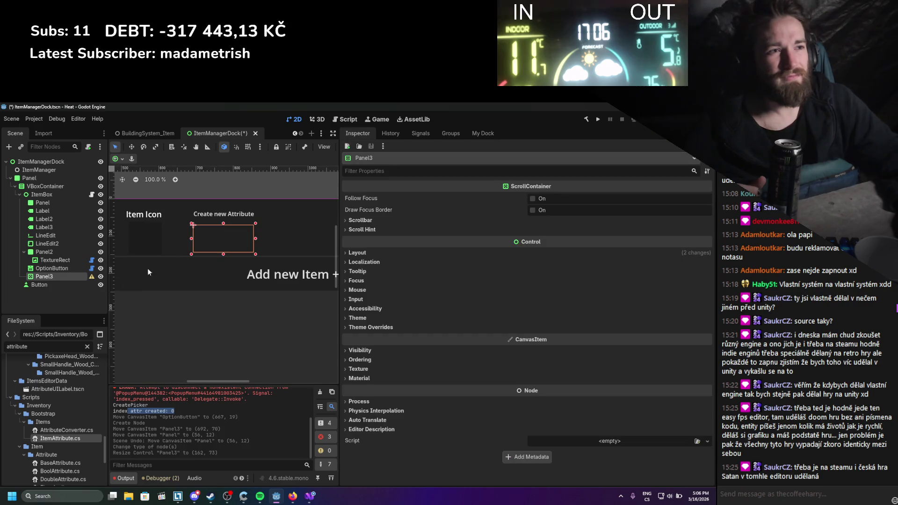
mouse_move(92, 277)
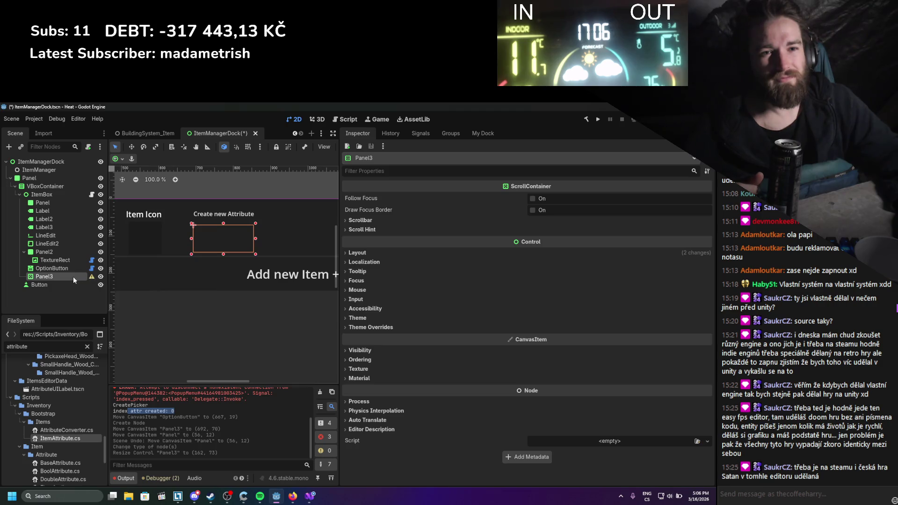
right_click(73, 277)
click(94, 284)
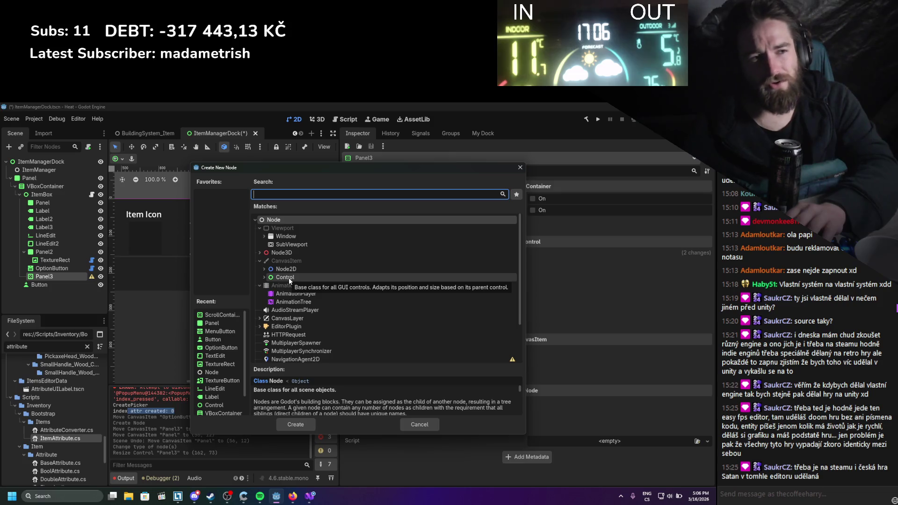
click(260, 495)
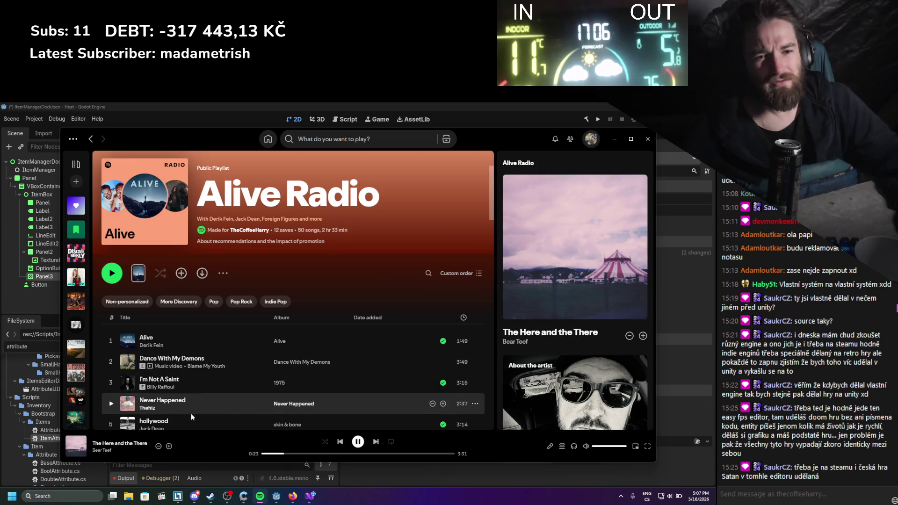
In Spotify, hide the playing track from Alive Radio so Cardiac Arrest plays, then minimize Spotify
click(102, 450)
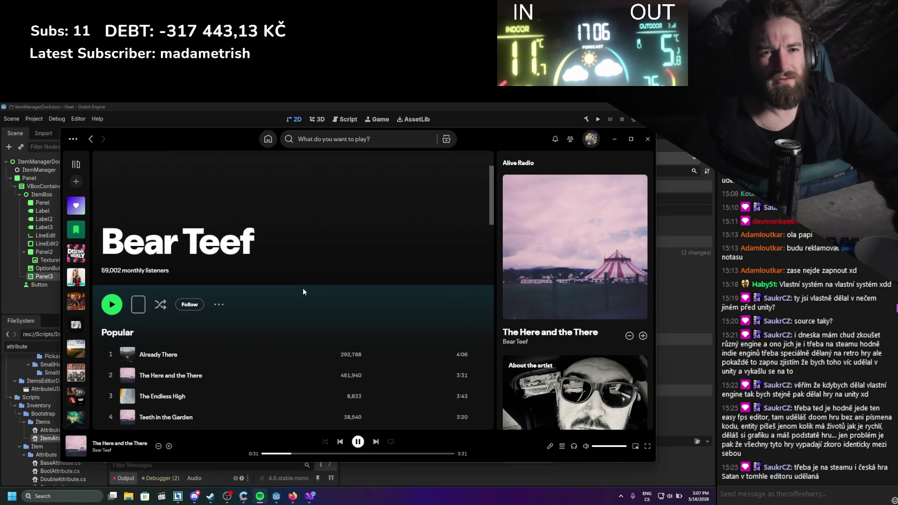
scroll(303, 291, down, 5)
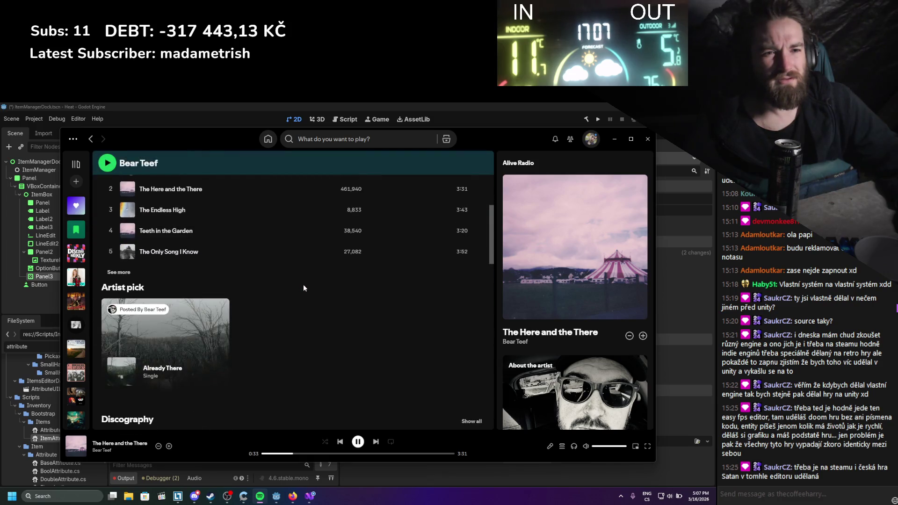
scroll(304, 286, up, 5)
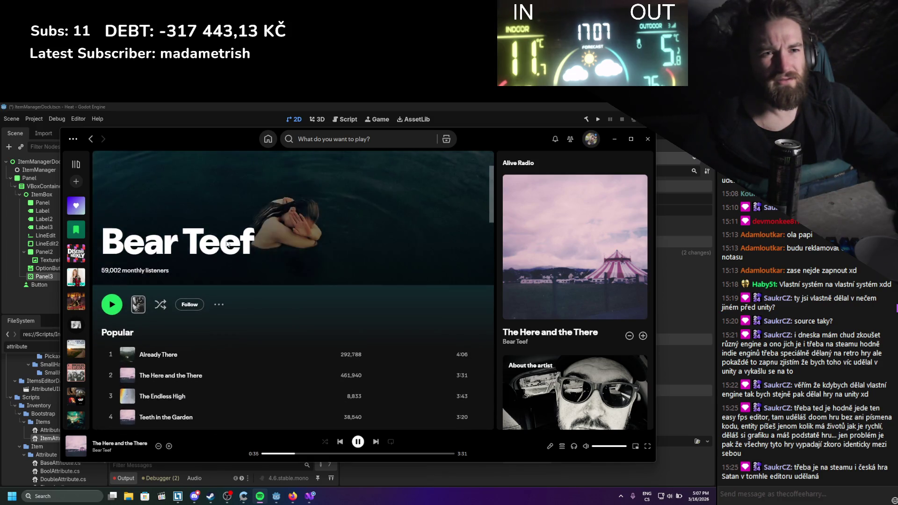
click(221, 305)
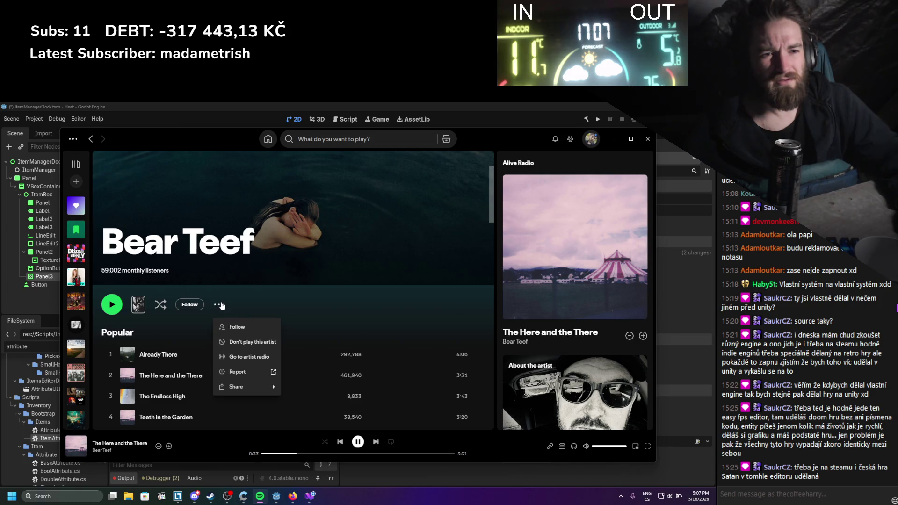
click(239, 298)
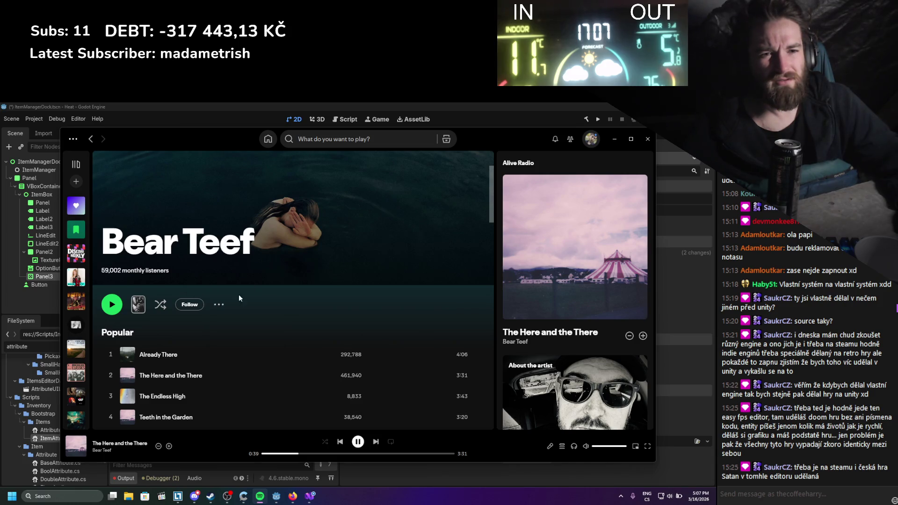
scroll(224, 283, down, 15)
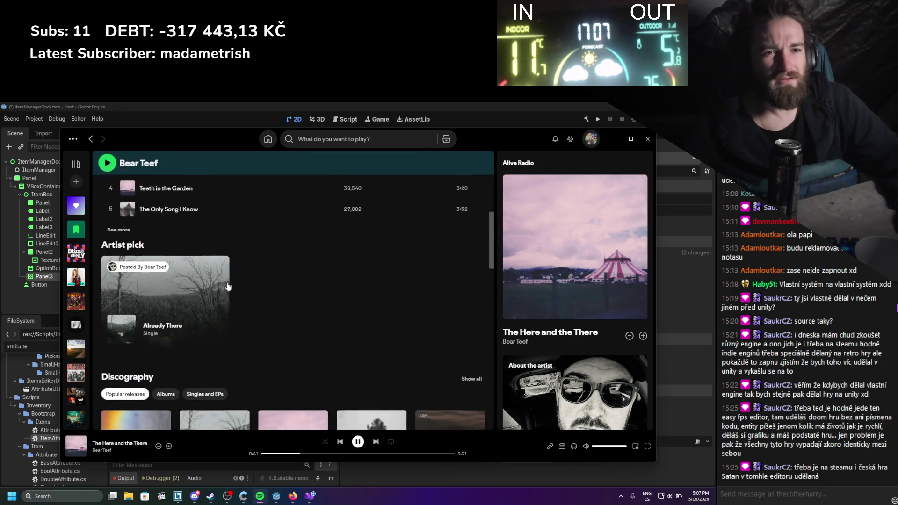
scroll(226, 288, down, 10)
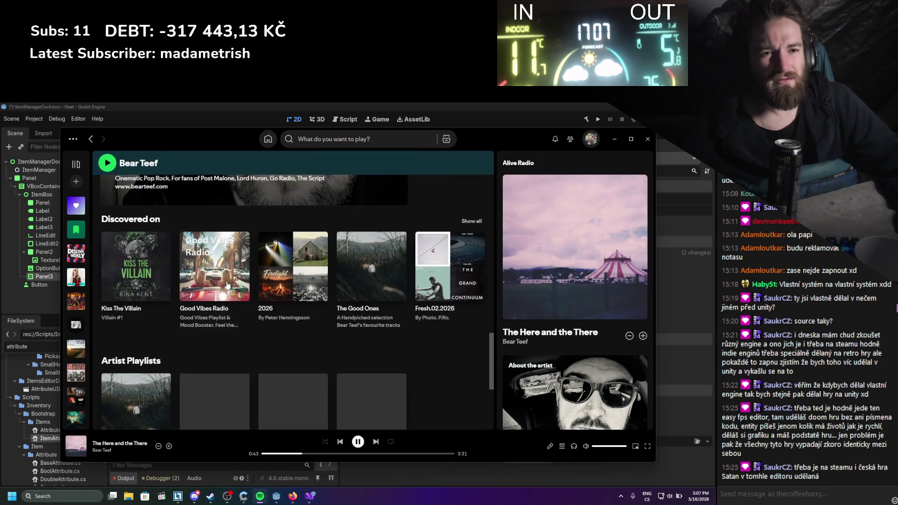
scroll(227, 300, up, 15)
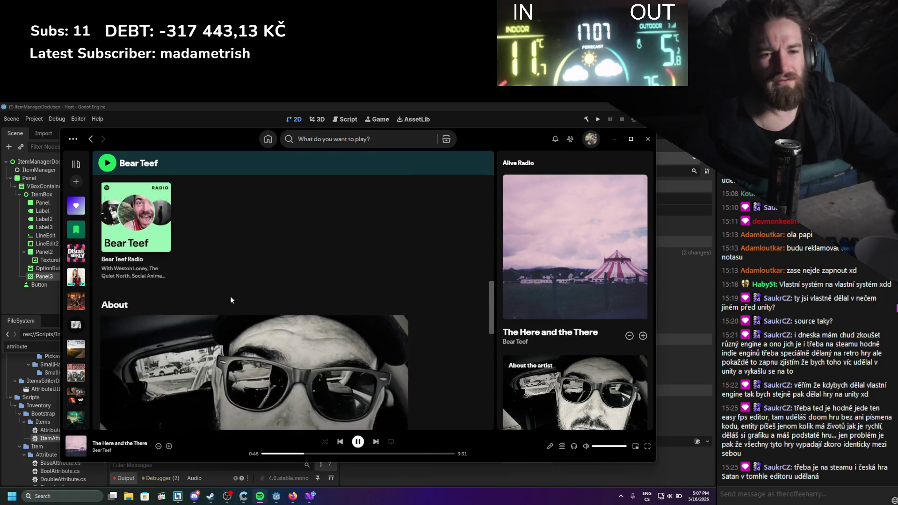
click(158, 446)
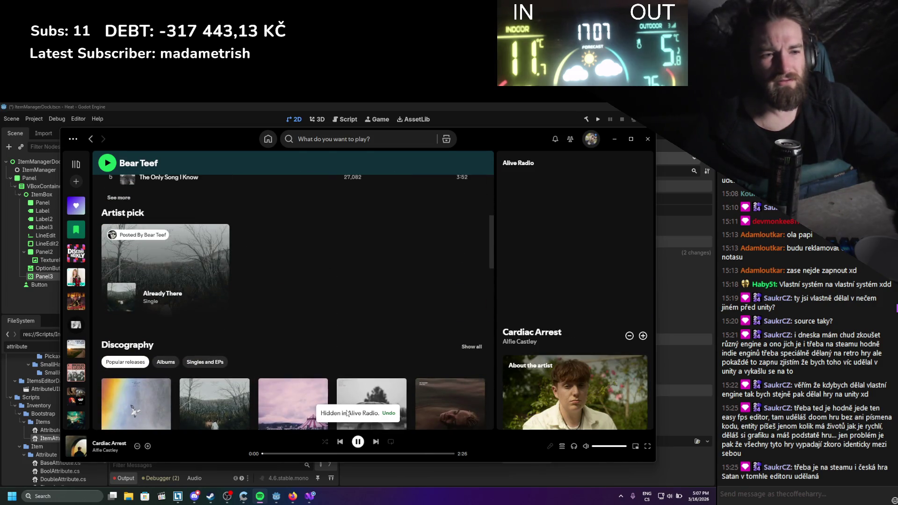
click(614, 139)
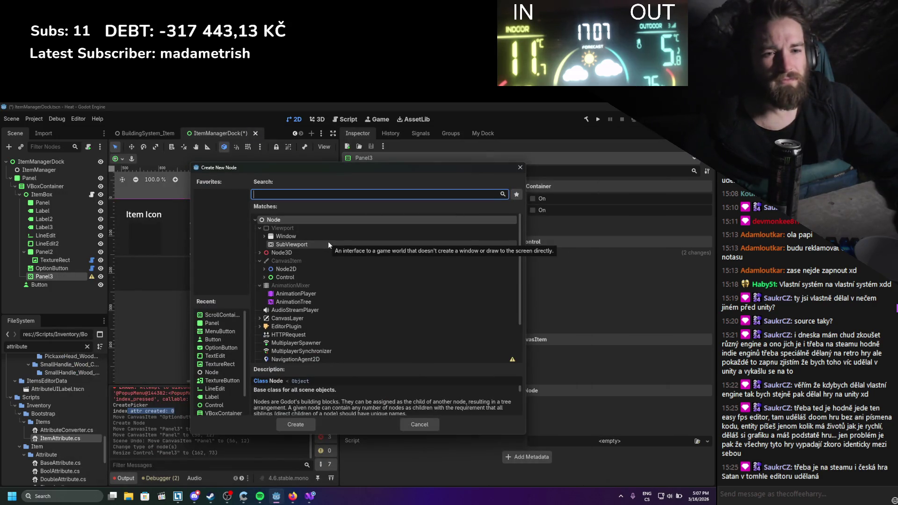
Add a VBoxContainer as a child of Panel3 and save the scene
mouse_move(361, 167)
mouse_down()
mouse_move(368, 324)
mouse_move(404, 186)
mouse_up()
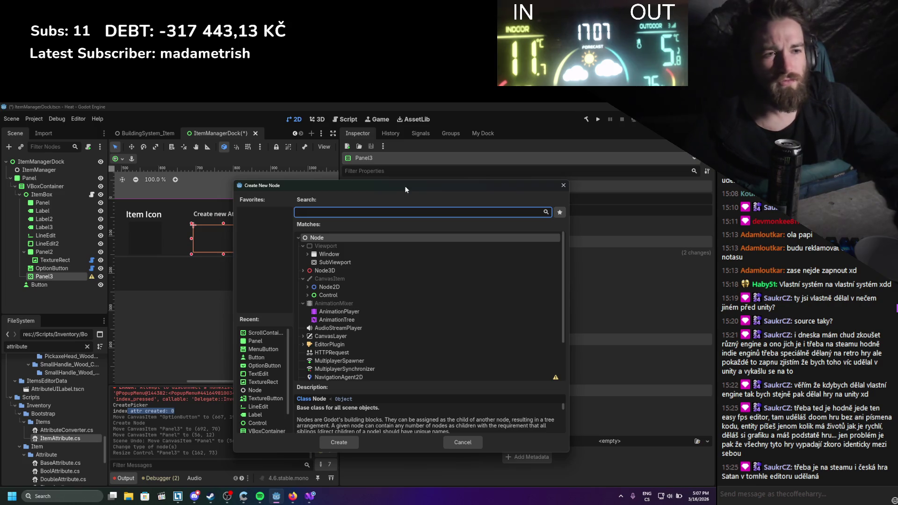
drag(405, 189, 405, 190)
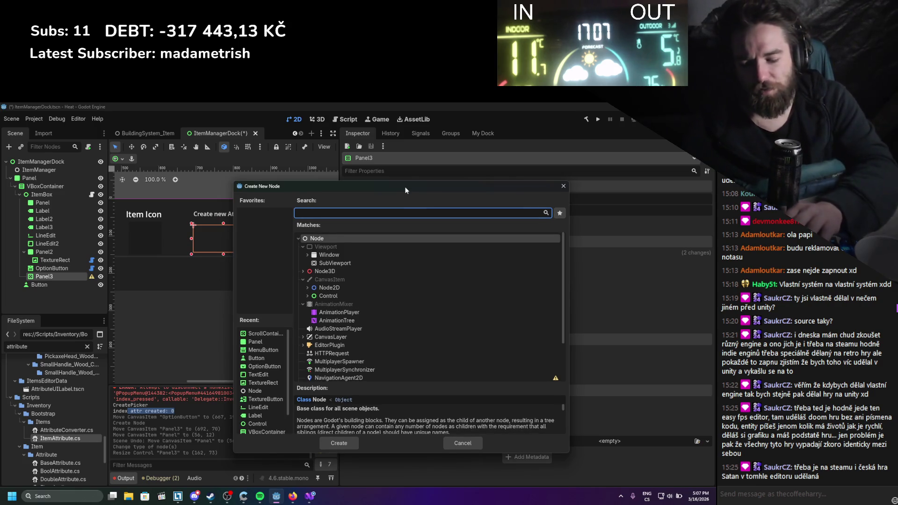
text(v)
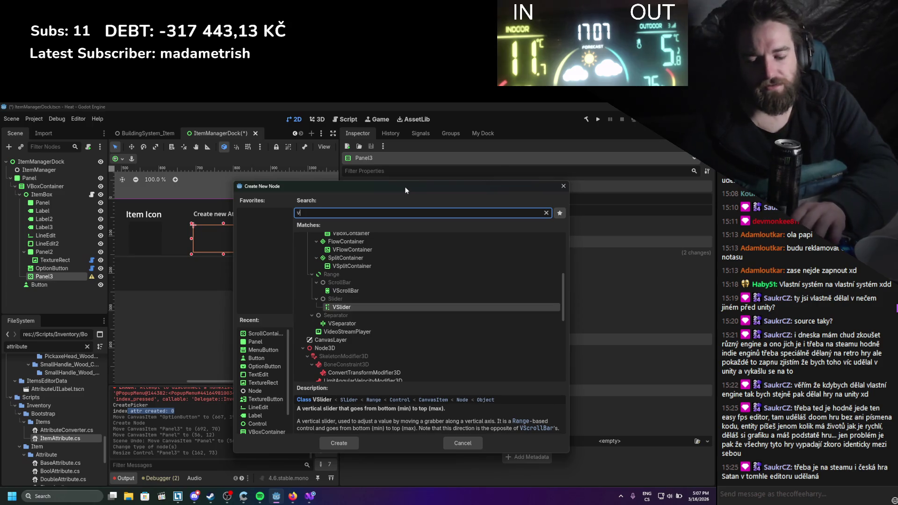
text(boxc)
key(Return)
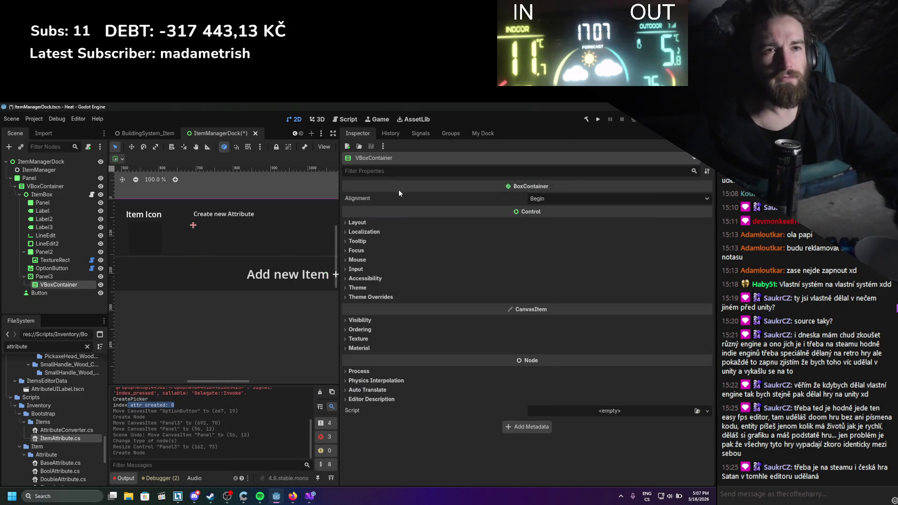
key(ctrl+s)
Turn on Expand in the VBoxContainer's Layout > Container Sizing options
click(382, 220)
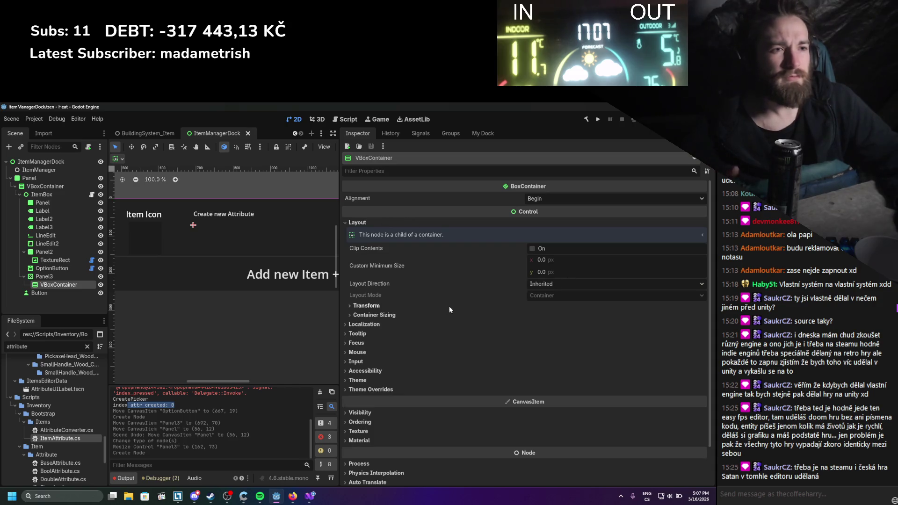
click(436, 314)
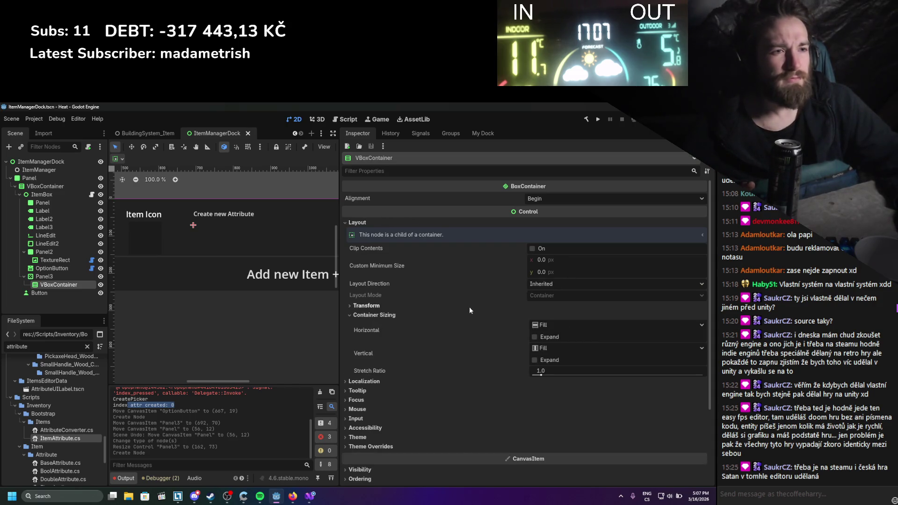
click(534, 360)
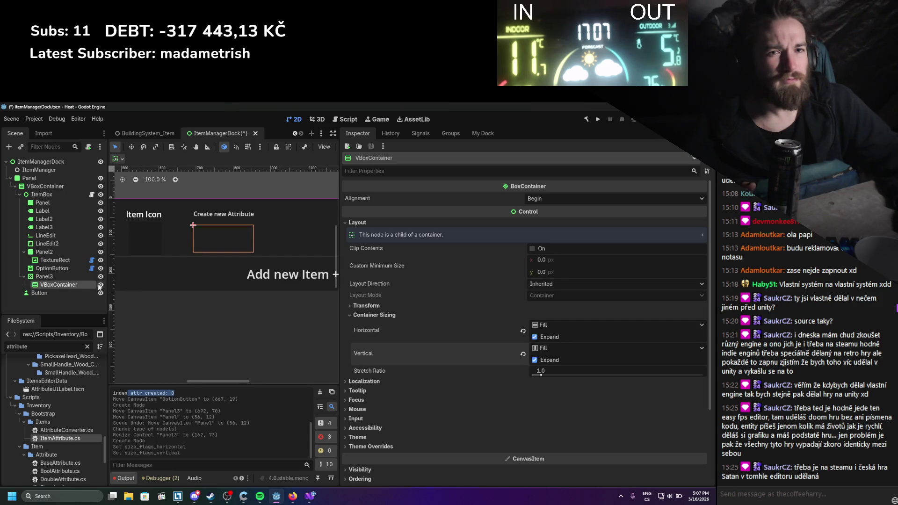
right_click(78, 285)
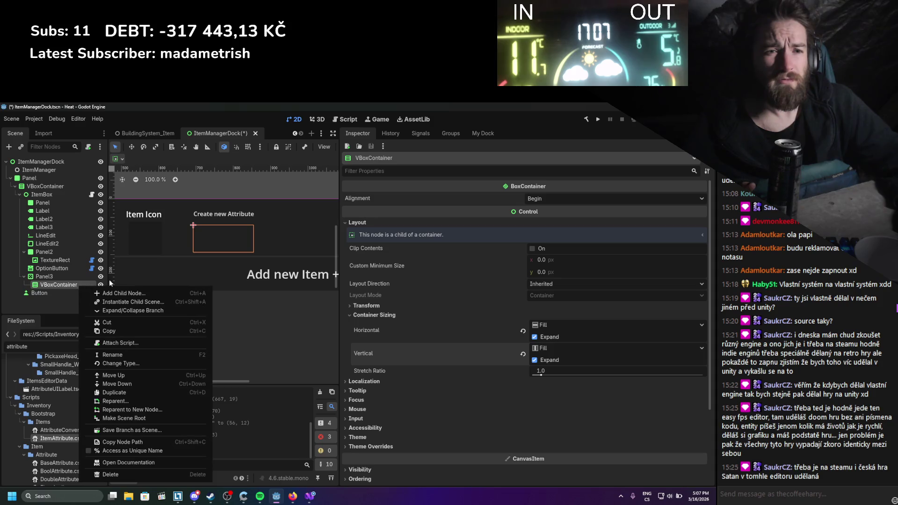
Add a Button node under the VBoxContainer and save the scene
click(123, 292)
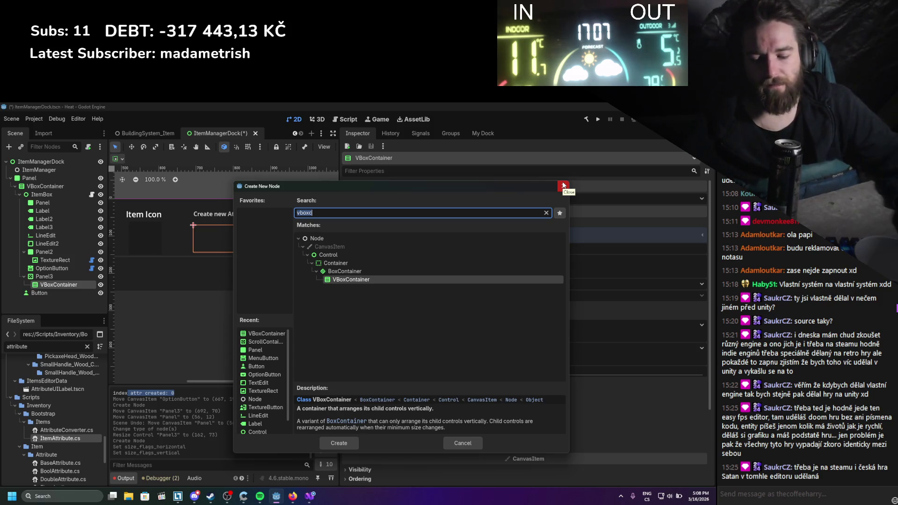
text(button)
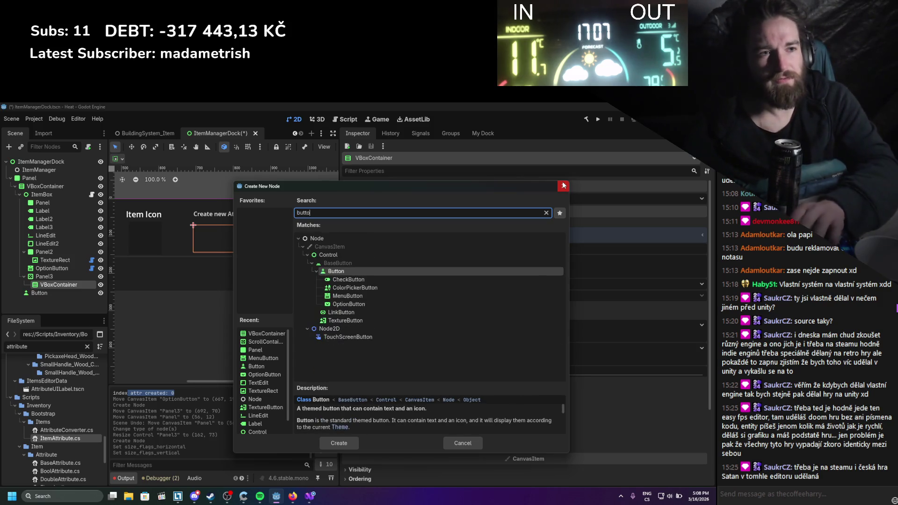
key(Return)
key(ctrl+s)
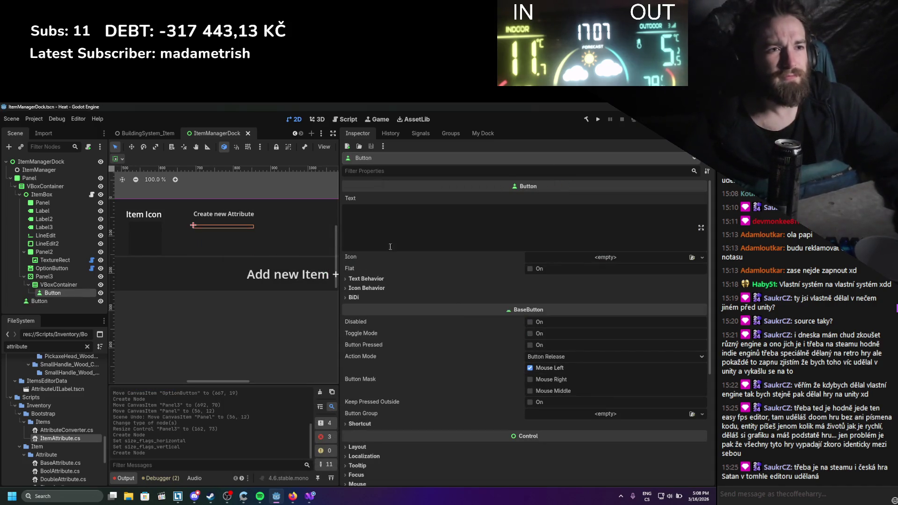
Set the button's text to 'AttributeName', override its font size to 11 px, and duplicate it
click(390, 246)
text(A)
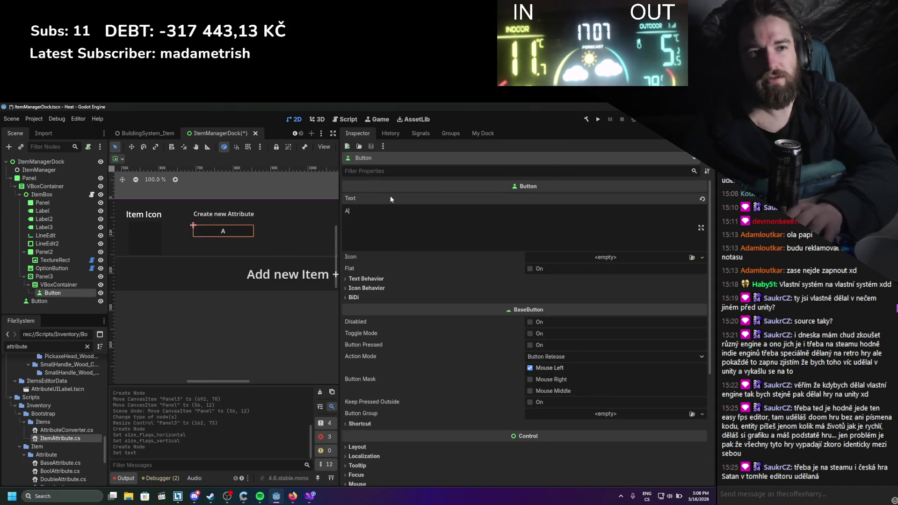
text(ttributeName)
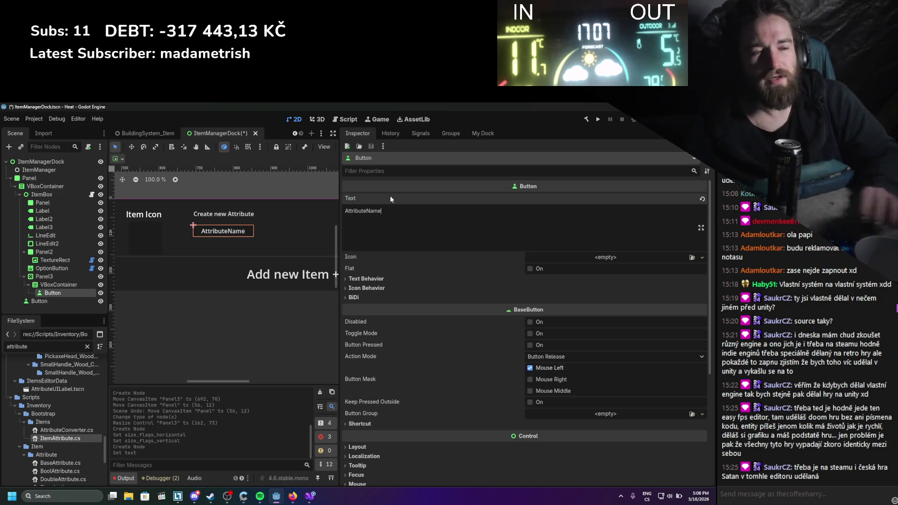
scroll(440, 335, down, 4)
click(399, 346)
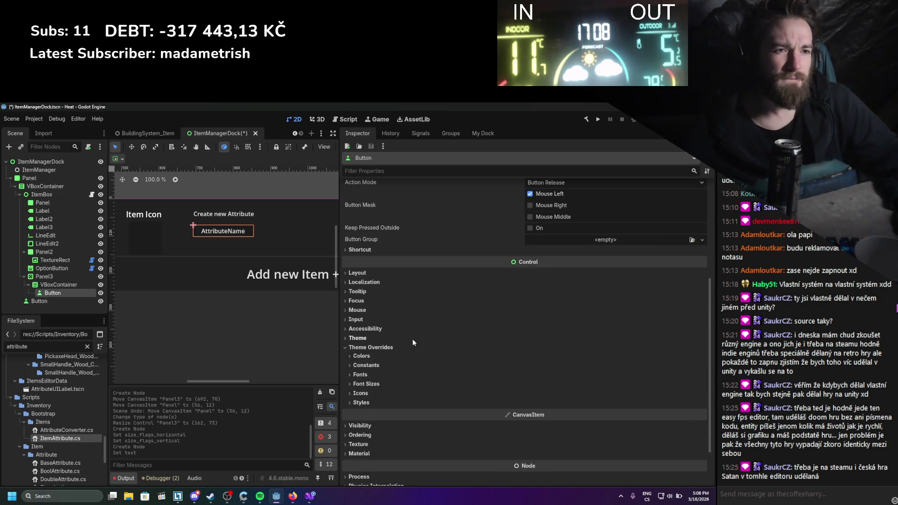
click(374, 384)
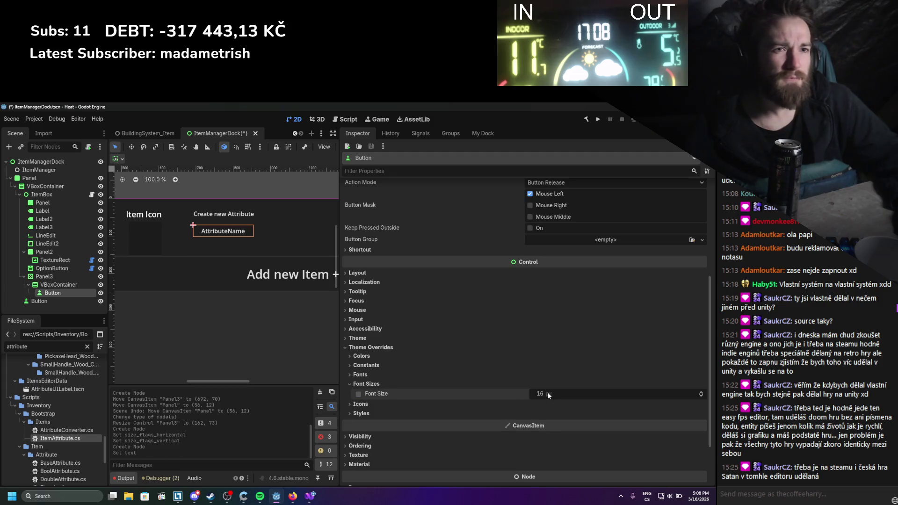
drag(547, 392, 529, 392)
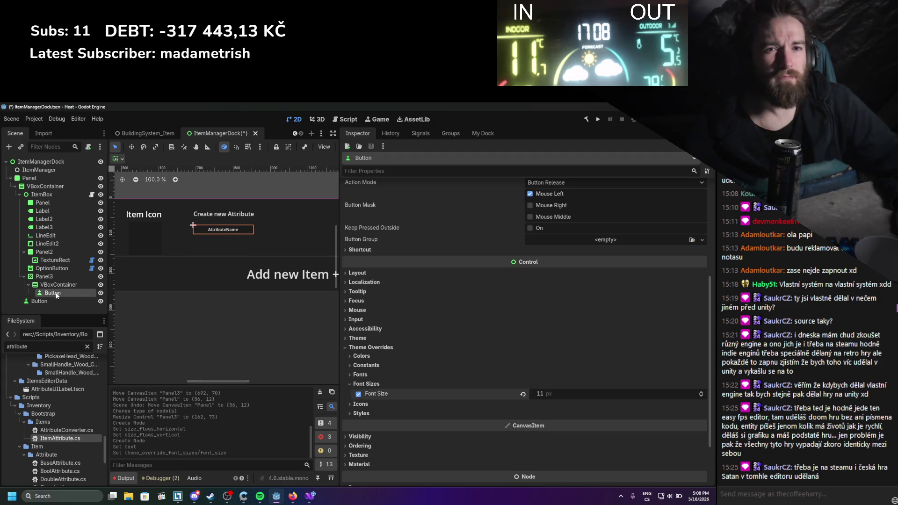
key(ctrl+d)
key(ctrl+d)
key(ctrl+d)
key(ctrl+d)
key(ctrl+d)
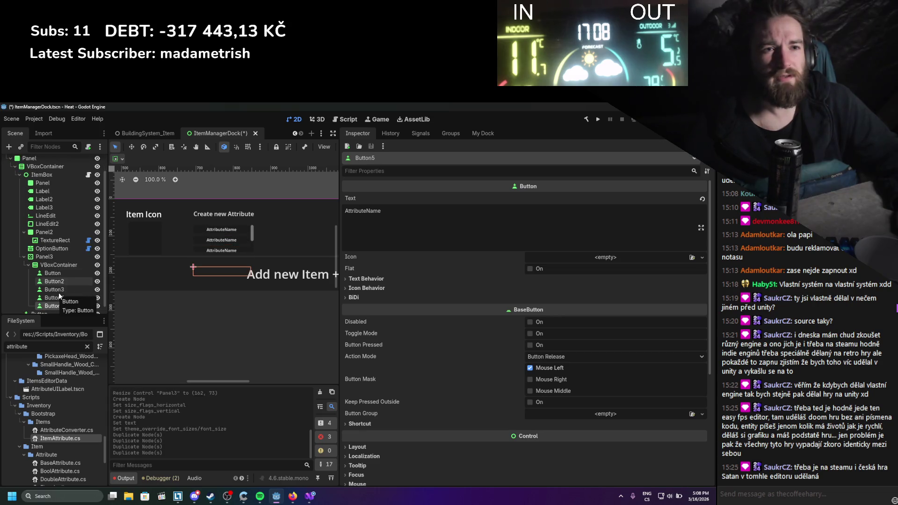
click(65, 265)
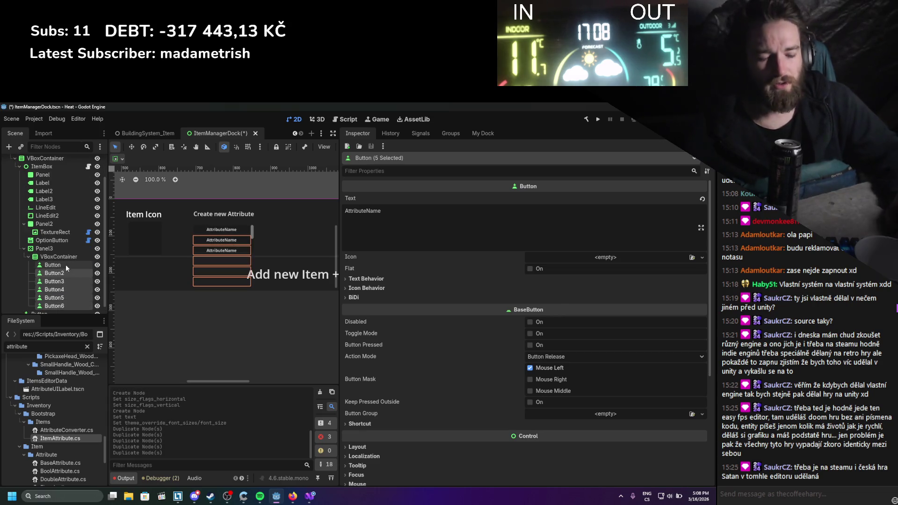
Delete the five duplicate buttons, Button2 through Button6
right_click(66, 265)
key(Escape)
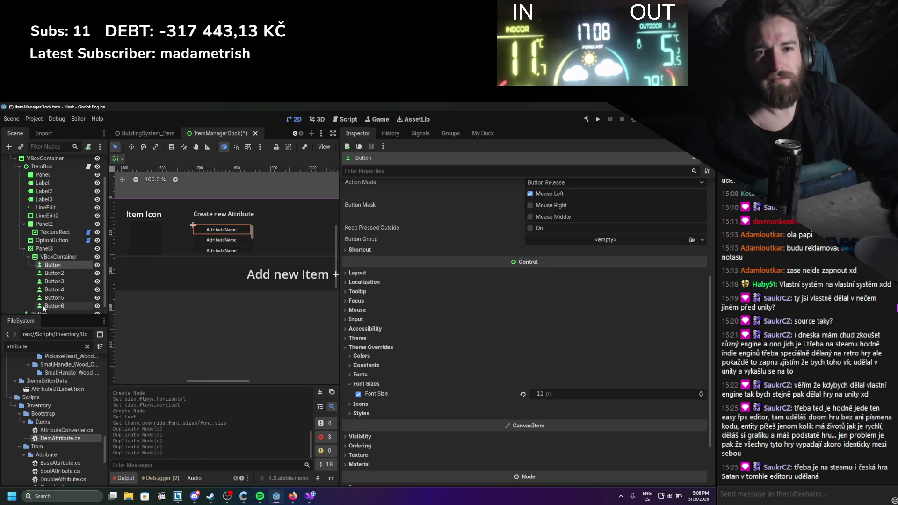
click(46, 305)
shift+click(54, 274)
right_click(55, 280)
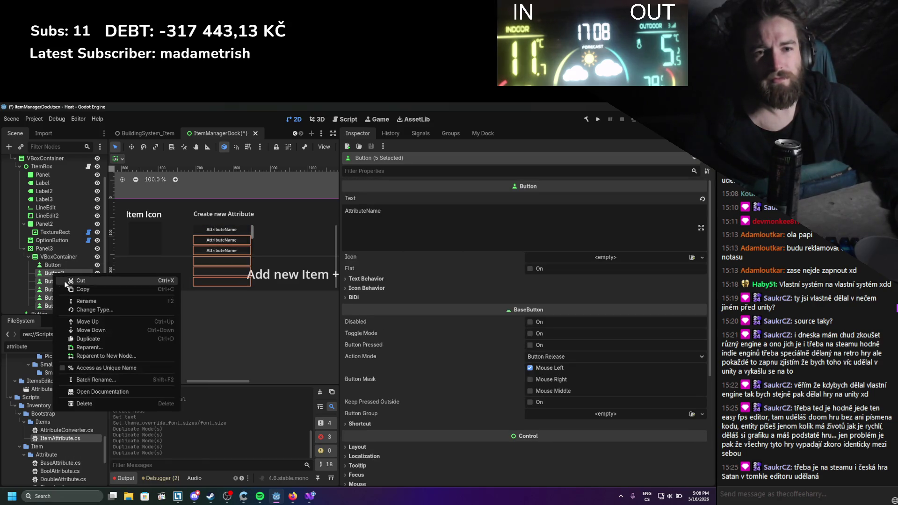
click(90, 402)
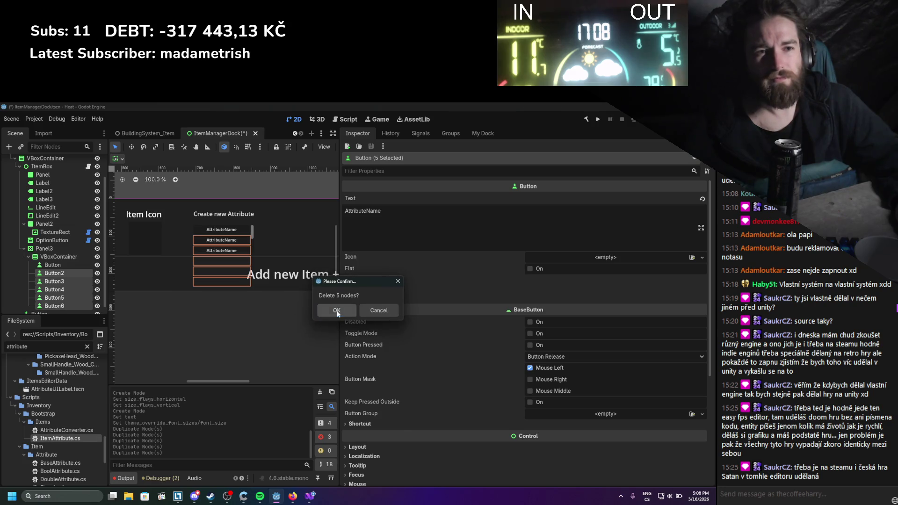
click(337, 310)
Select the remaining Button and glance at the option button script in Visual Studio
click(85, 293)
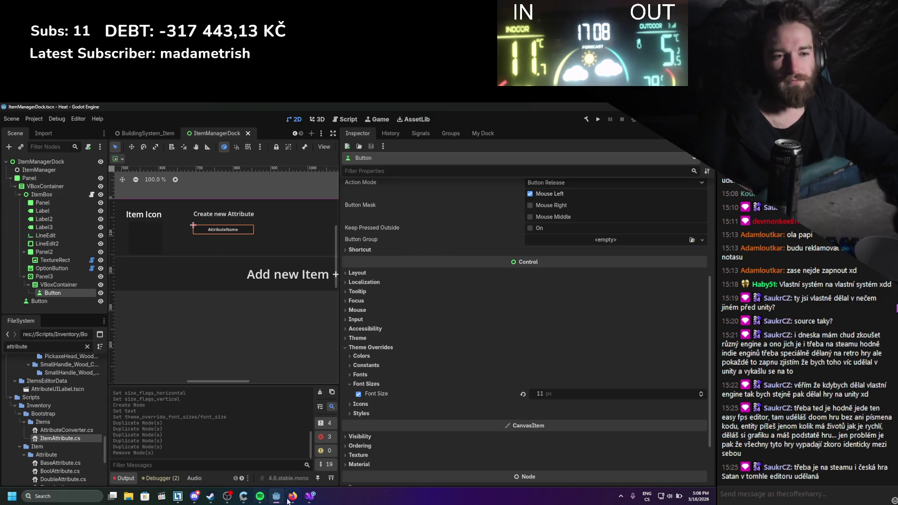
click(309, 498)
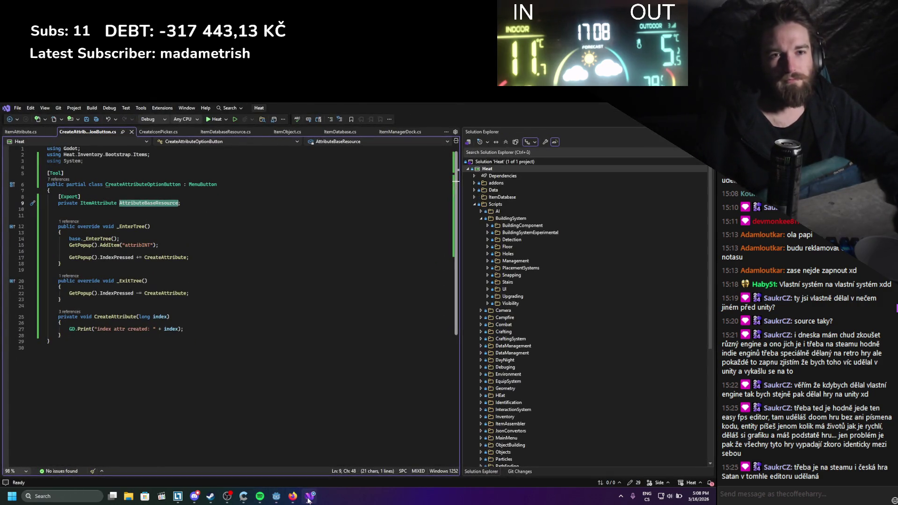
click(308, 498)
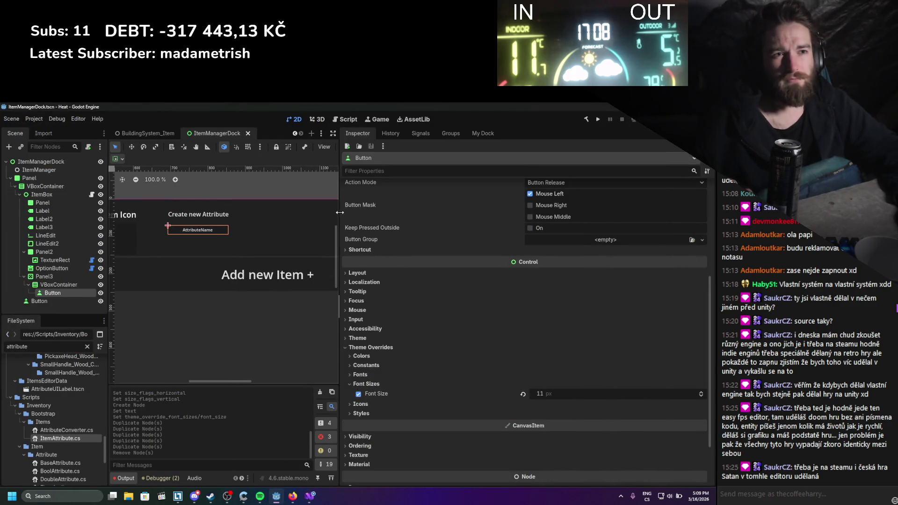
Rename the Button node to 'AttributeSelect'
drag(339, 213, 380, 213)
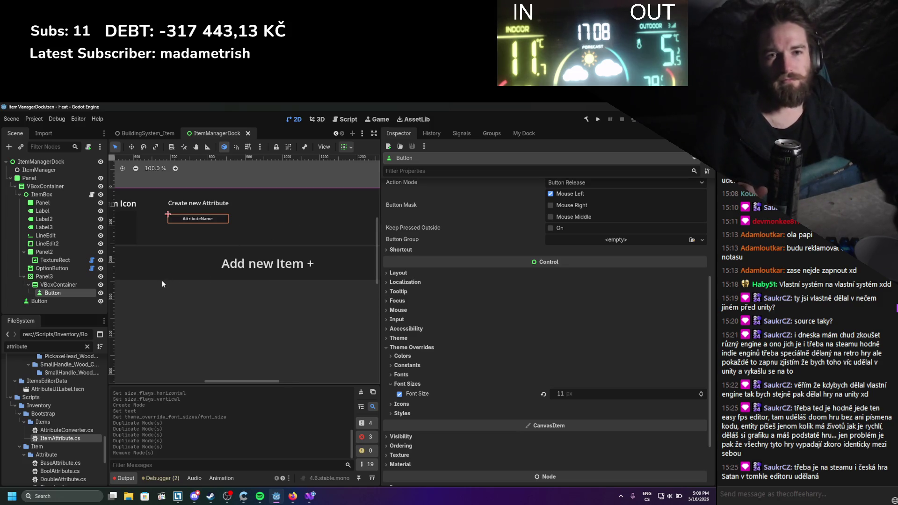
double_click(51, 294)
text(AttributeBut)
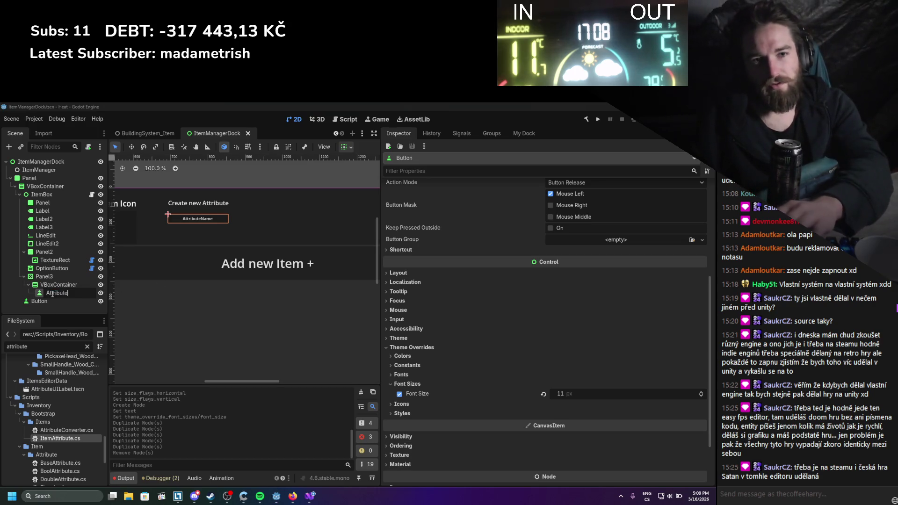
key(BackSpace)
key(BackSpace)
key(BackSpace)
text(S)
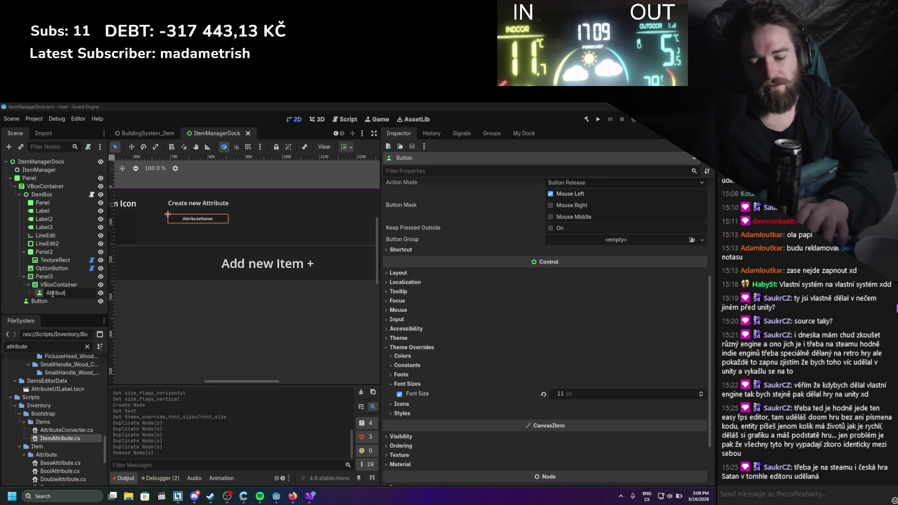
text(elect)
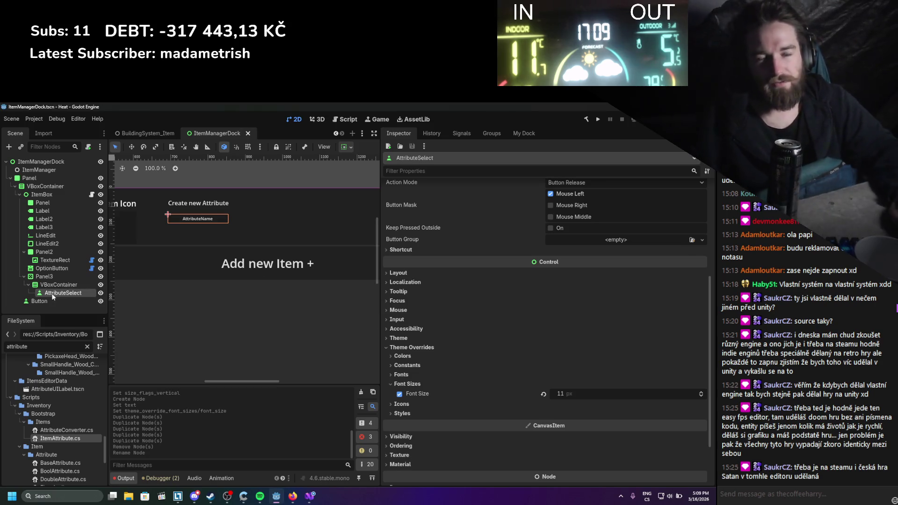
key(Return)
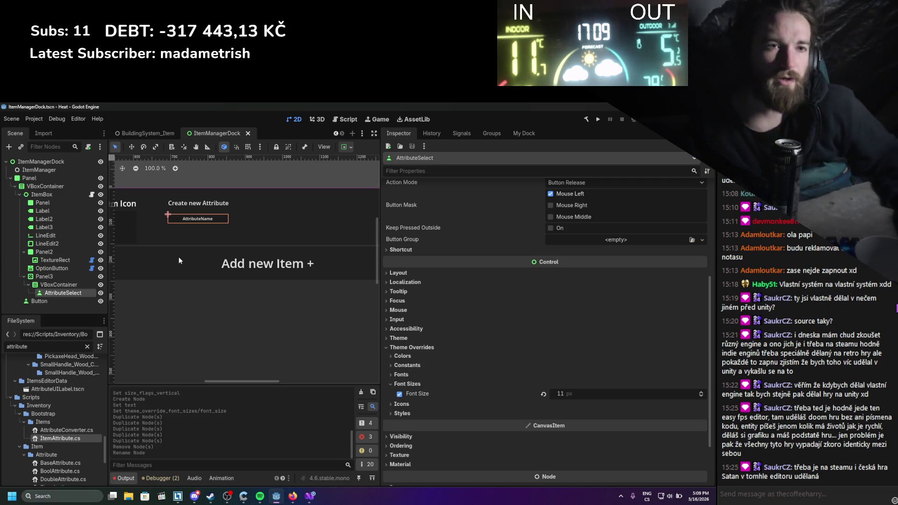
Center the canvas on the AttributeName button and widen the Scene and FileSystem docks
scroll(199, 238, up, 1)
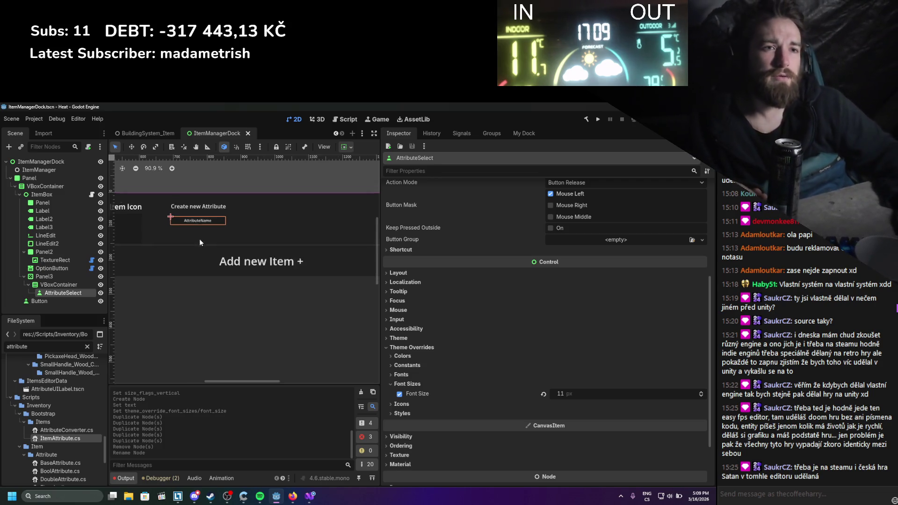
scroll(207, 243, down, 9)
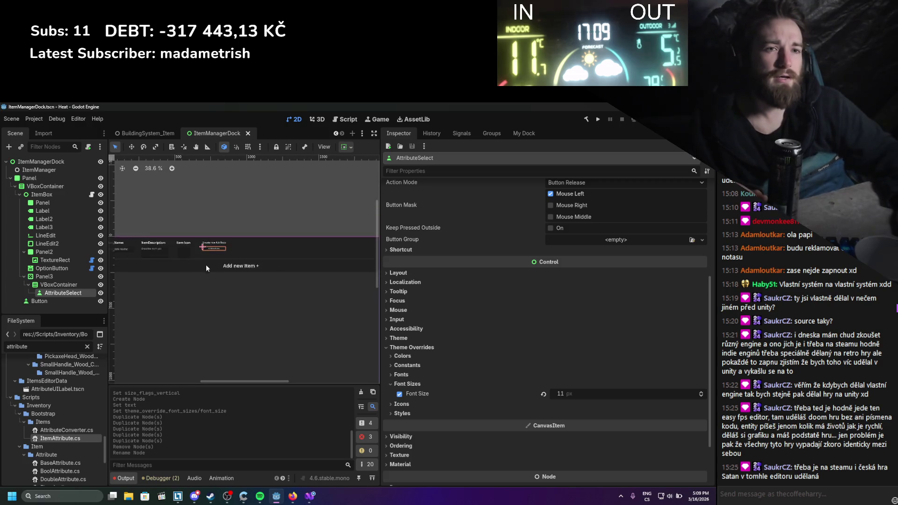
scroll(256, 257, up, 6)
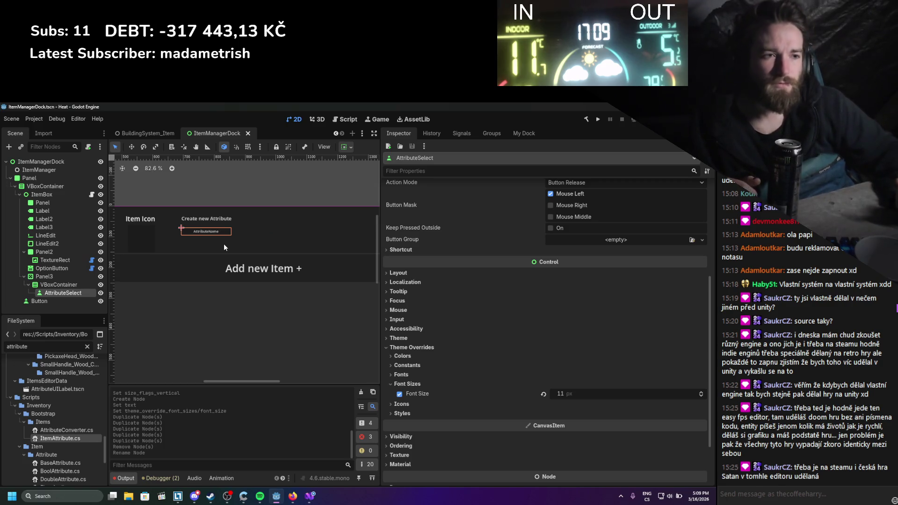
scroll(374, 197, up, 2)
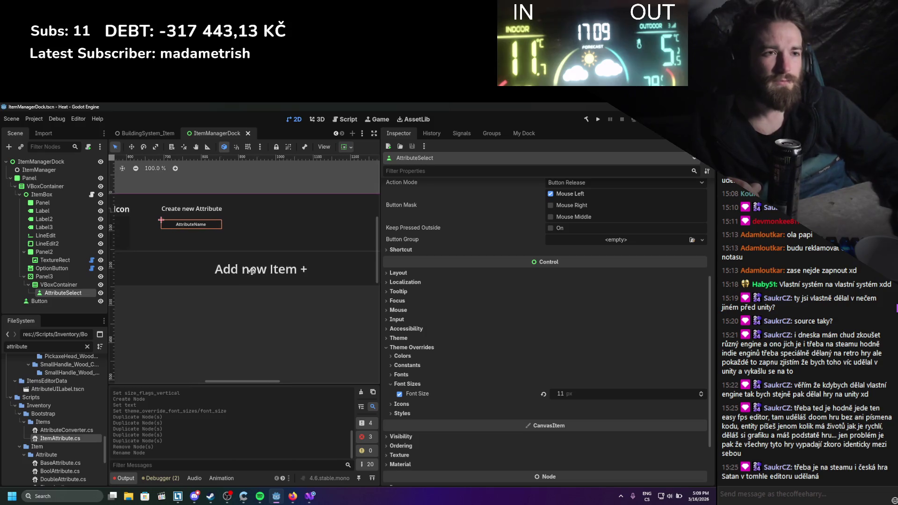
drag(380, 190, 396, 191)
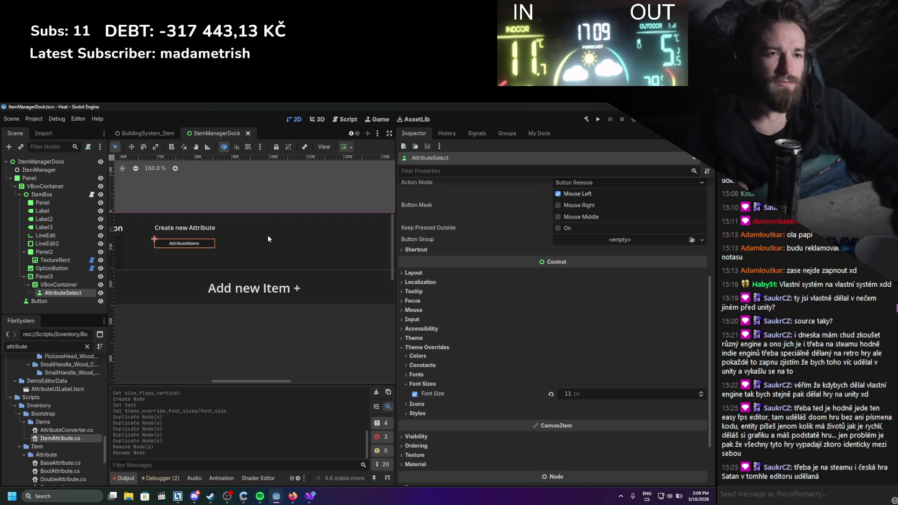
drag(253, 238, 254, 239)
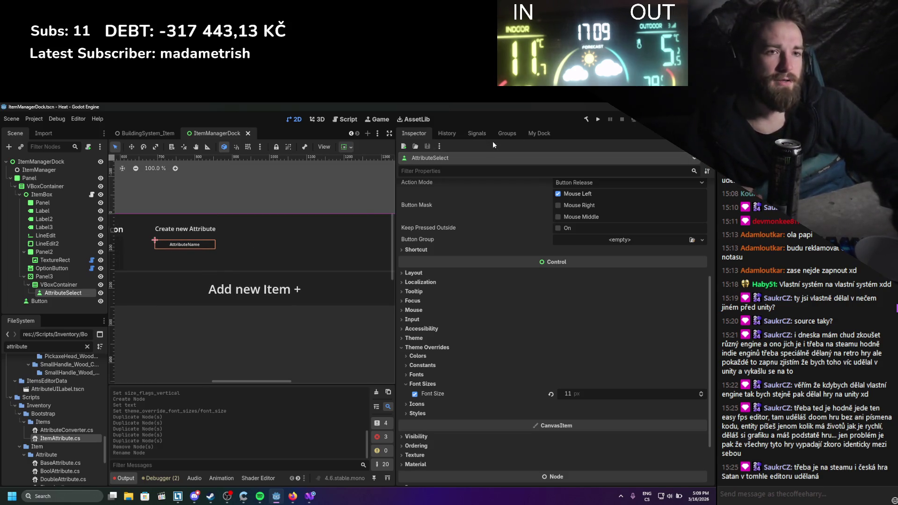
scroll(212, 248, up, 3)
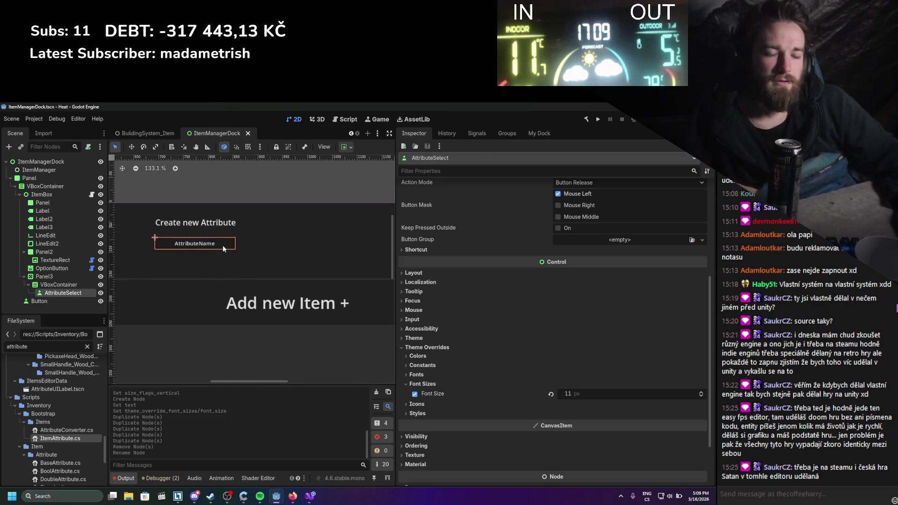
drag(248, 231, 223, 231)
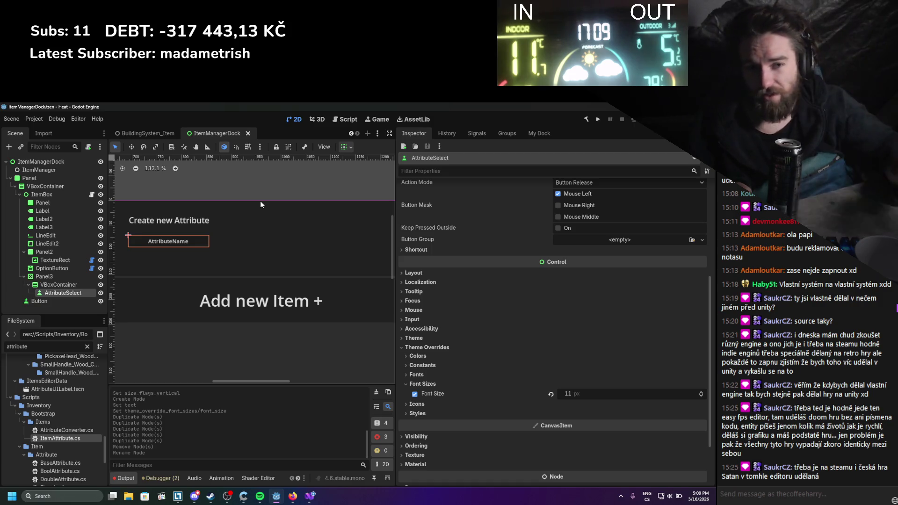
scroll(54, 407, down, 2)
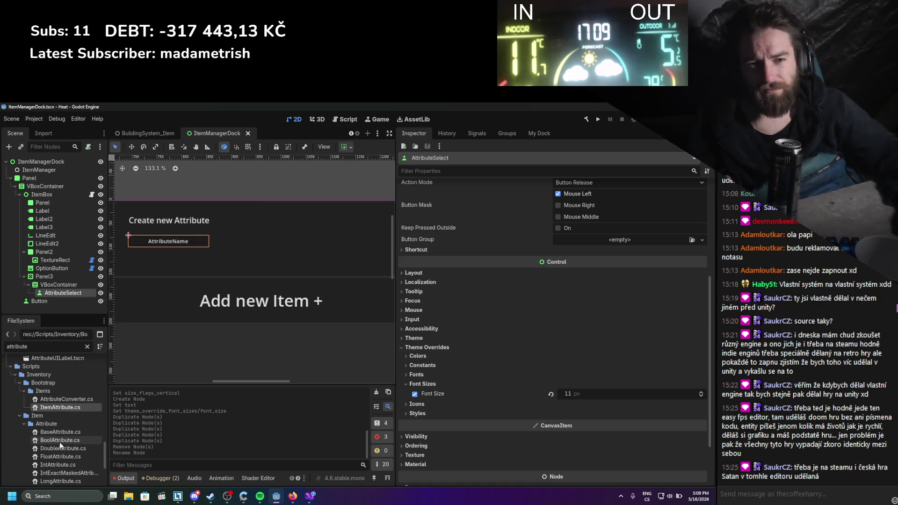
scroll(60, 442, down, 2)
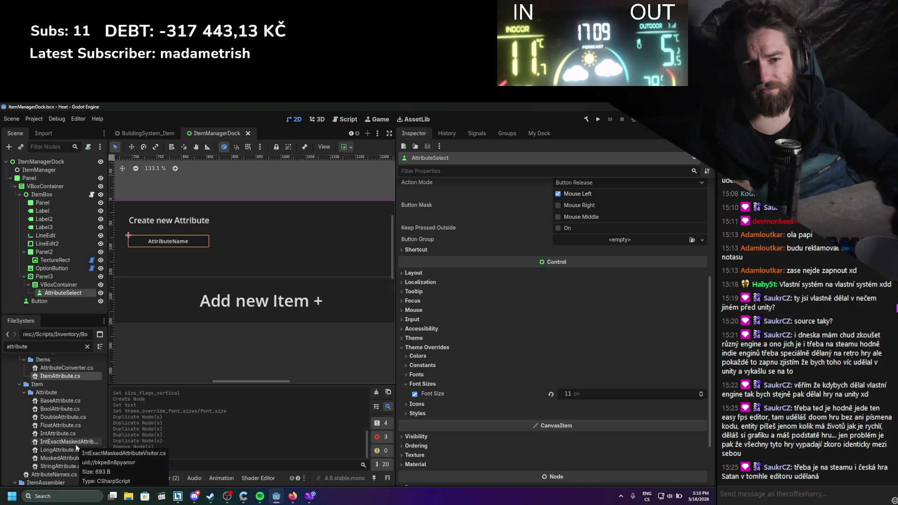
mouse_move(107, 409)
mouse_down()
mouse_move(133, 408)
mouse_move(109, 405)
mouse_up()
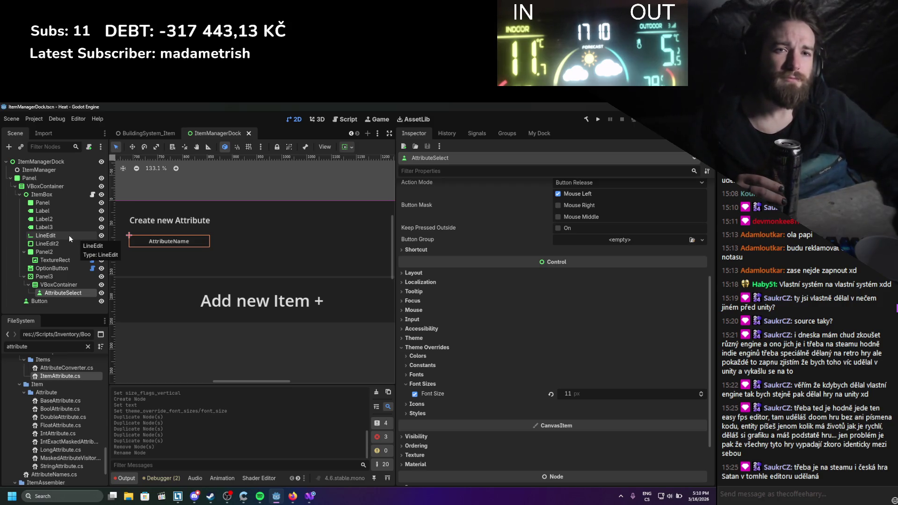
Select the LineEdit node and review its Inspector properties, including the 20 px font size override
click(69, 235)
scroll(527, 391, up, 5)
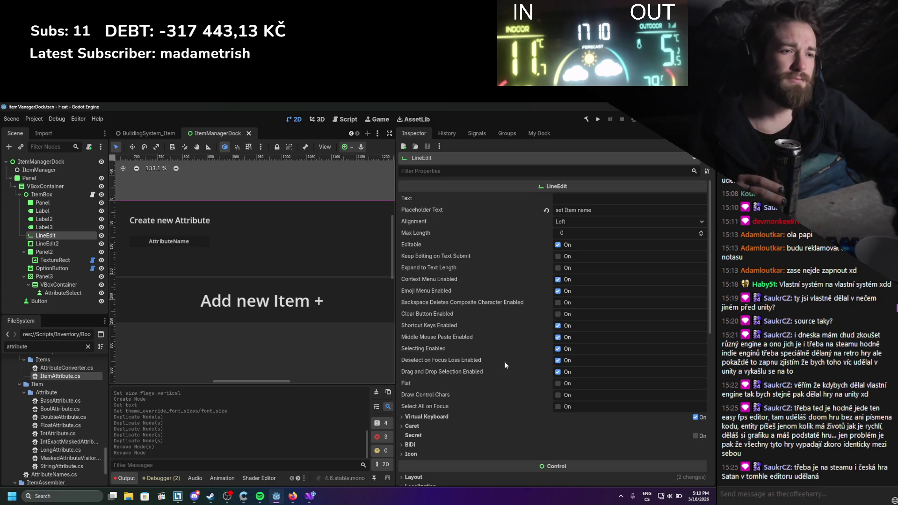
scroll(503, 364, down, 1)
scroll(430, 389, down, 1)
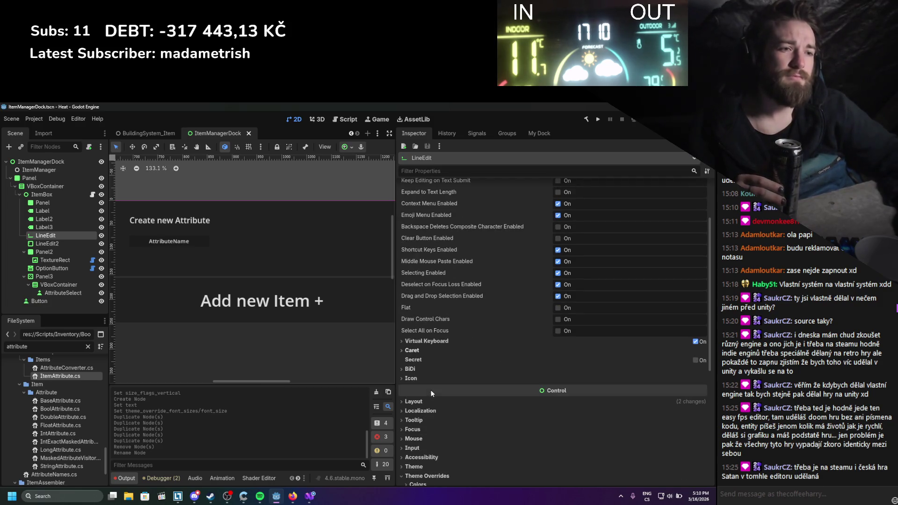
scroll(426, 373, down, 1)
scroll(441, 355, up, 1)
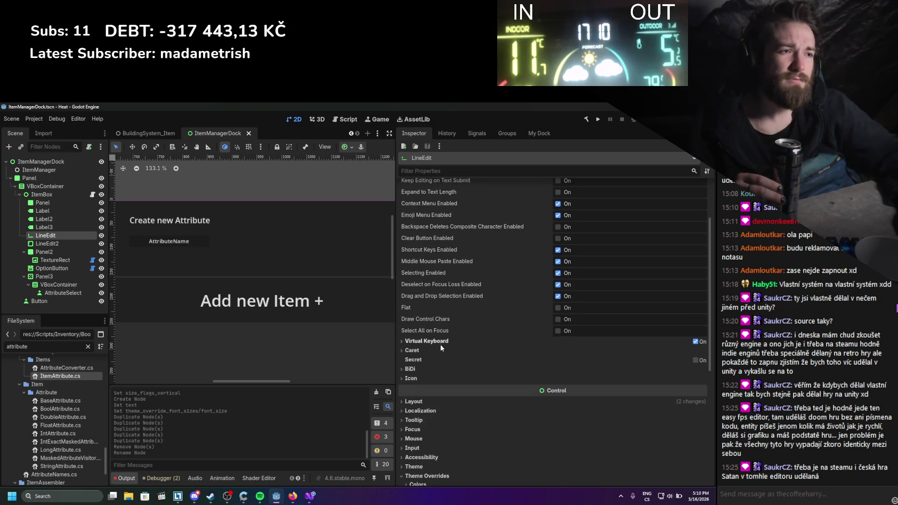
scroll(442, 348, up, 2)
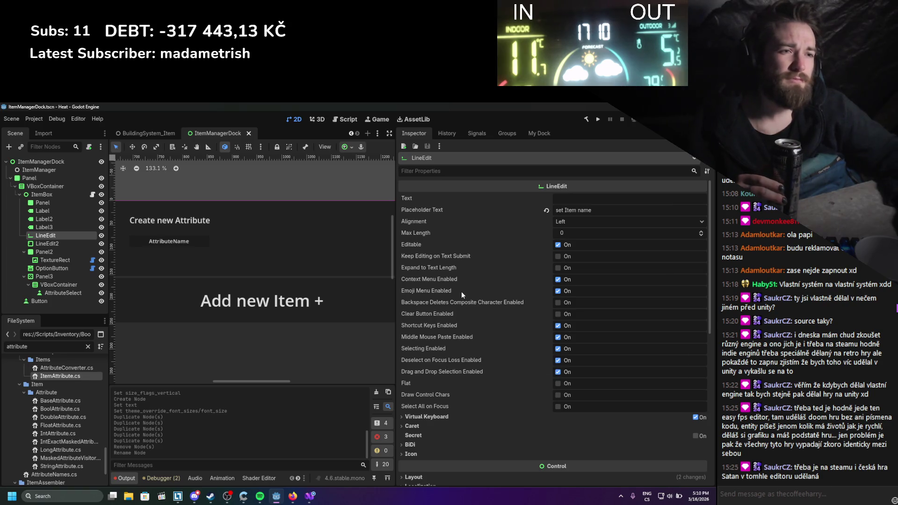
mouse_move(463, 291)
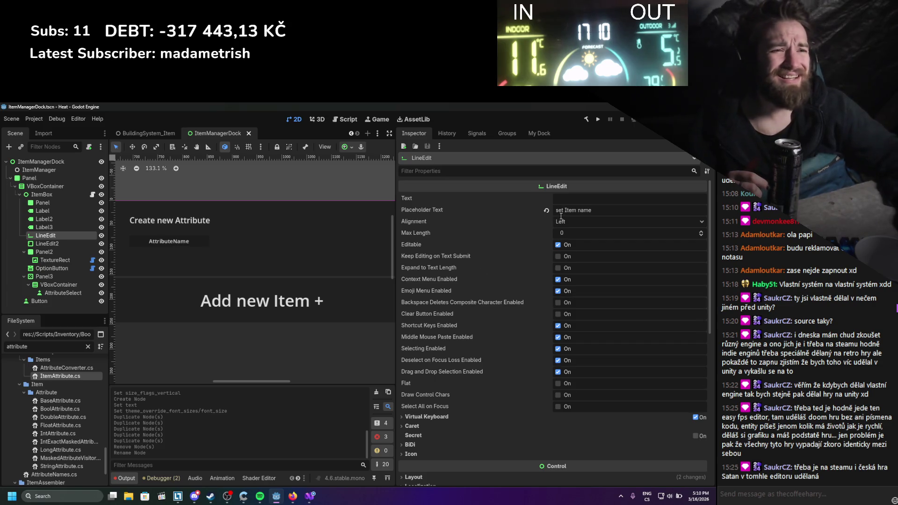
scroll(509, 260, down, 2)
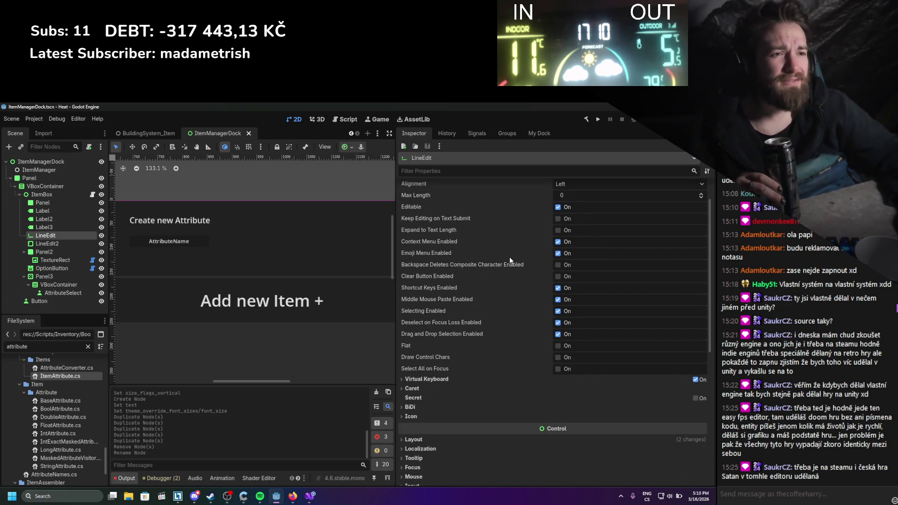
scroll(510, 258, down, 4)
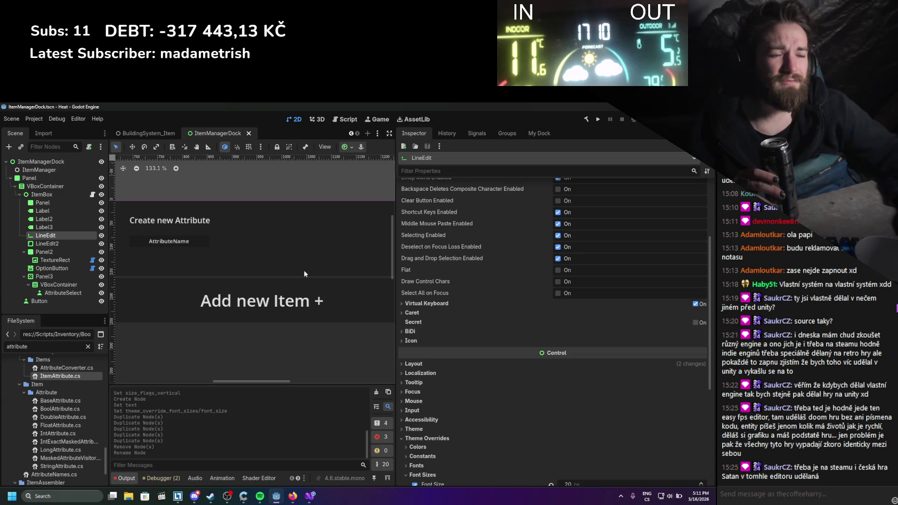
scroll(478, 304, down, 5)
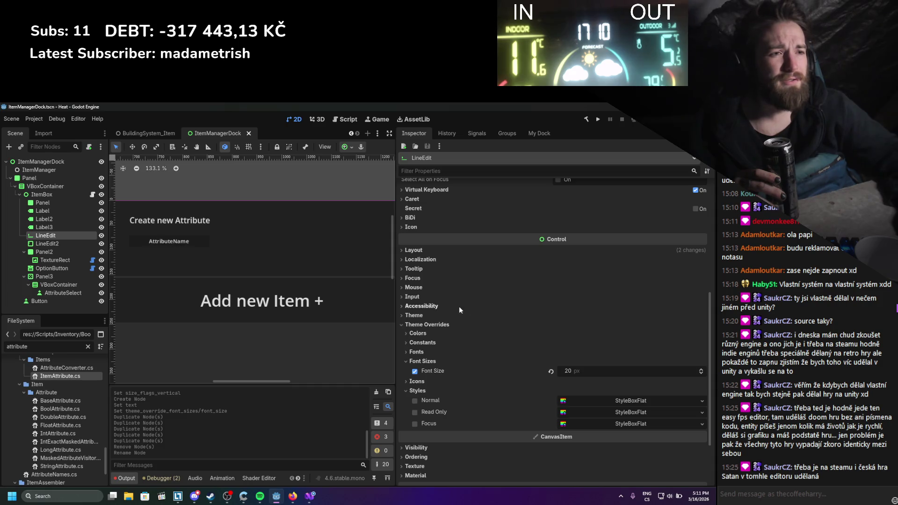
scroll(401, 330, up, 8)
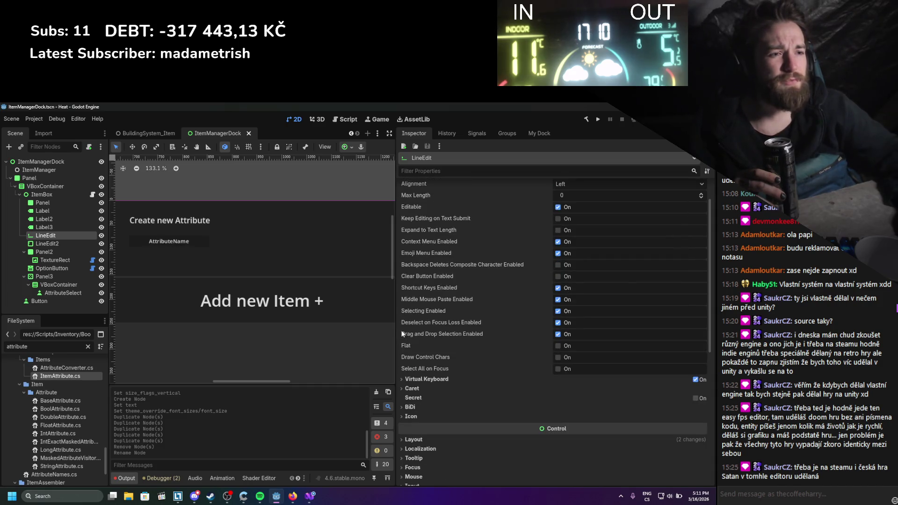
click(425, 389)
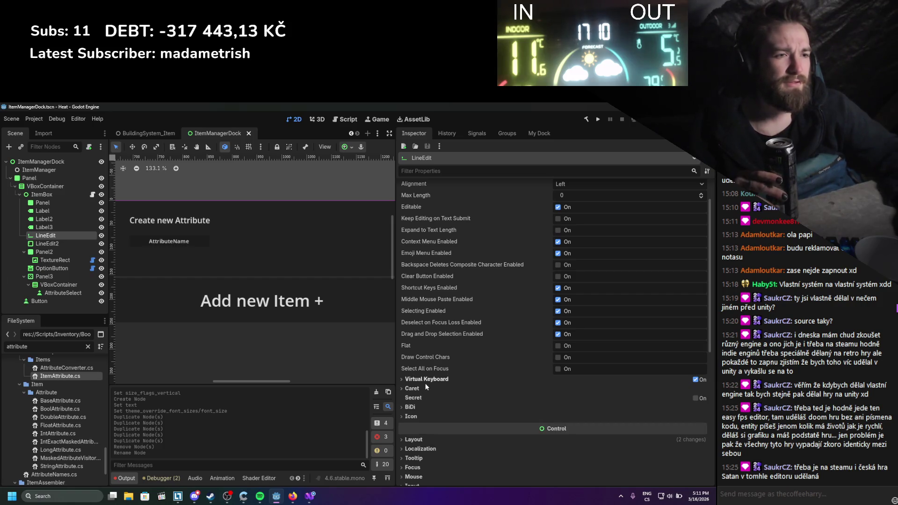
Check the LineEdit's virtual keyboard types, leaving the type on Default
click(425, 380)
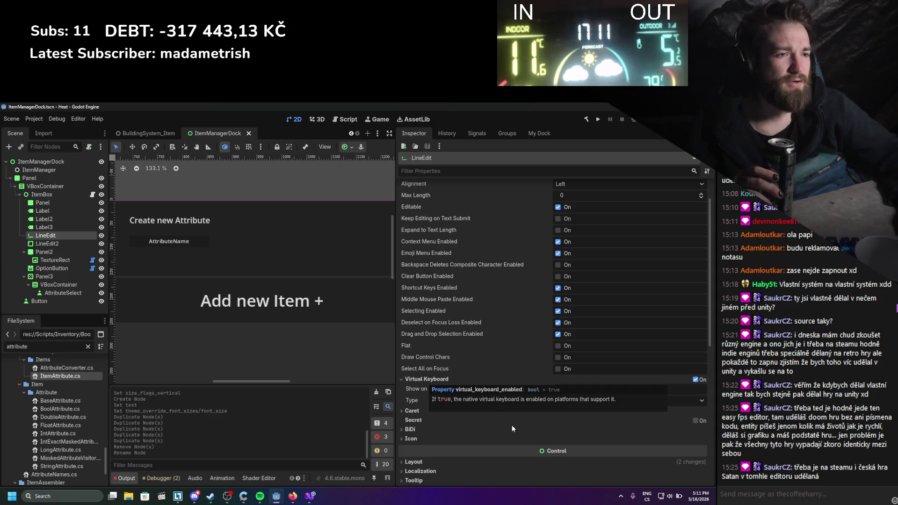
click(567, 401)
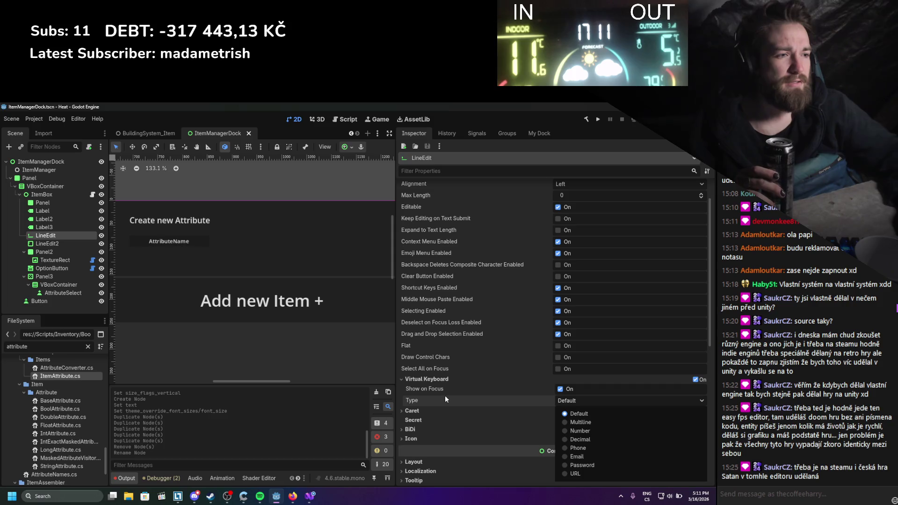
key(Escape)
mouse_move(424, 397)
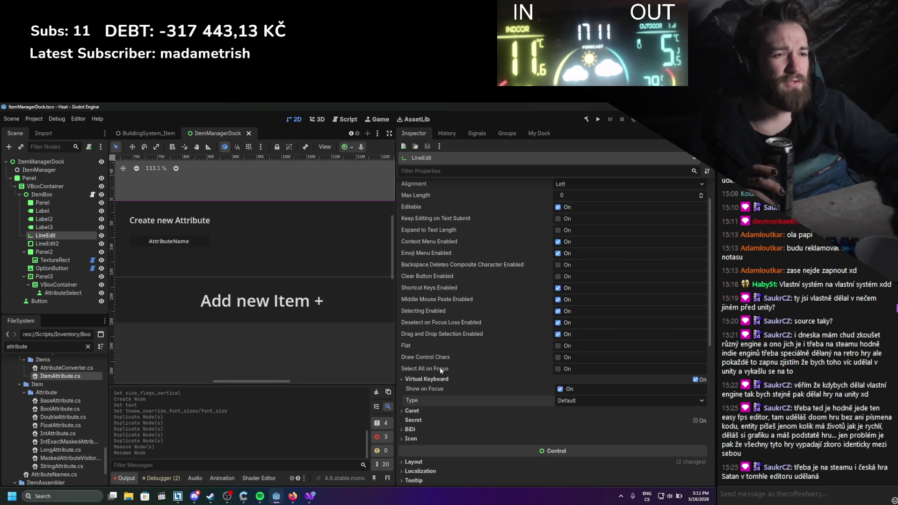
click(436, 382)
Look through the LineEdit's Caret, BiDi and Icon option groups
click(433, 385)
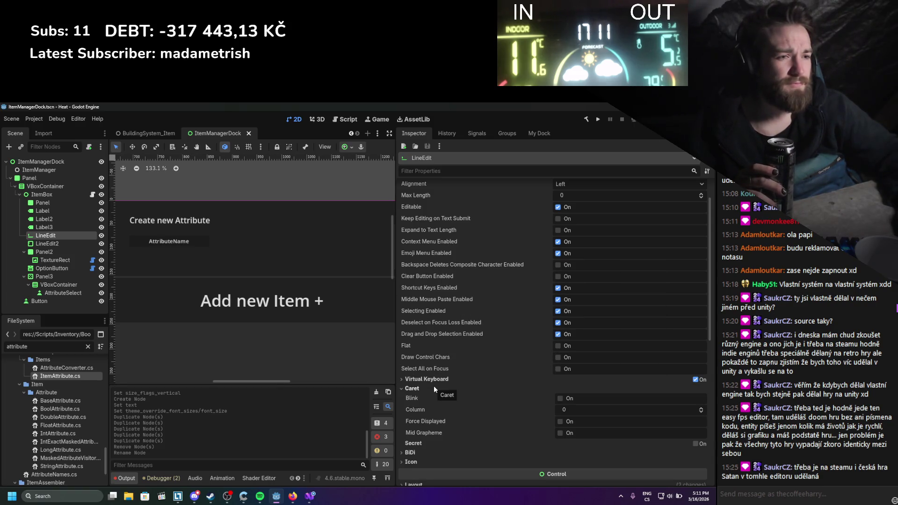
click(433, 385)
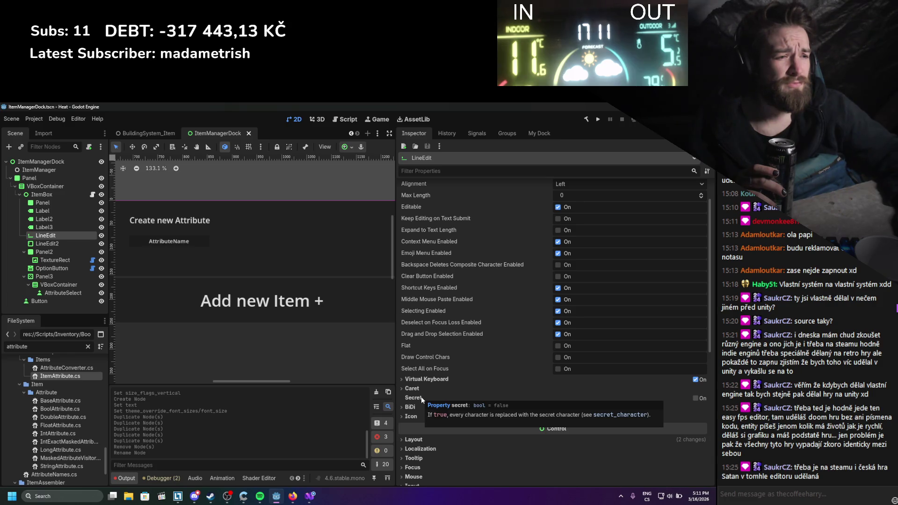
click(419, 408)
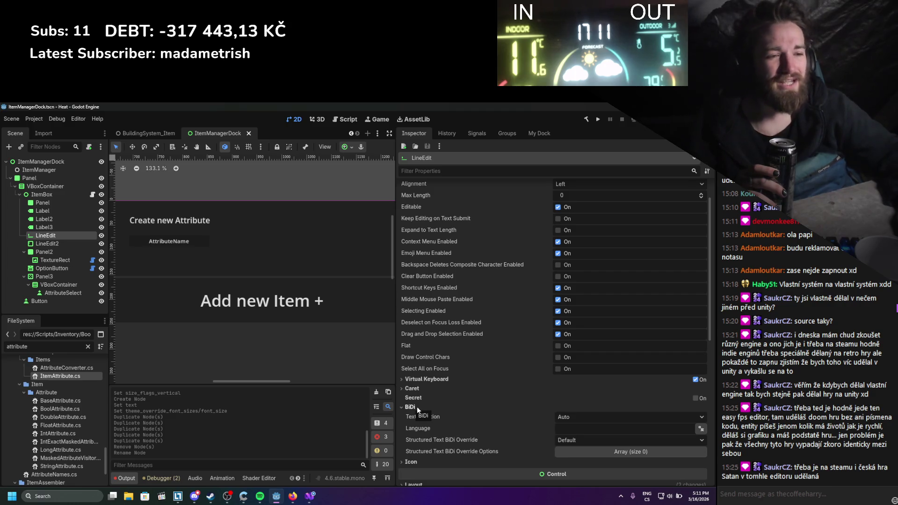
click(416, 405)
click(415, 415)
click(415, 415)
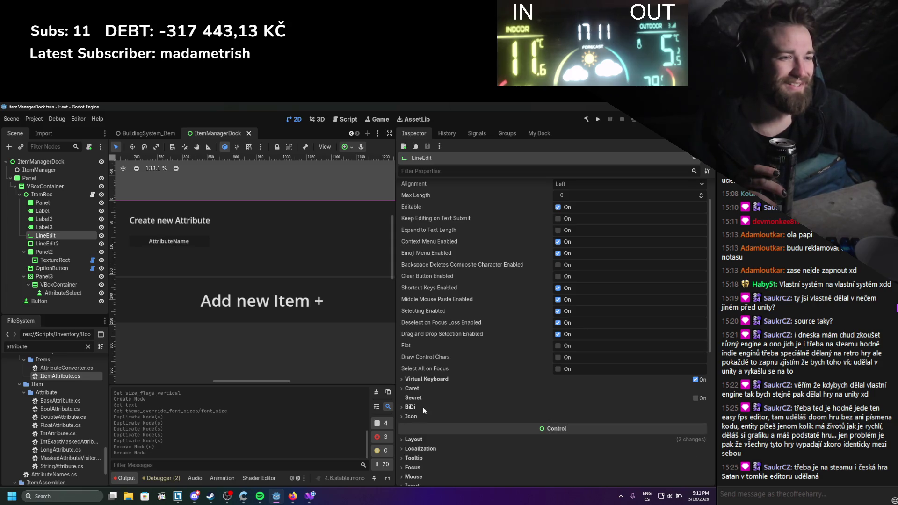
Pan the canvas to show the item name fields, then switch to Firefox
scroll(428, 396, up, 1)
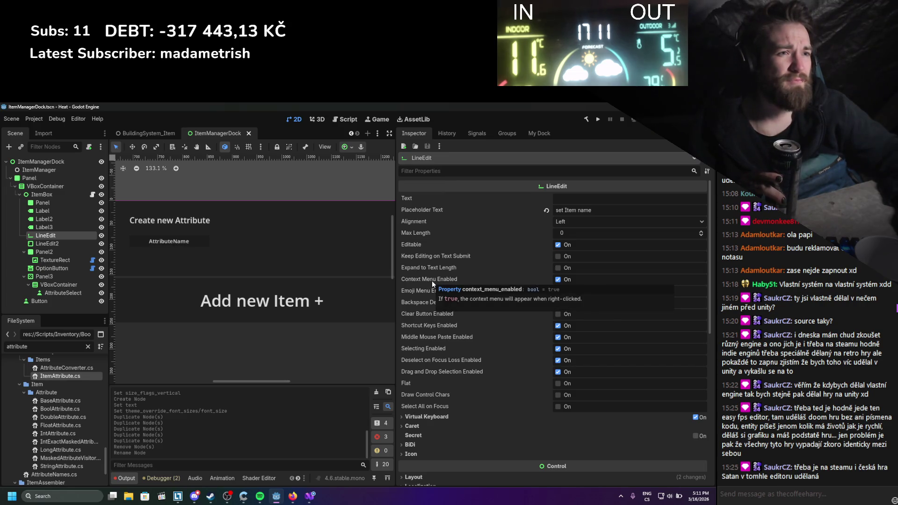
mouse_move(437, 220)
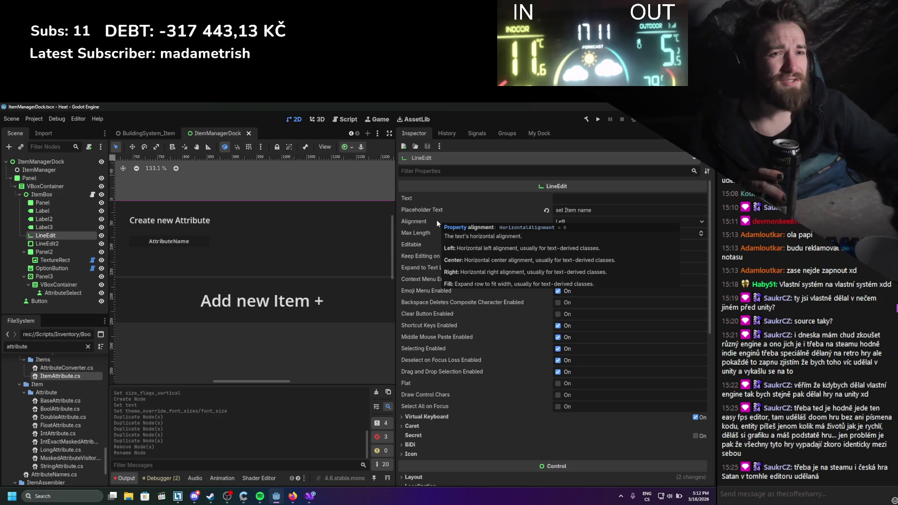
scroll(253, 280, down, 4)
drag(218, 248, 370, 232)
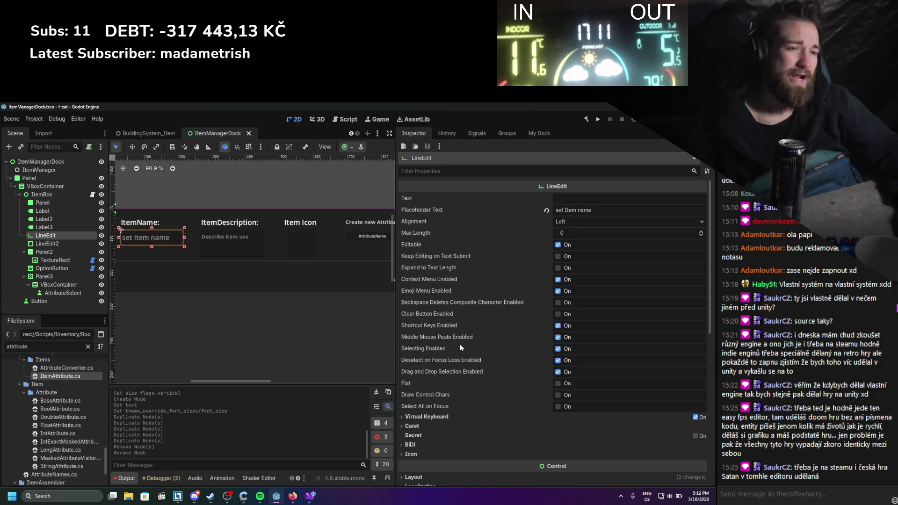
scroll(459, 343, down, 3)
scroll(459, 343, up, 3)
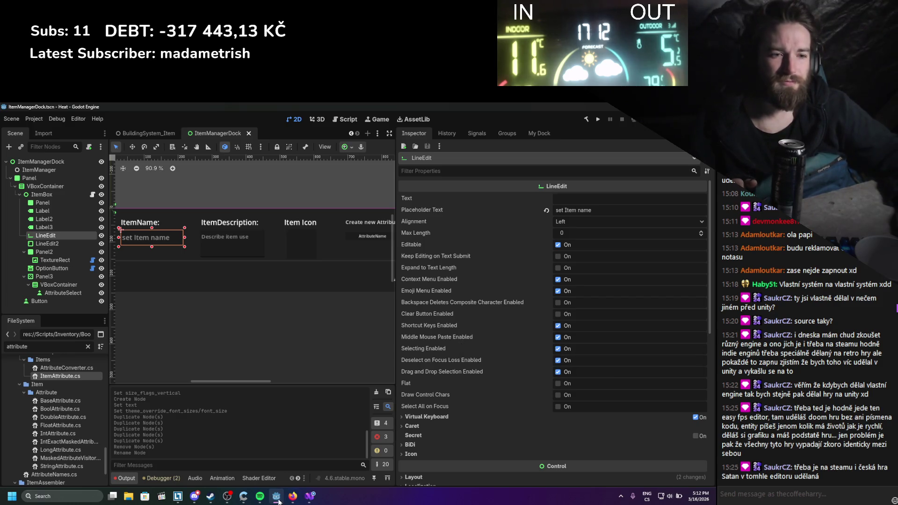
click(292, 499)
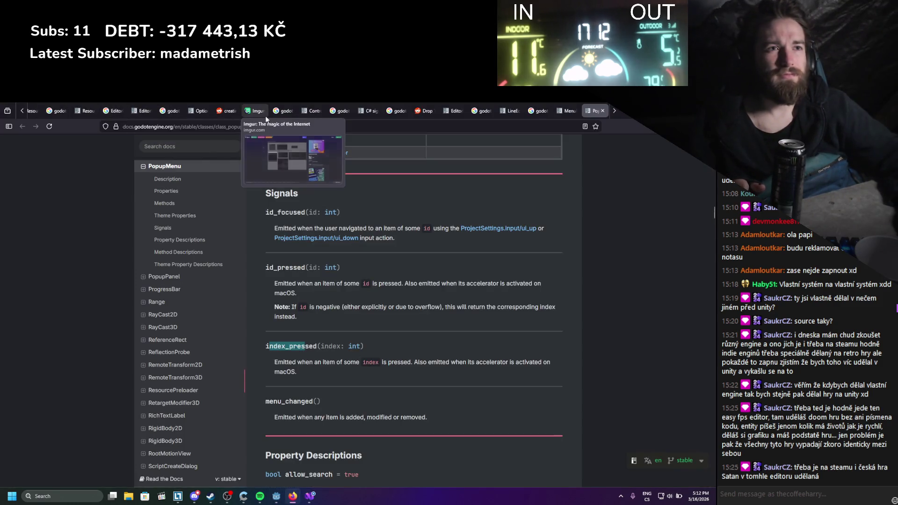
Ask ChatGPT which control suits a value field limited to bool, int or string, and read the answer
click(151, 111)
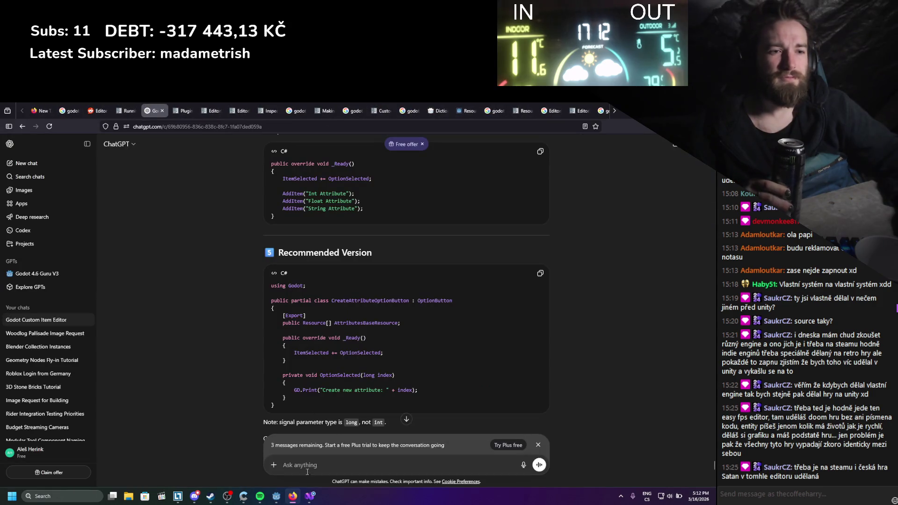
text(what is)
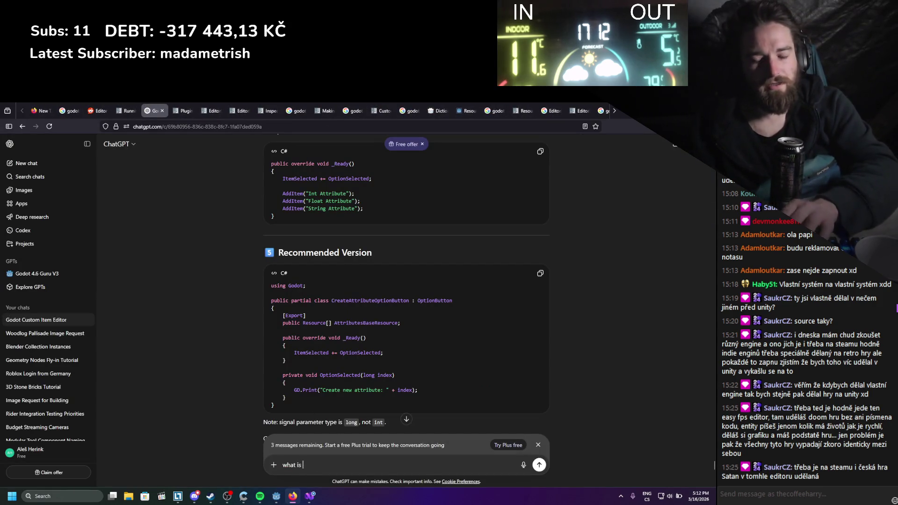
text(the bestwa)
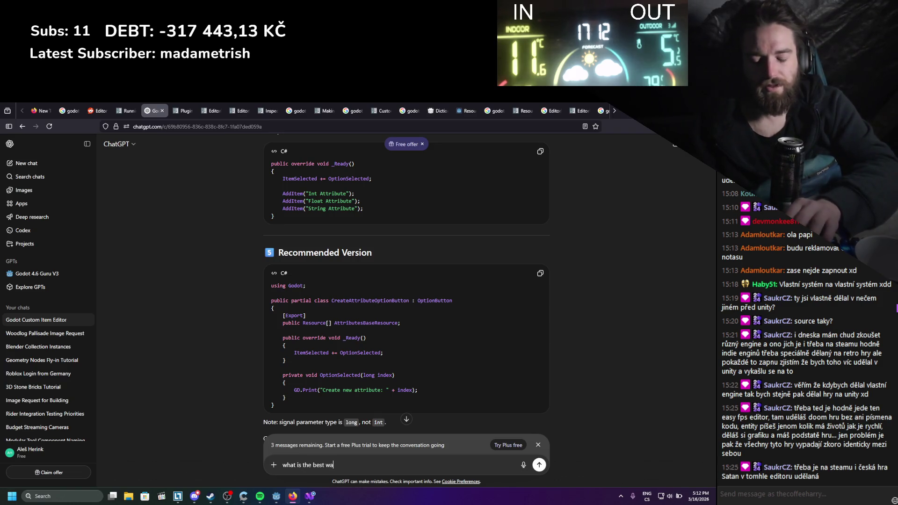
text(y to create line edit but)
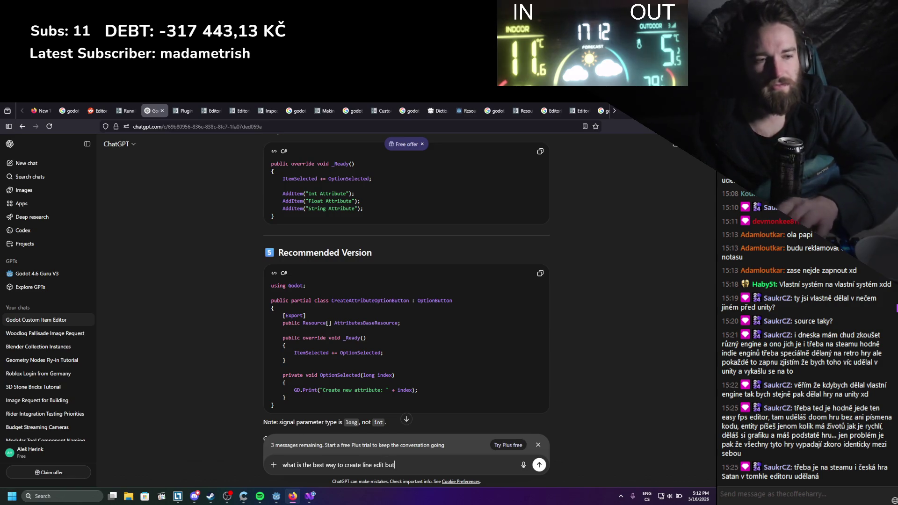
text( allow only)
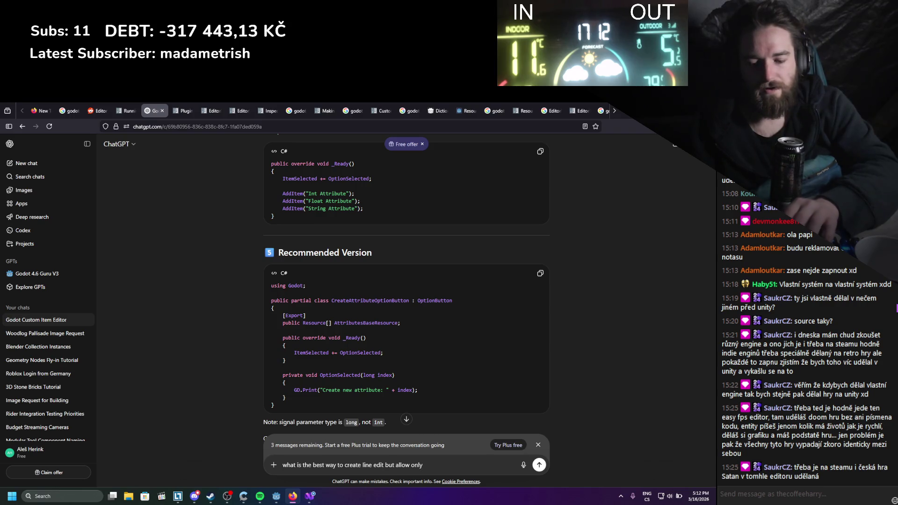
text( value type, so like bool)
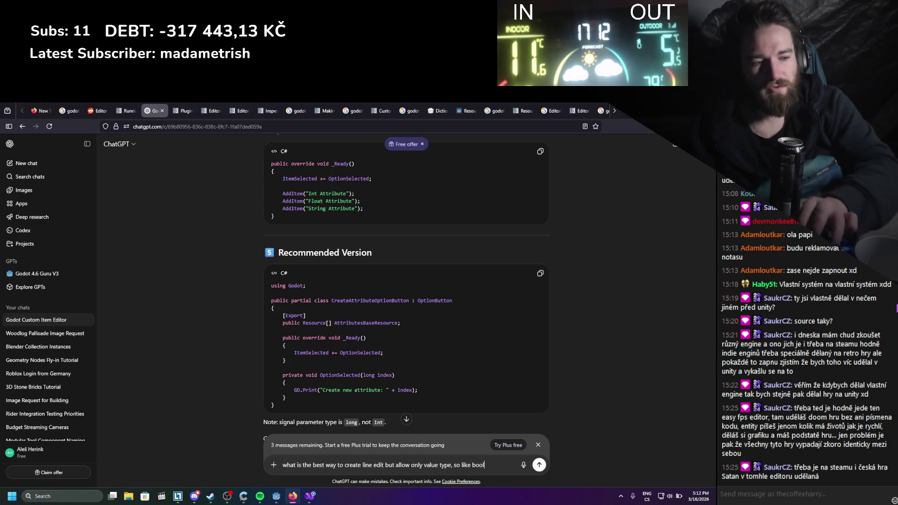
text( , int s)
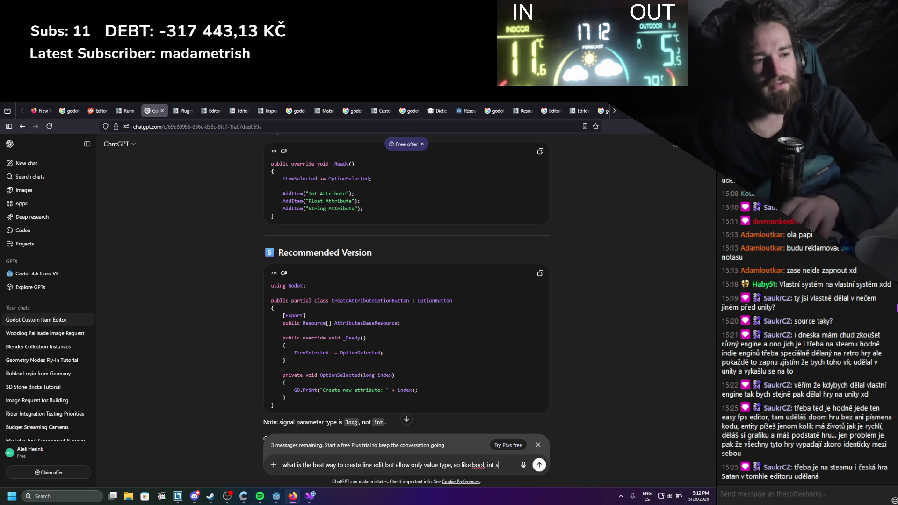
text(g)
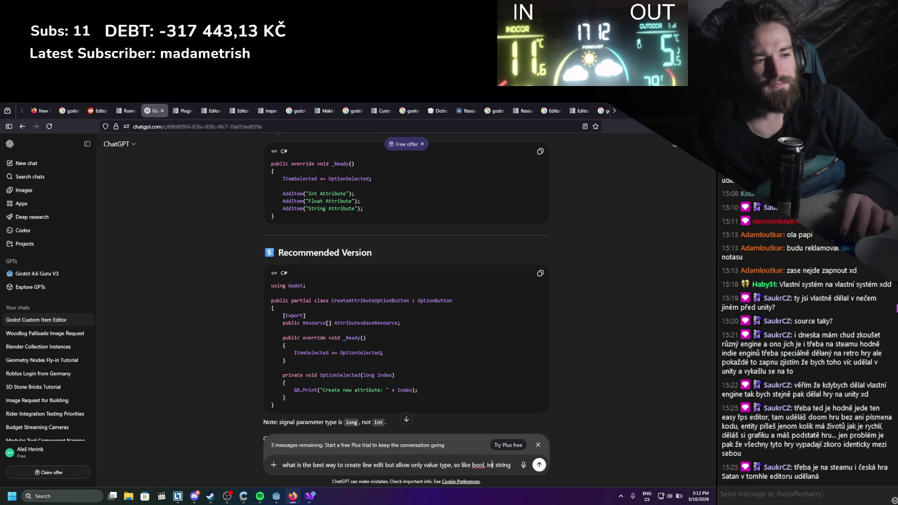
click(493, 464)
text(,)
key(Return)
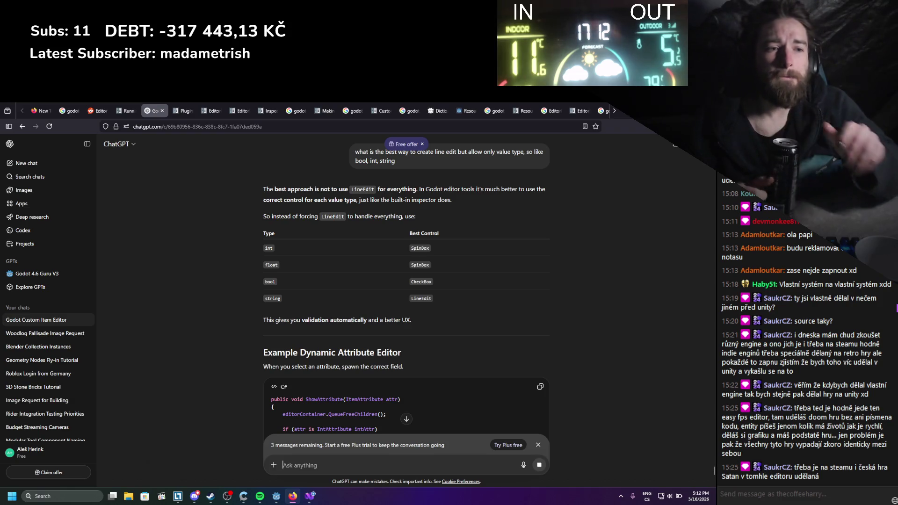
scroll(280, 323, down, 3)
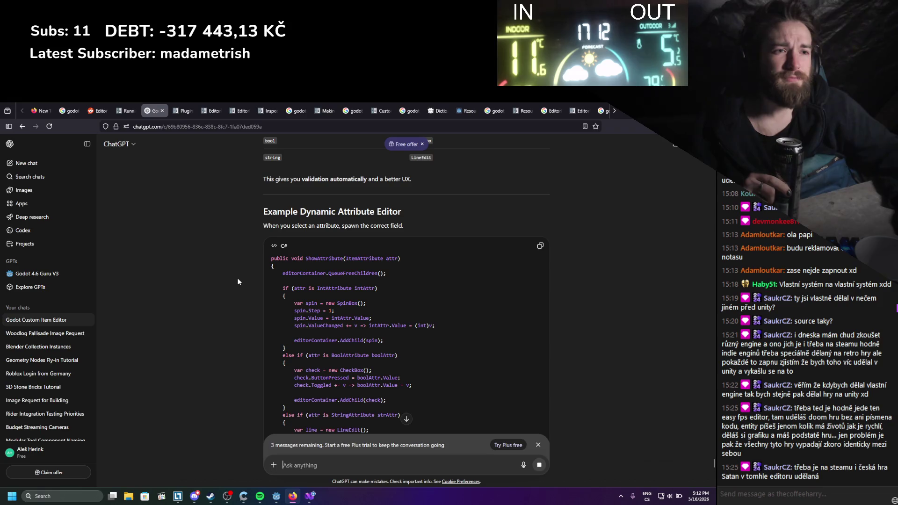
scroll(238, 280, down, 1)
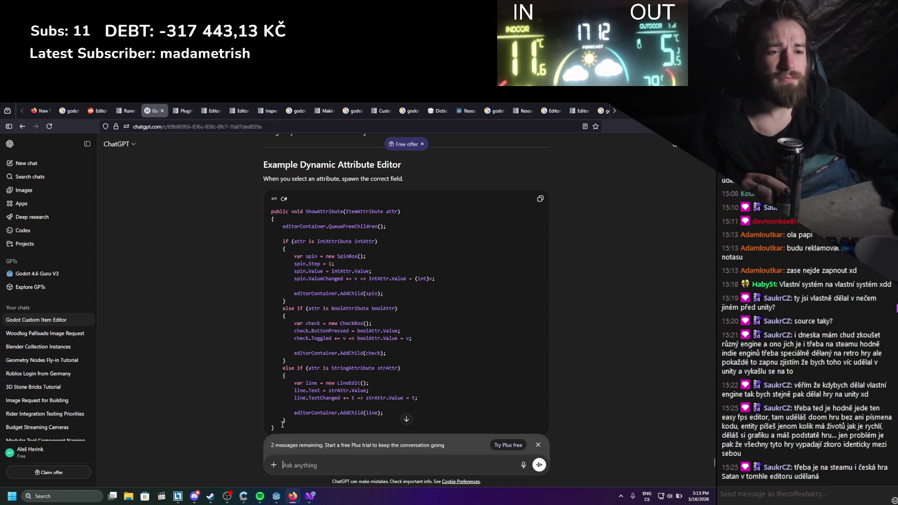
key(alt+Tab)
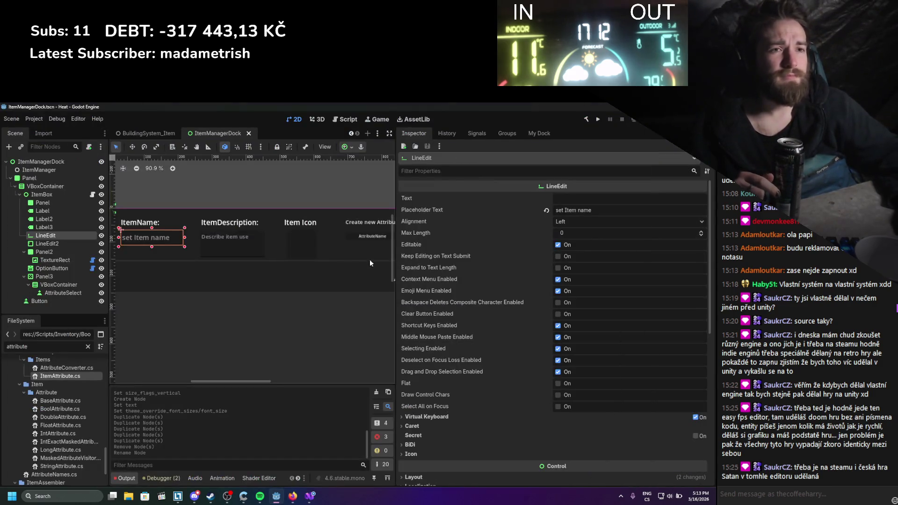
Add a Panel child node under ItemBox
scroll(370, 259, right, 3)
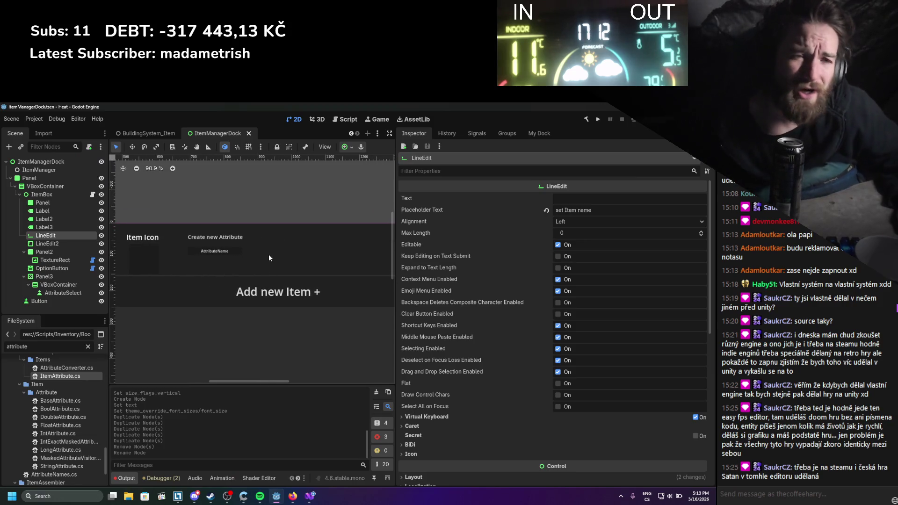
right_click(50, 192)
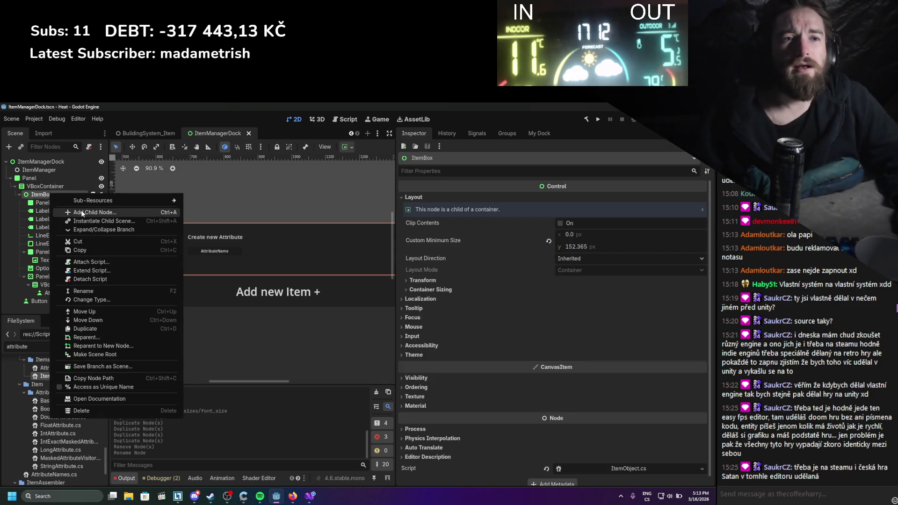
click(65, 201)
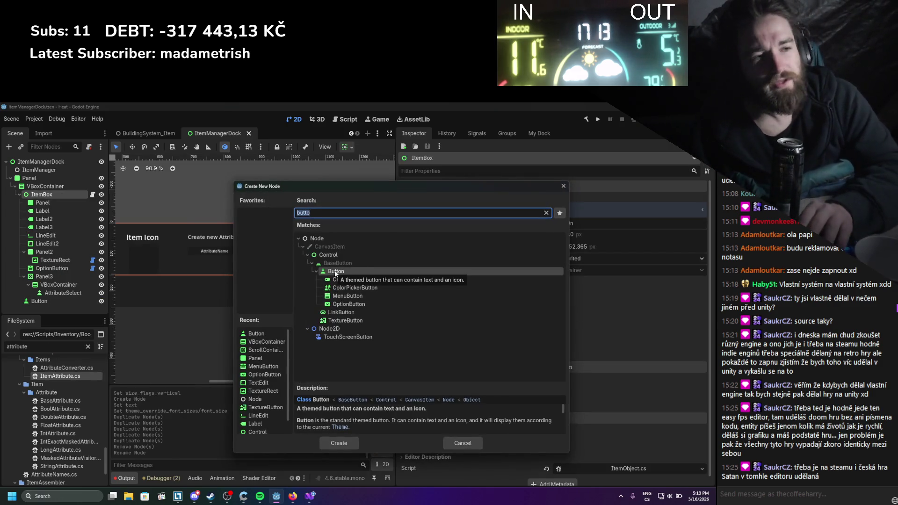
text(panel)
key(Return)
Place the new Panel4 beside 'Create new Attribute', resize it to 209×107, and save
scroll(184, 215, down, 2)
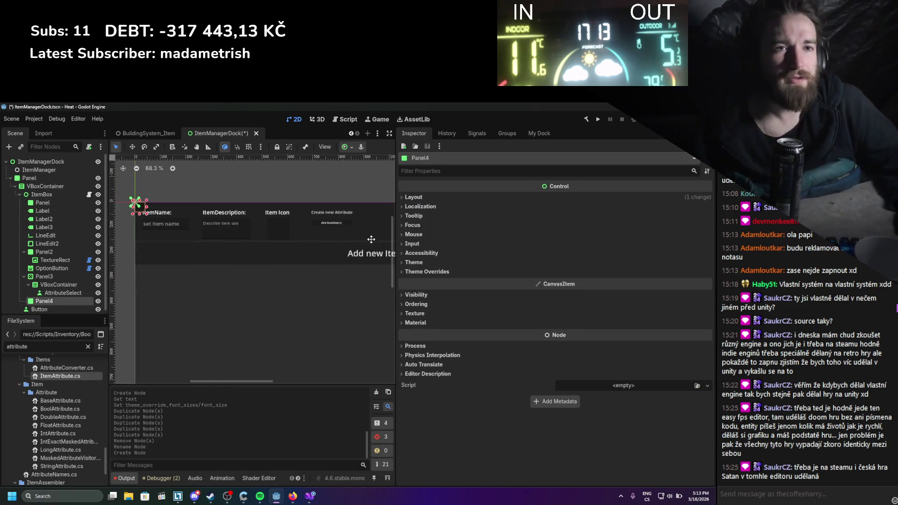
mouse_move(145, 211)
mouse_down()
mouse_move(252, 242)
mouse_move(327, 232)
mouse_up()
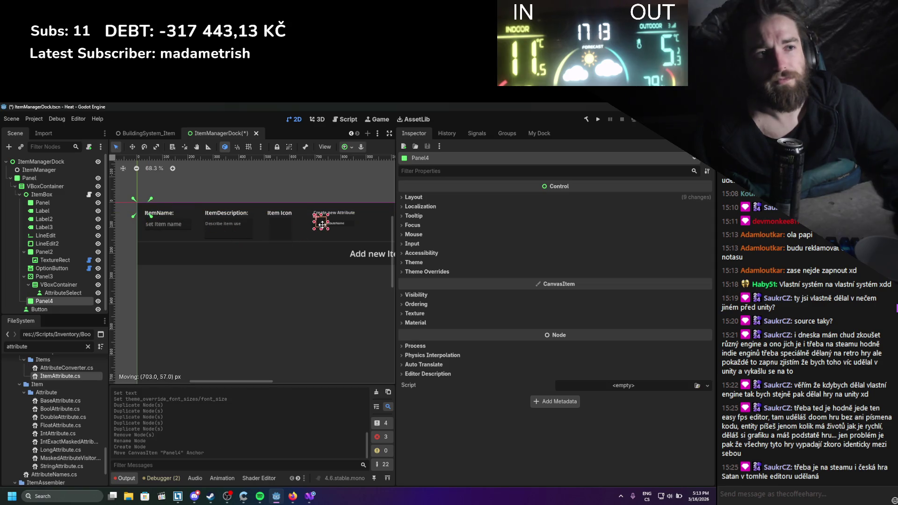
scroll(211, 235, up, 3)
mouse_move(186, 241)
mouse_down()
mouse_move(237, 238)
mouse_move(311, 264)
mouse_up()
key(ctrl+s)
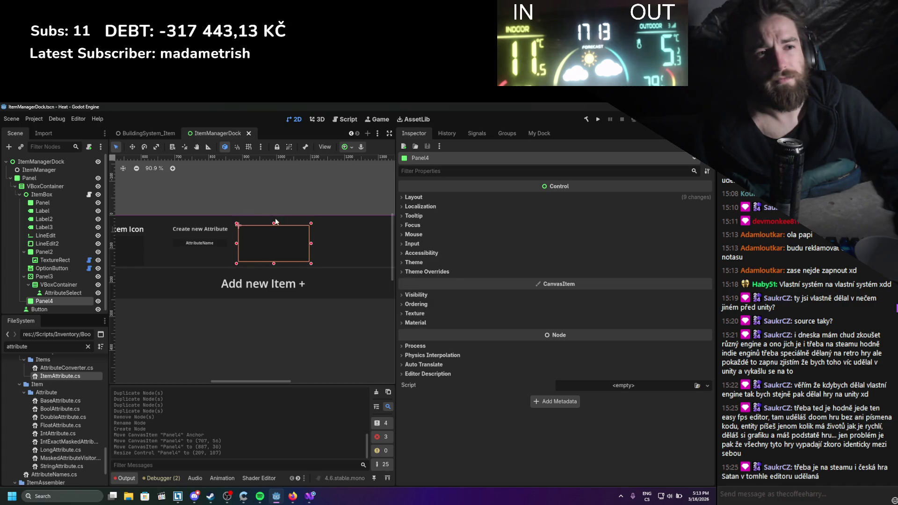
right_click(49, 292)
right_click(43, 301)
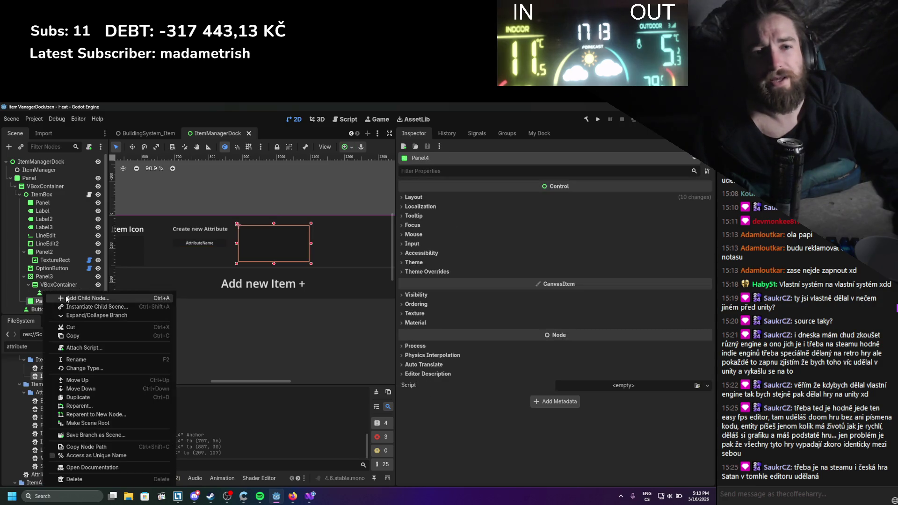
Add a Label under Panel4 stretched across the panel's top
click(70, 295)
text(label)
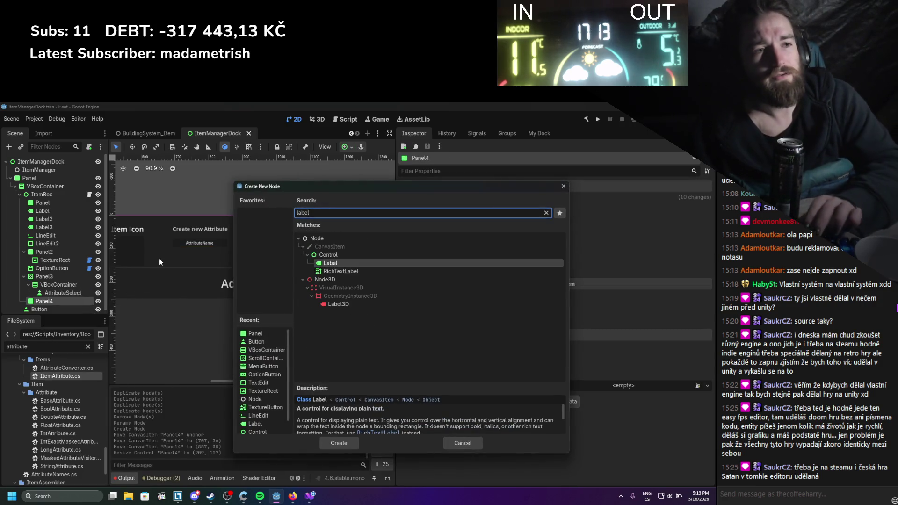
key(Return)
scroll(252, 230, up, 5)
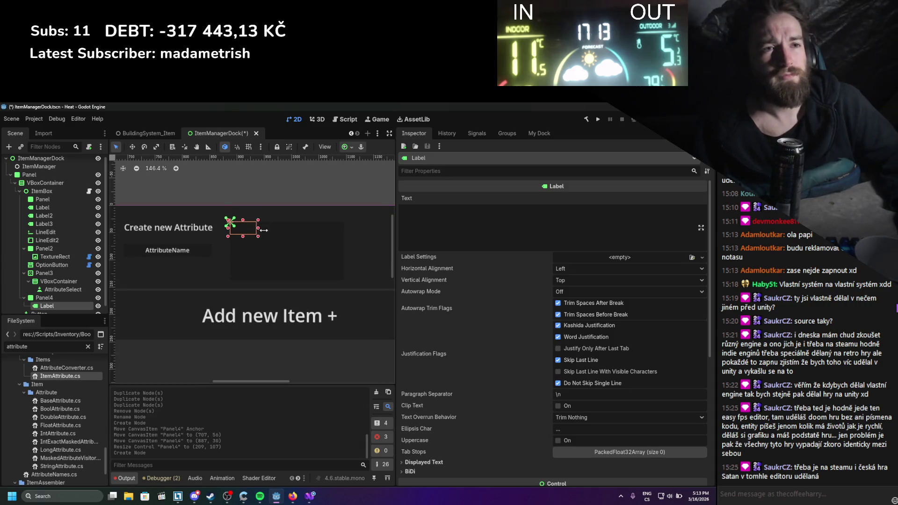
mouse_move(262, 229)
mouse_down()
mouse_move(350, 234)
mouse_move(352, 285)
mouse_up()
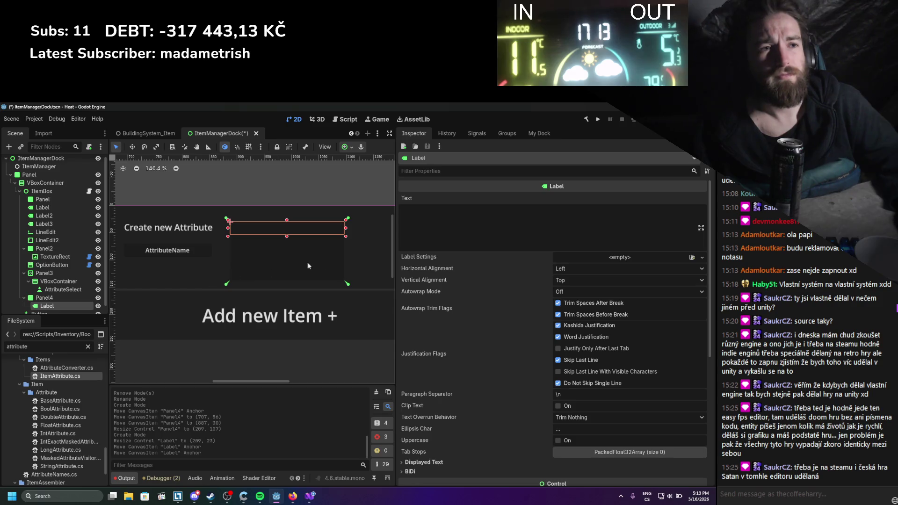
Set the label's text to 'Attribute Value'
click(437, 225)
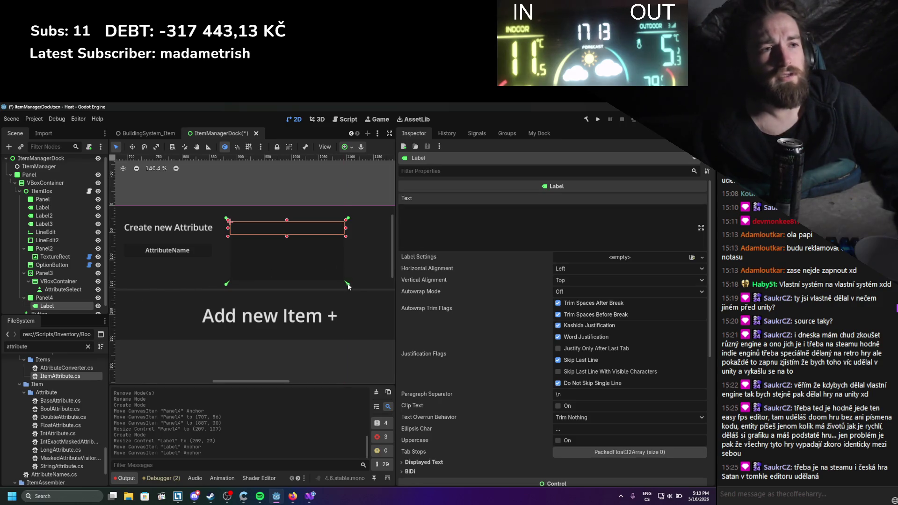
drag(348, 287, 349, 238)
click(438, 215)
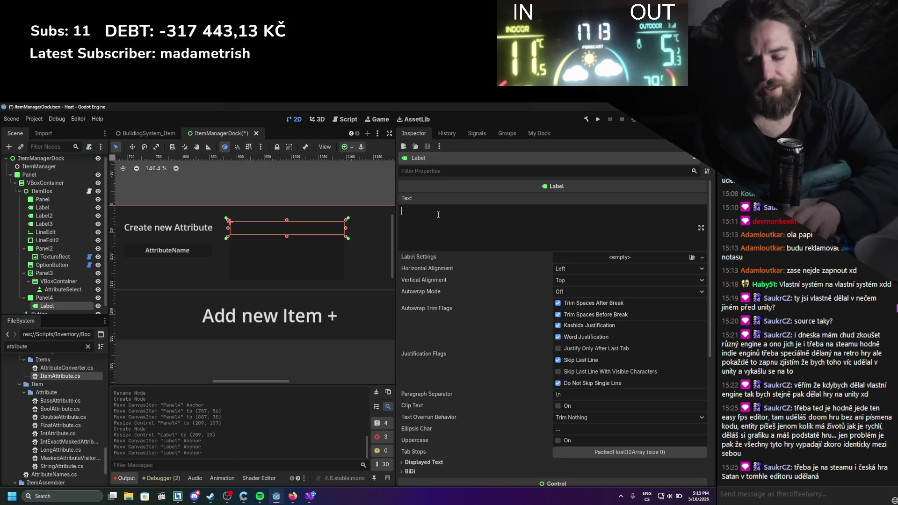
text(Attribu)
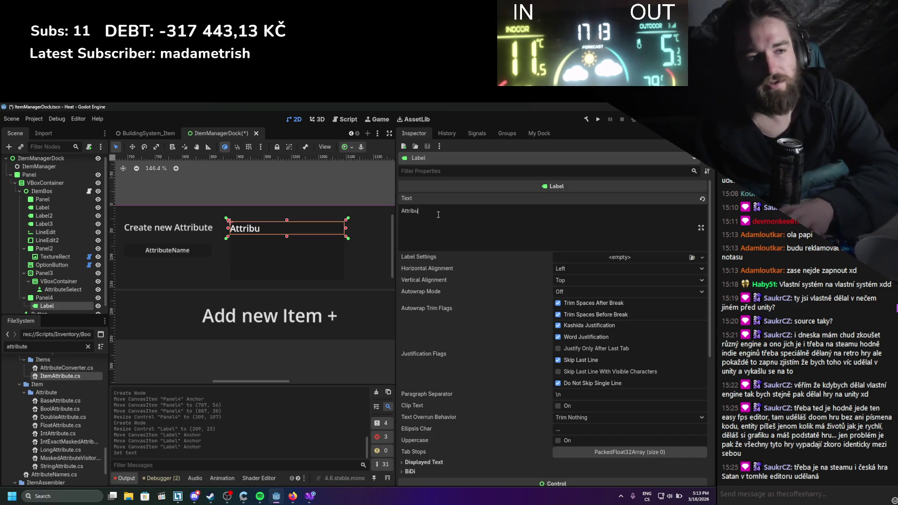
text(teVa)
key(BackSpace)
key(BackSpace)
text(V)
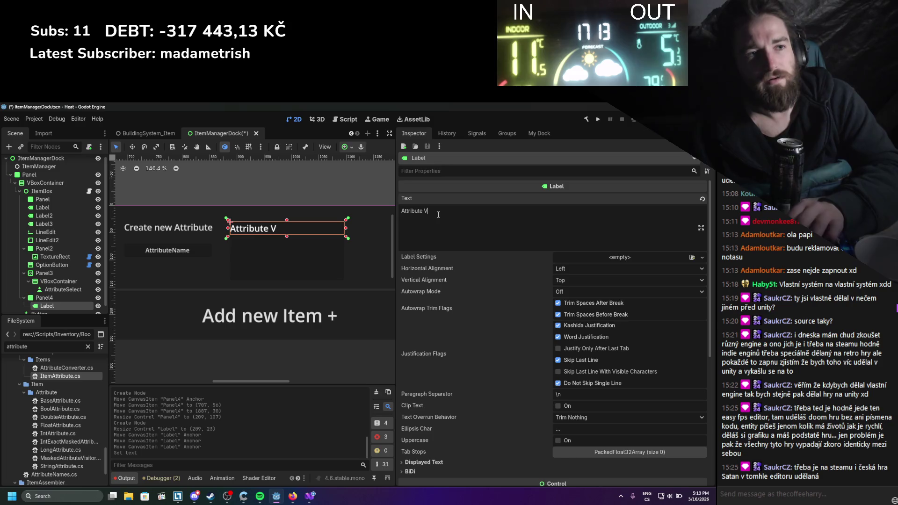
text(alue)
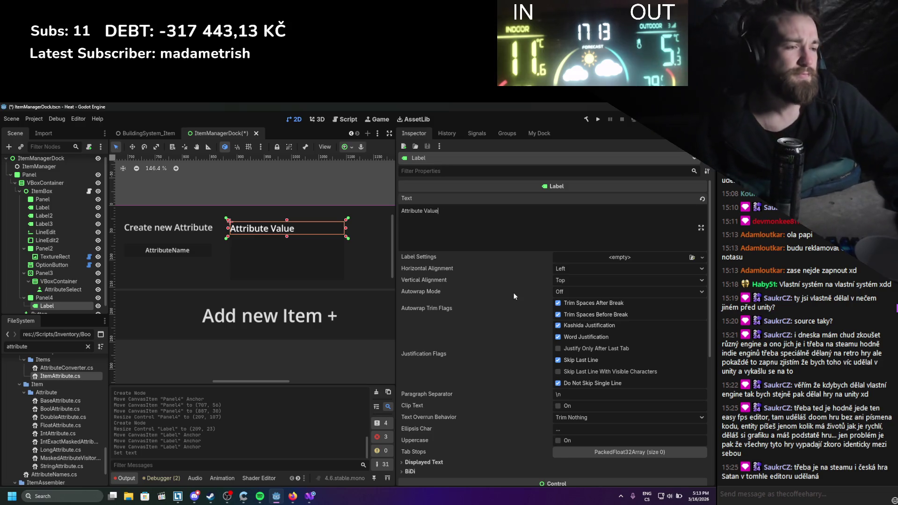
Override the label's font size to 12 px in Theme Overrides
scroll(514, 296, down, 5)
click(514, 273)
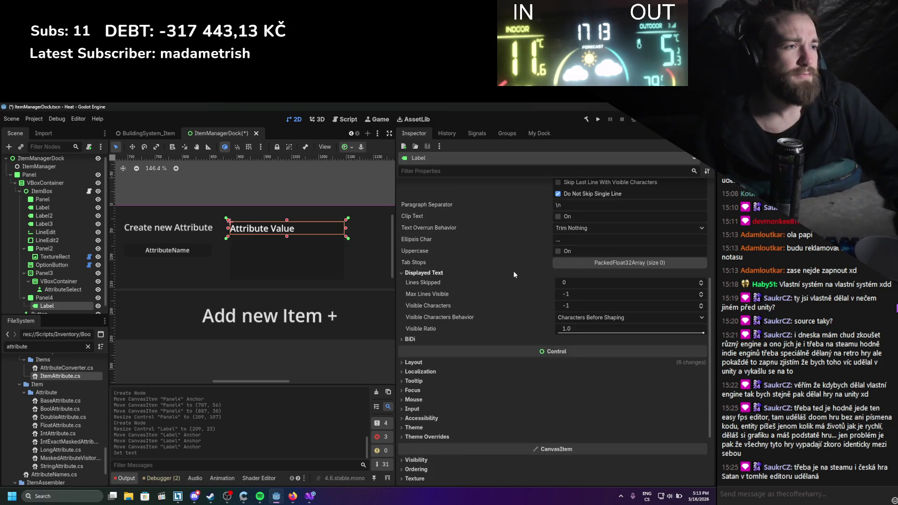
click(514, 274)
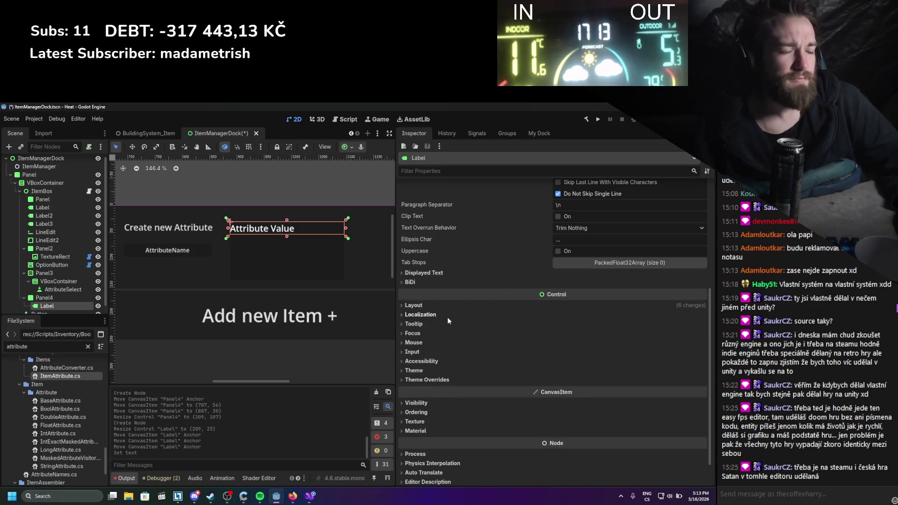
click(439, 305)
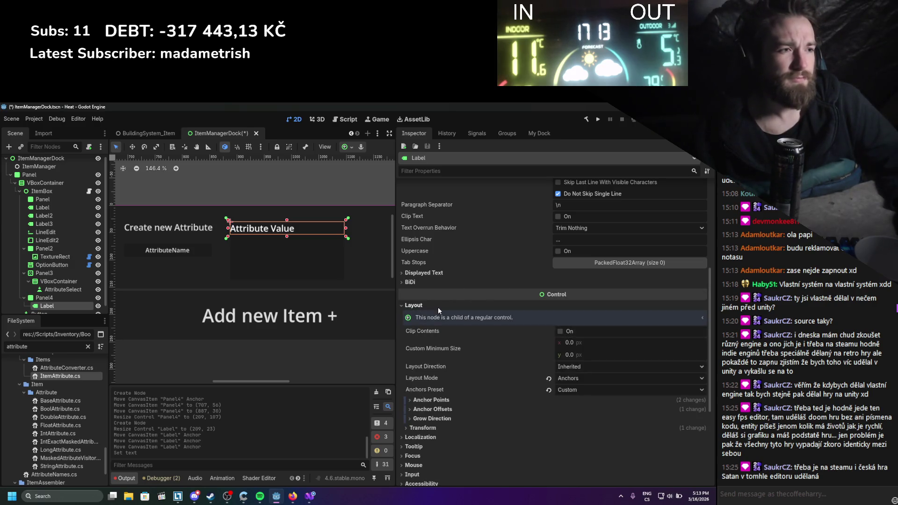
click(438, 307)
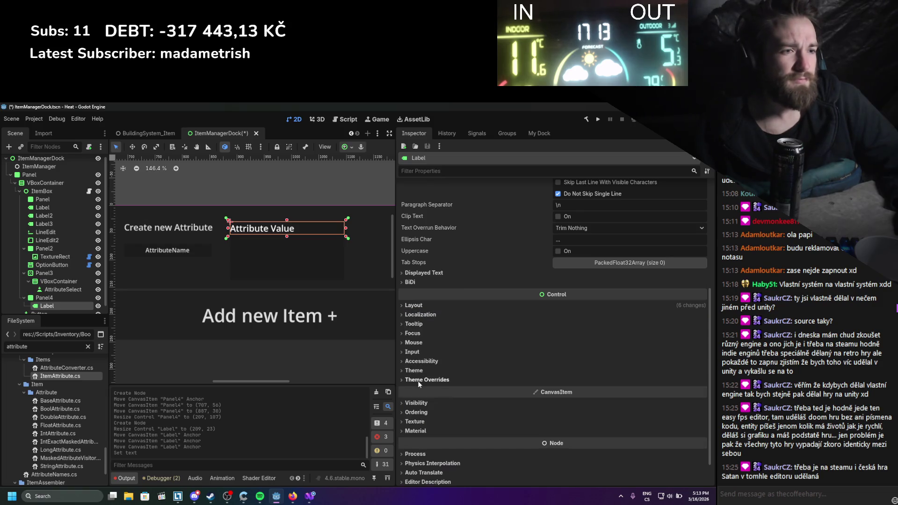
click(417, 380)
scroll(470, 394, down, 1)
scroll(470, 397, down, 1)
click(423, 341)
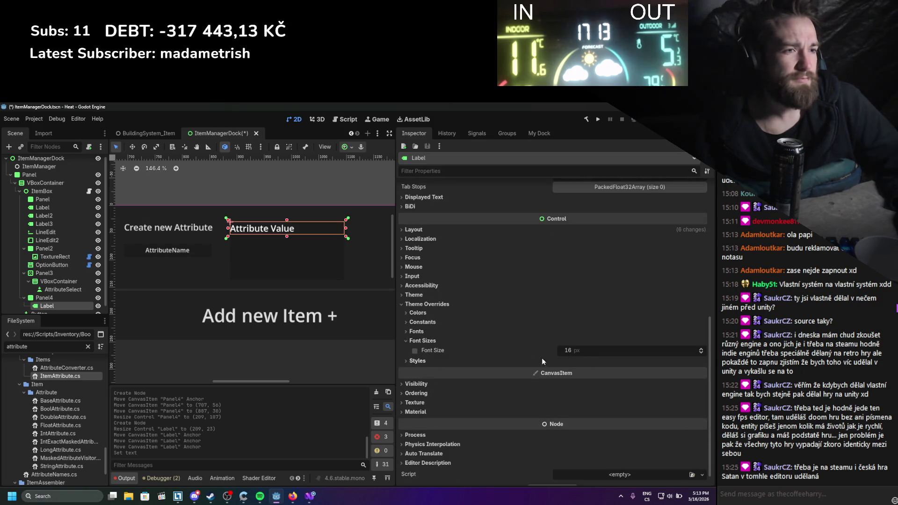
click(415, 351)
drag(605, 355, 580, 354)
Centre the label text vertically and horizontally, and save the scene
scroll(549, 274, up, 6)
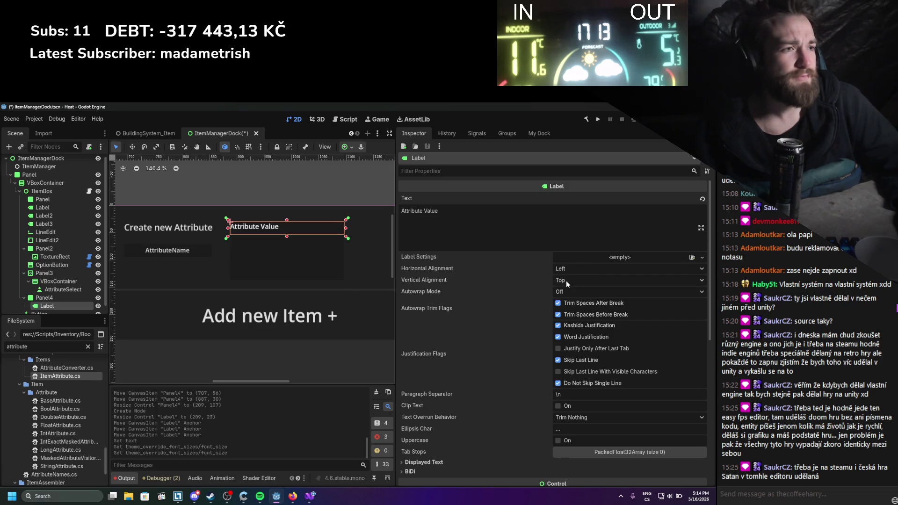
click(566, 280)
click(574, 301)
click(573, 270)
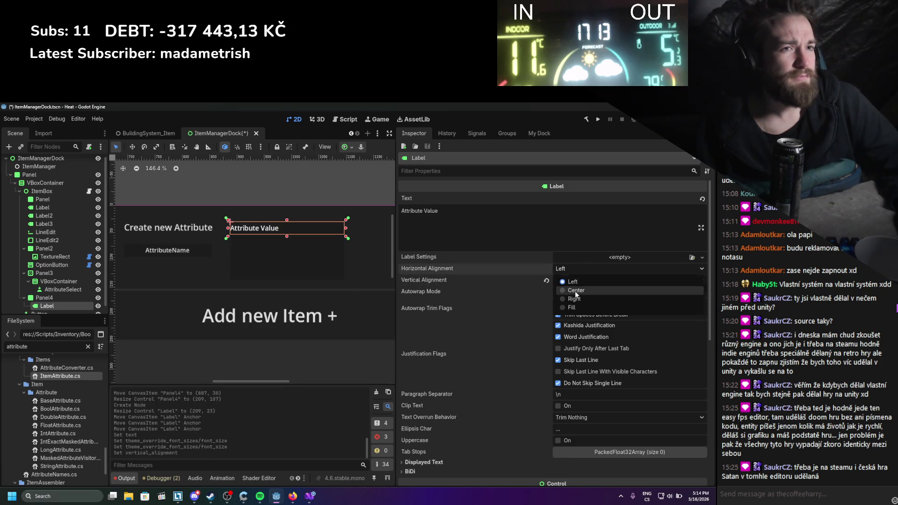
click(574, 290)
key(ctrl+s)
scroll(304, 257, up, 1)
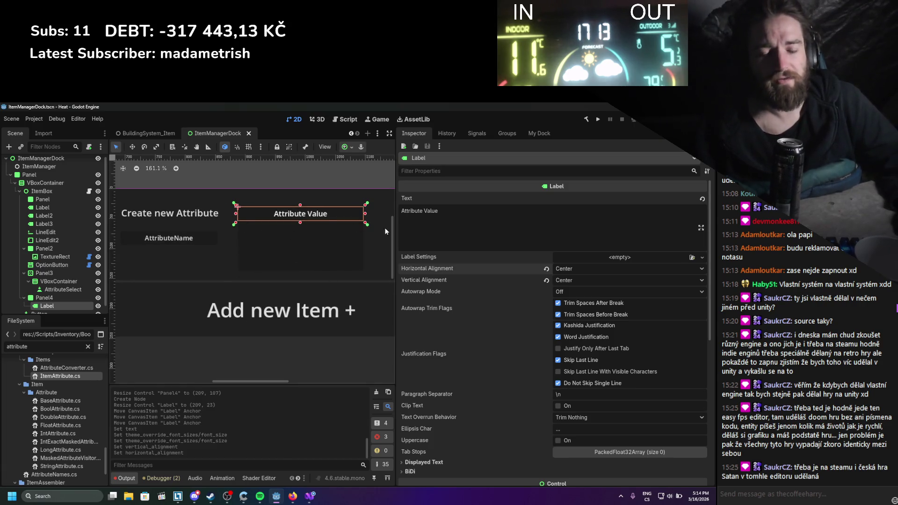
Add a Panel child node under Panel4
click(311, 497)
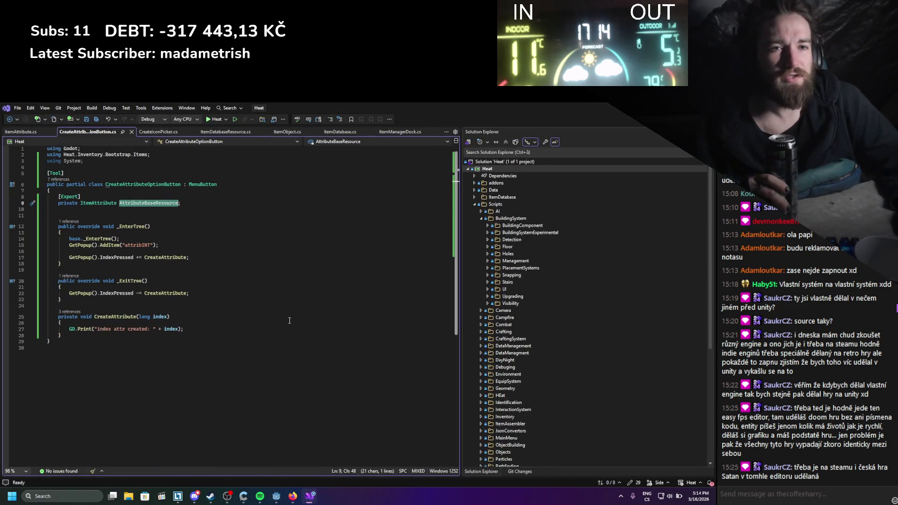
click(276, 496)
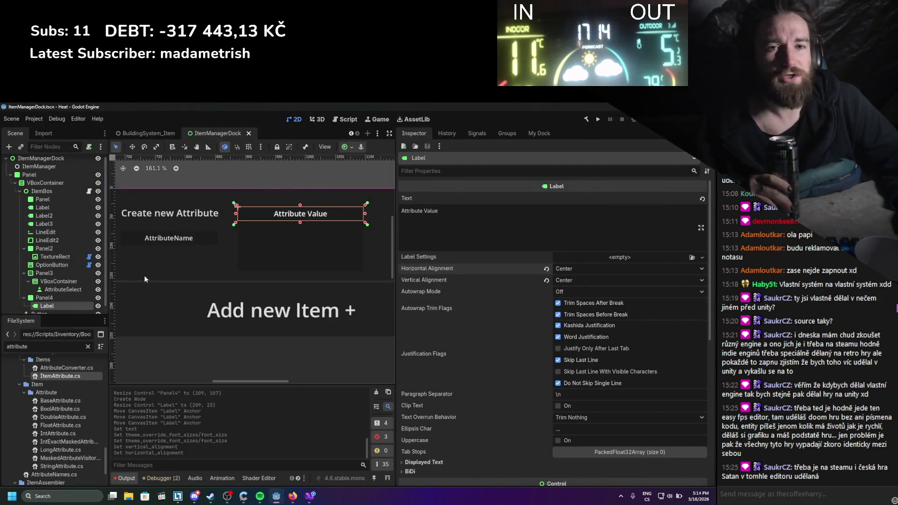
scroll(87, 279, down, 1)
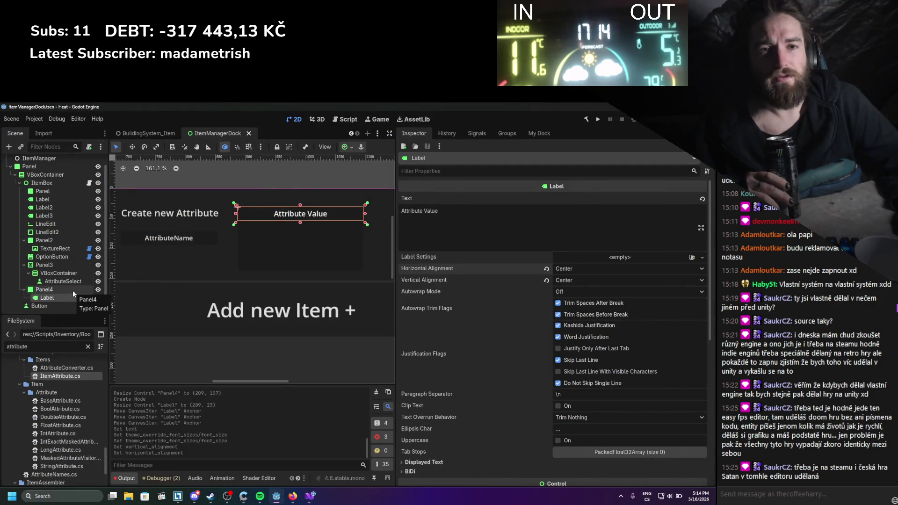
click(49, 291)
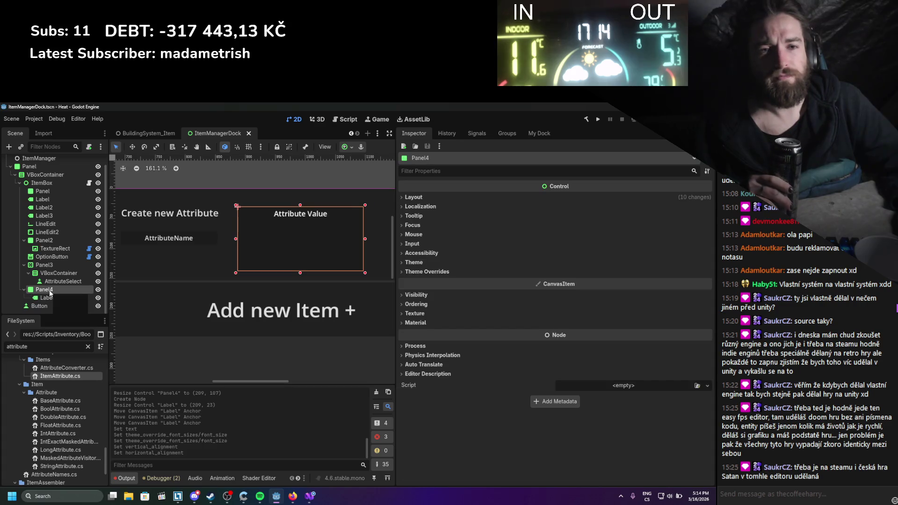
right_click(50, 292)
click(84, 295)
text(panel)
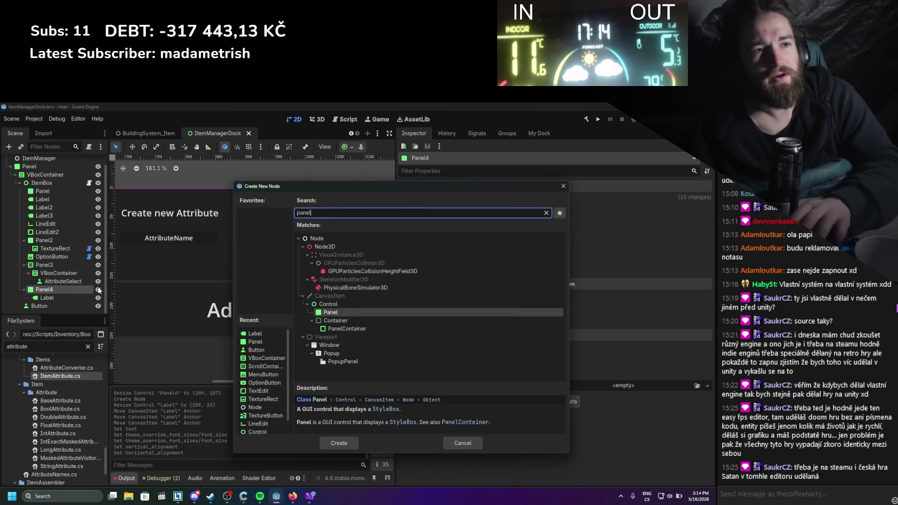
key(Return)
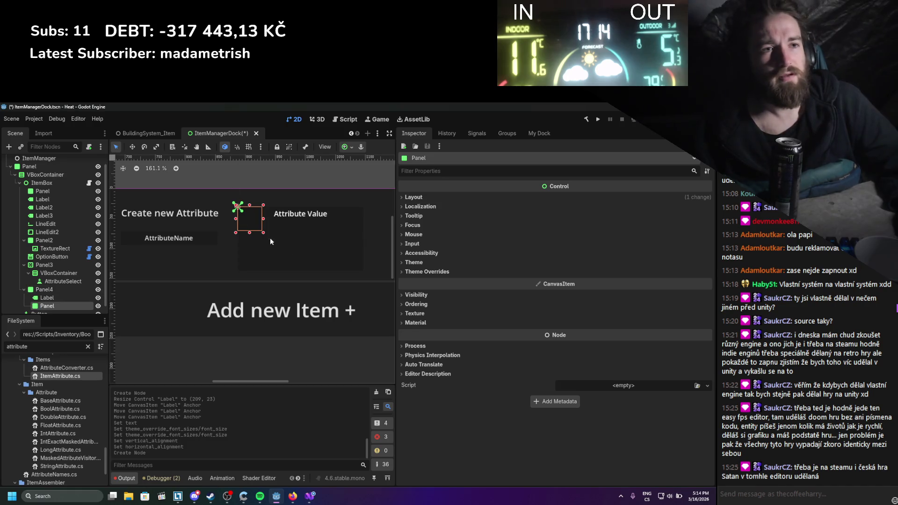
Size the new Panel to 209×84 below the Attribute Value title, and save
drag(307, 259, 371, 277)
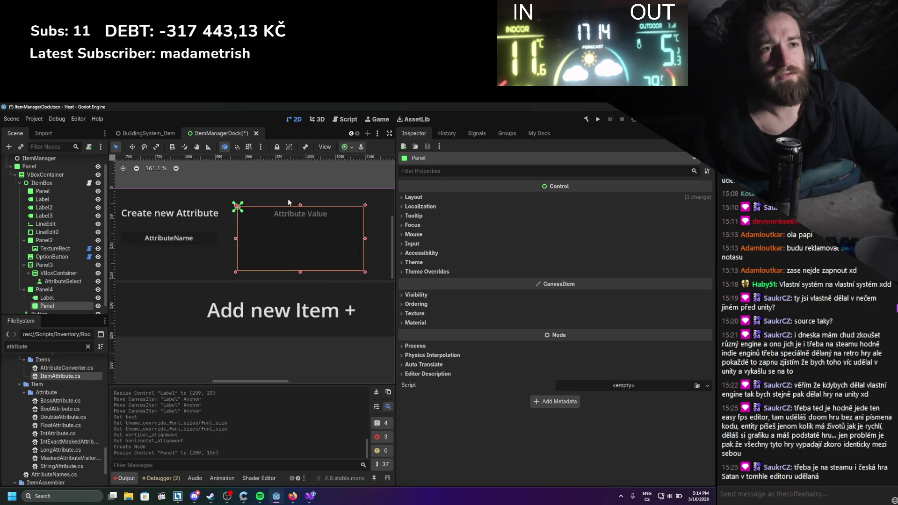
drag(287, 198, 301, 220)
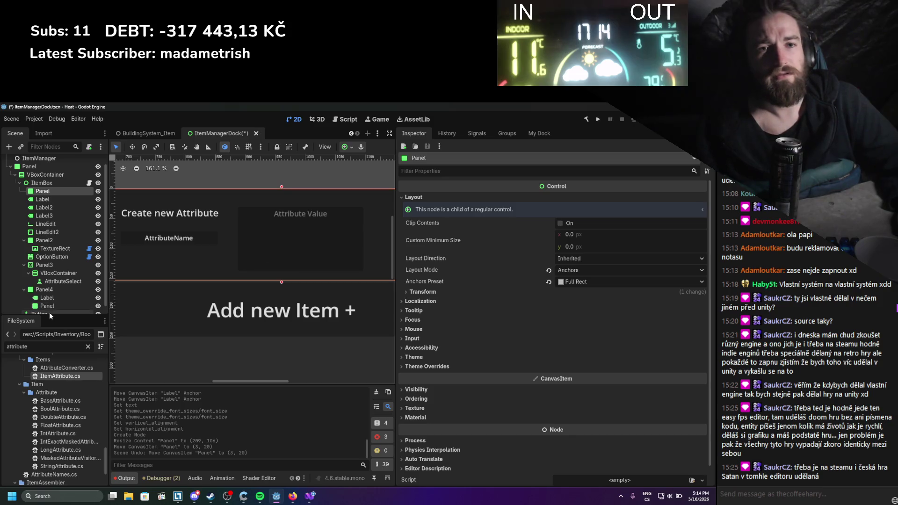
click(51, 306)
drag(300, 208, 305, 217)
key(ctrl+s)
scroll(305, 217, down, 2)
scroll(313, 183, up, 1)
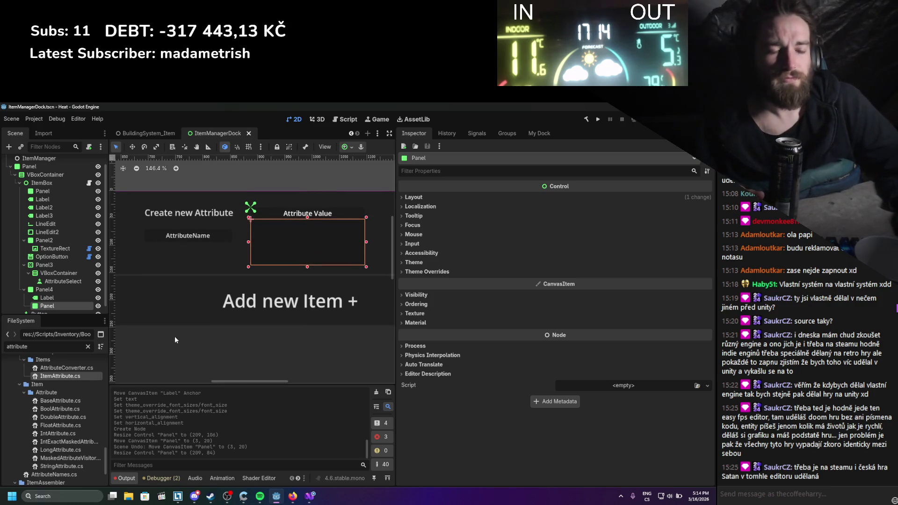
mouse_move(309, 503)
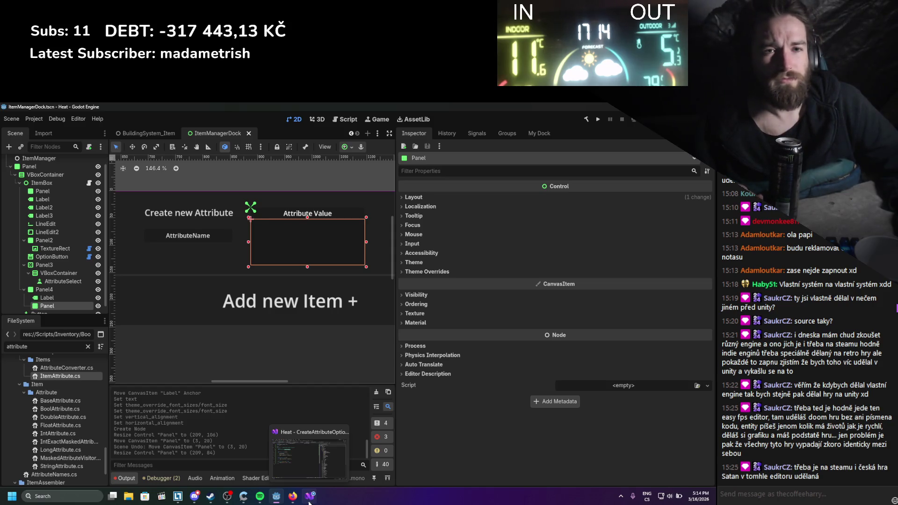
click(316, 497)
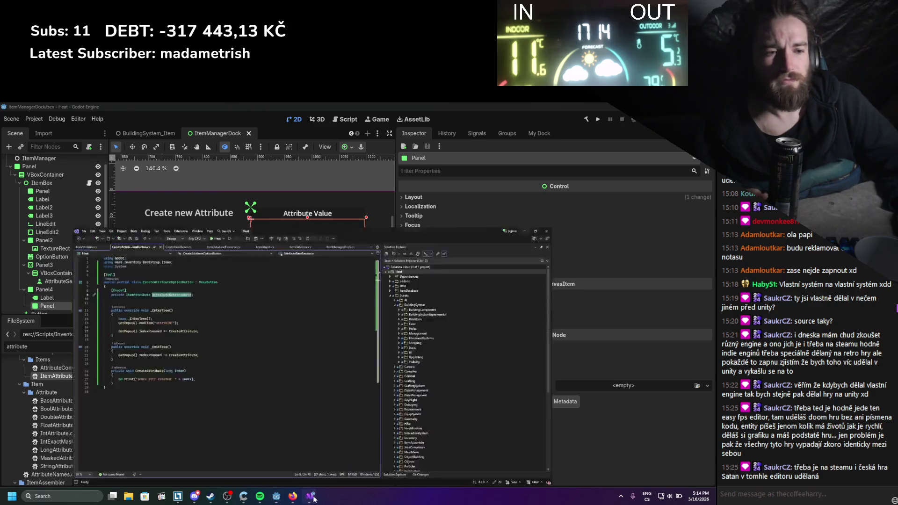
click(293, 495)
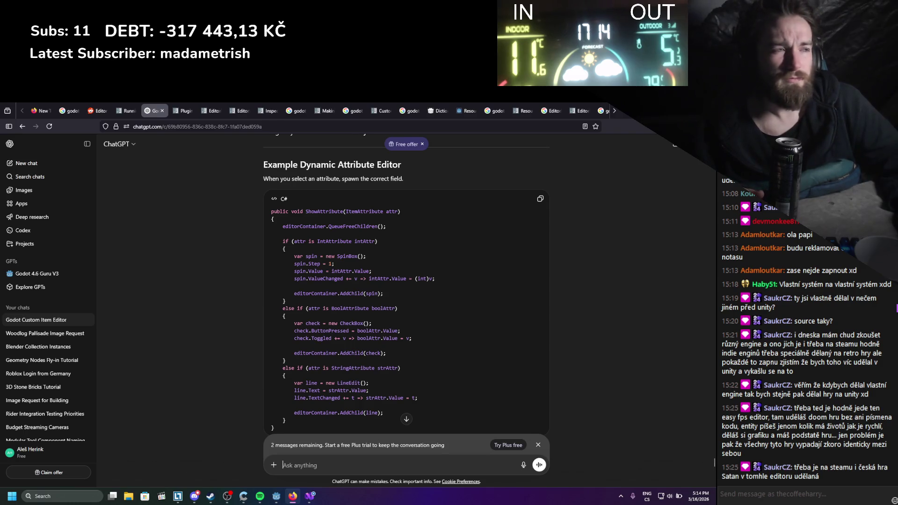
key(alt+Tab)
key(alt+Tab)
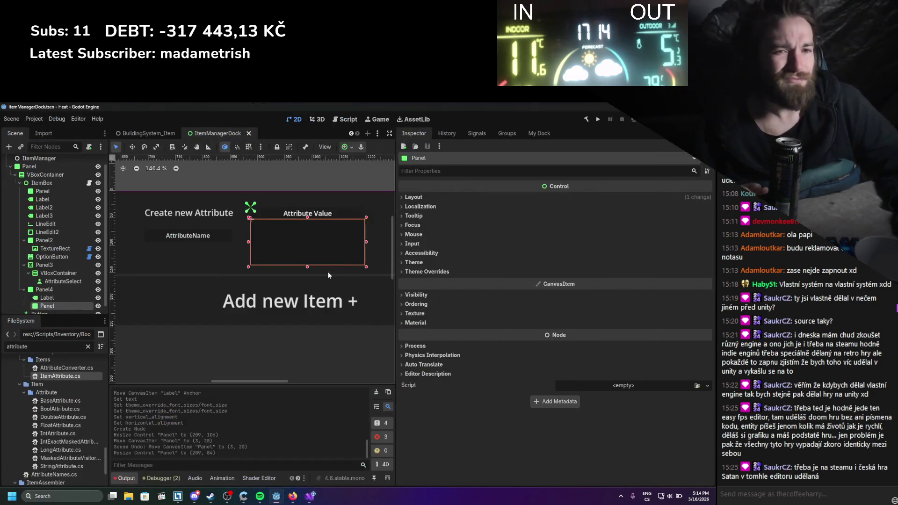
Add a VBoxContainer under the new Panel and save
scroll(74, 274, down, 1)
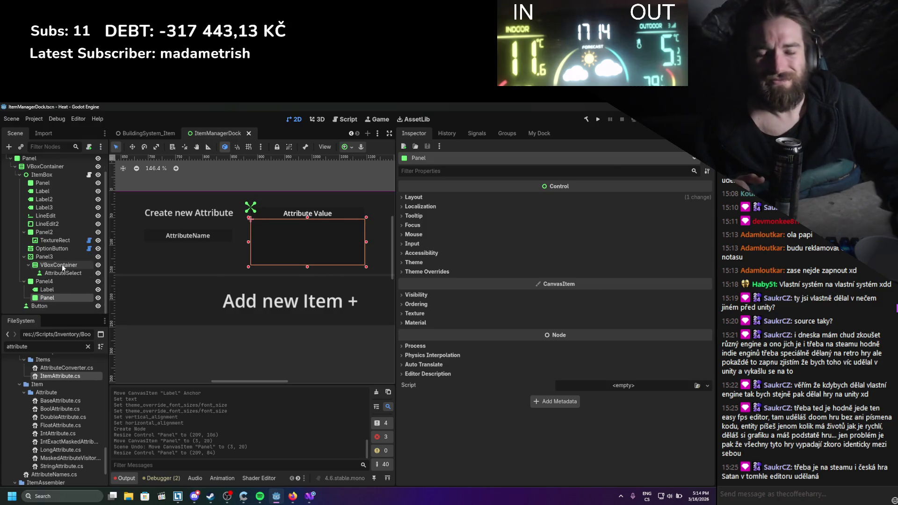
right_click(49, 299)
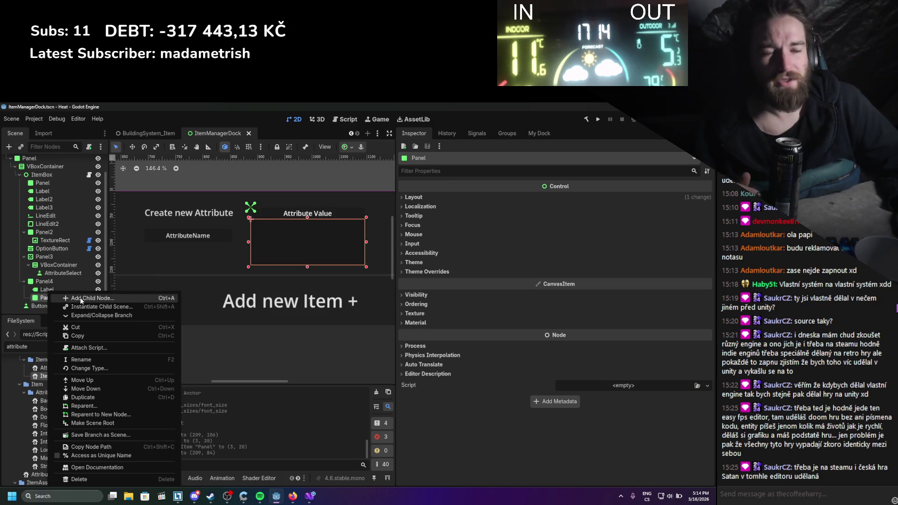
click(81, 300)
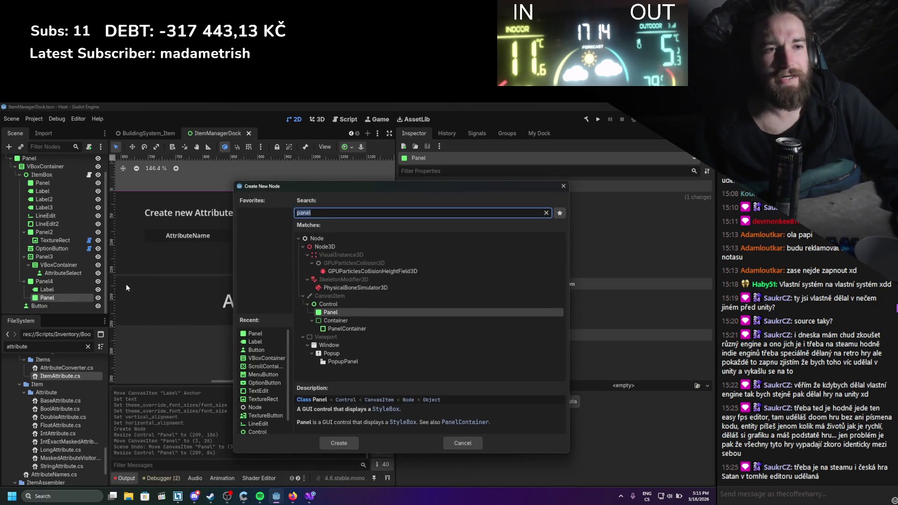
text(vbox)
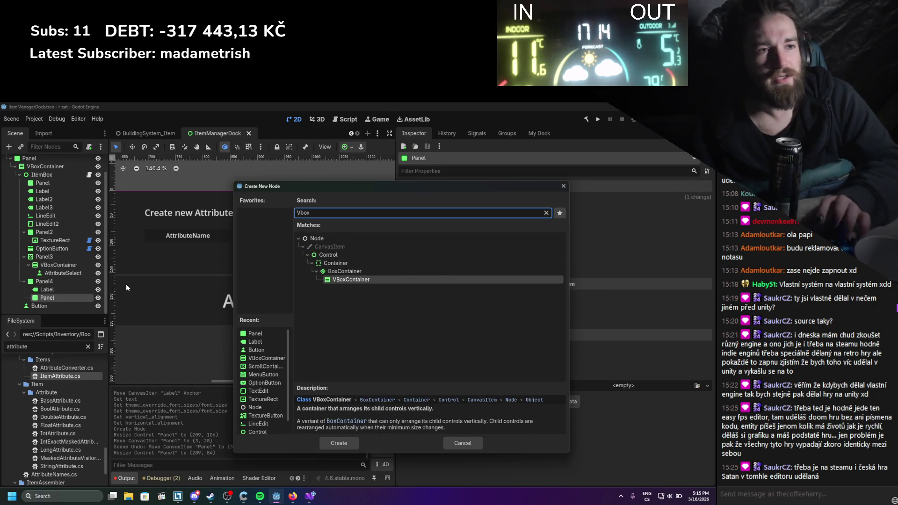
key(Return)
key(ctrl+s)
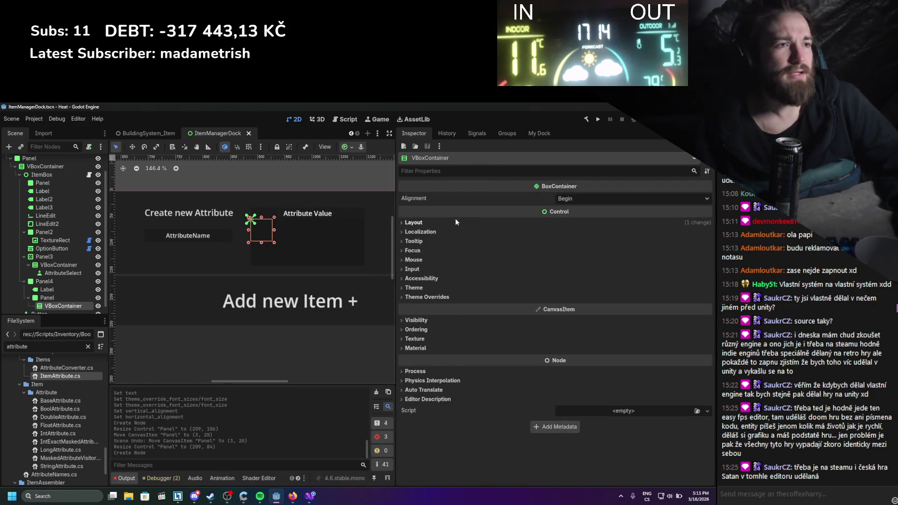
Set the VBoxContainer's Anchors Preset to Full Rect and save
click(456, 222)
click(587, 295)
click(576, 306)
click(576, 306)
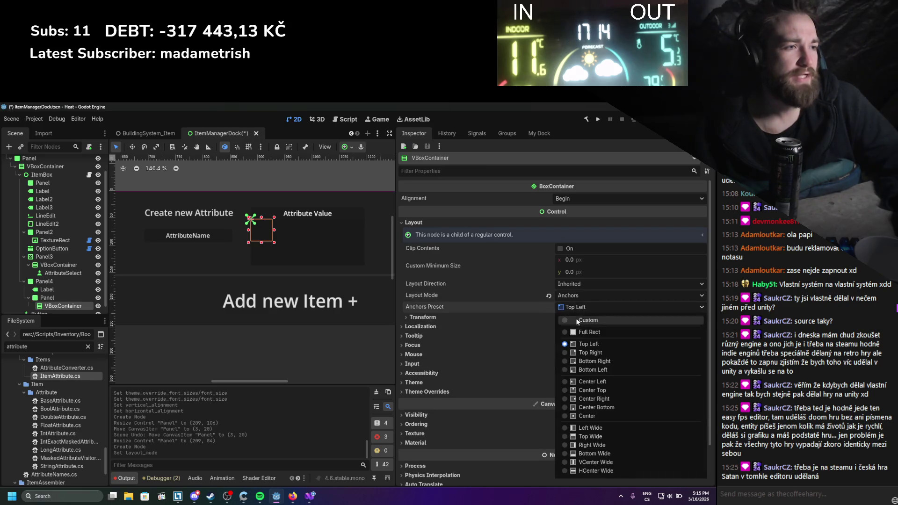
click(582, 332)
key(ctrl+s)
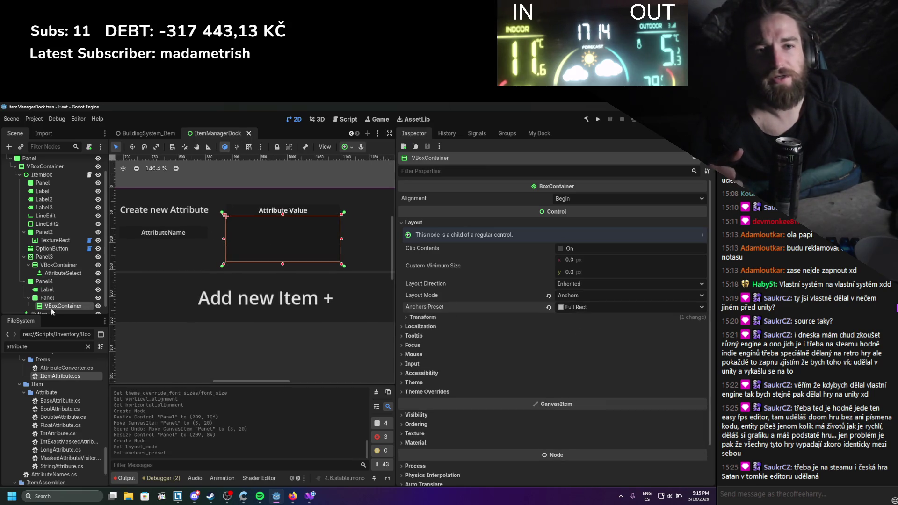
right_click(52, 310)
click(153, 295)
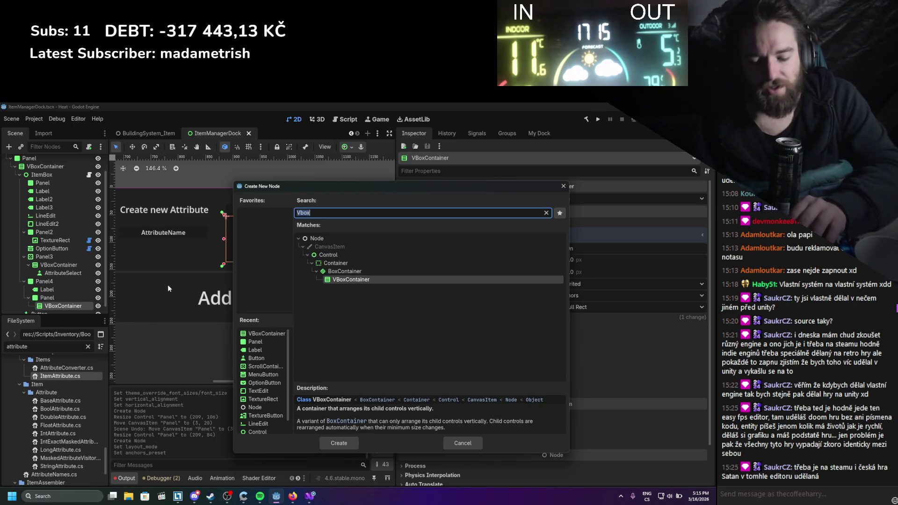
Add a LineEdit to the VBoxContainer and save
text(lineedit)
key(Return)
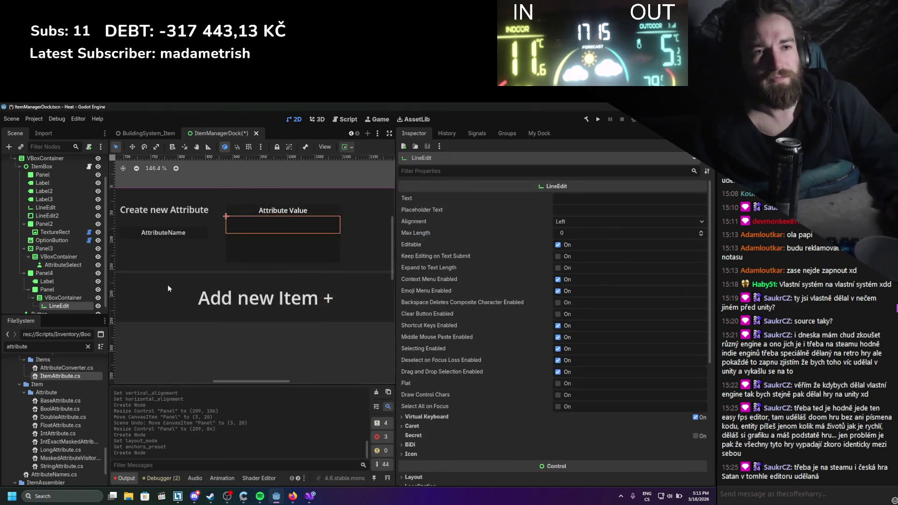
key(ctrl+s)
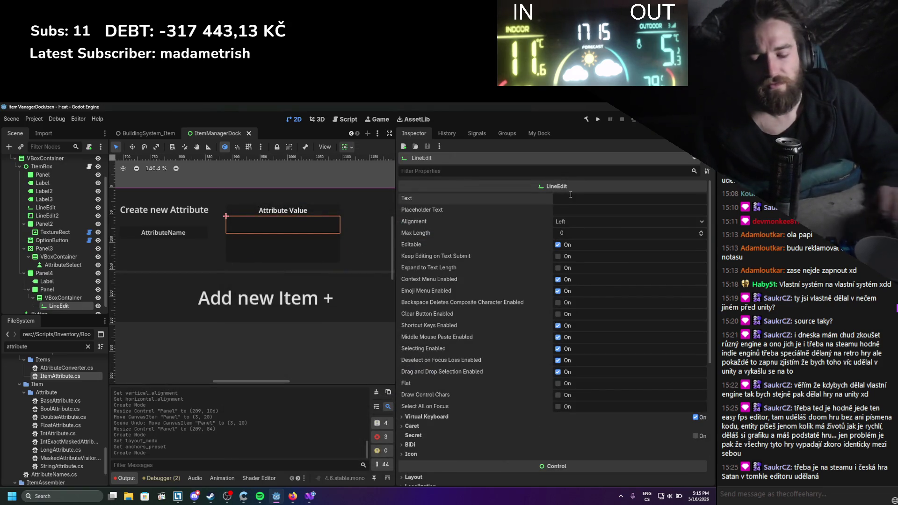
click(571, 195)
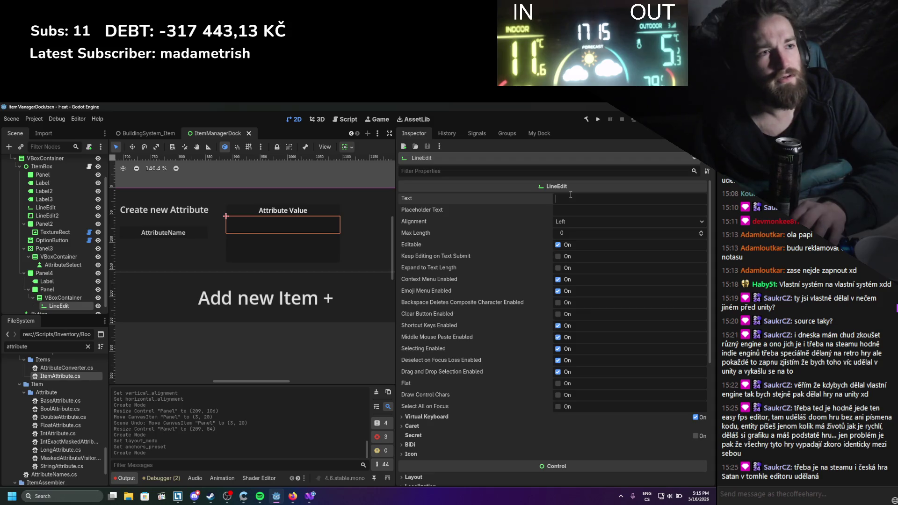
text(Value)
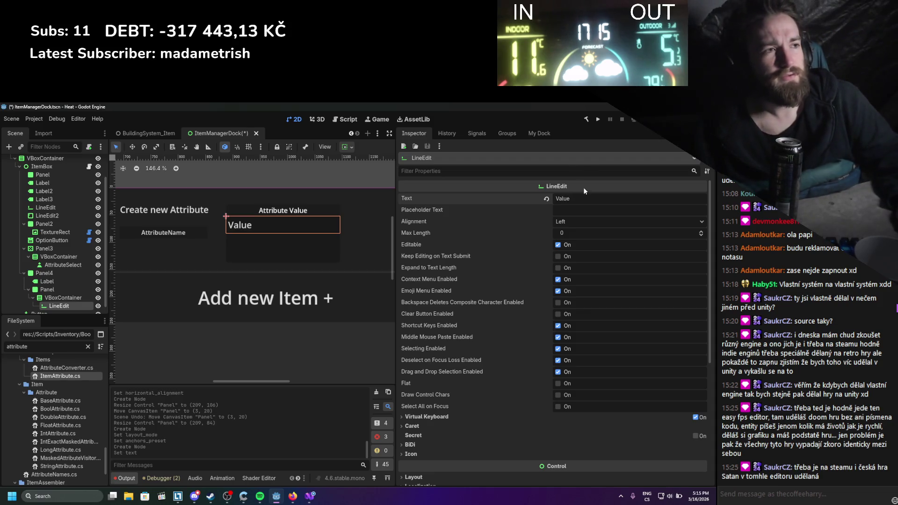
key(BackSpace)
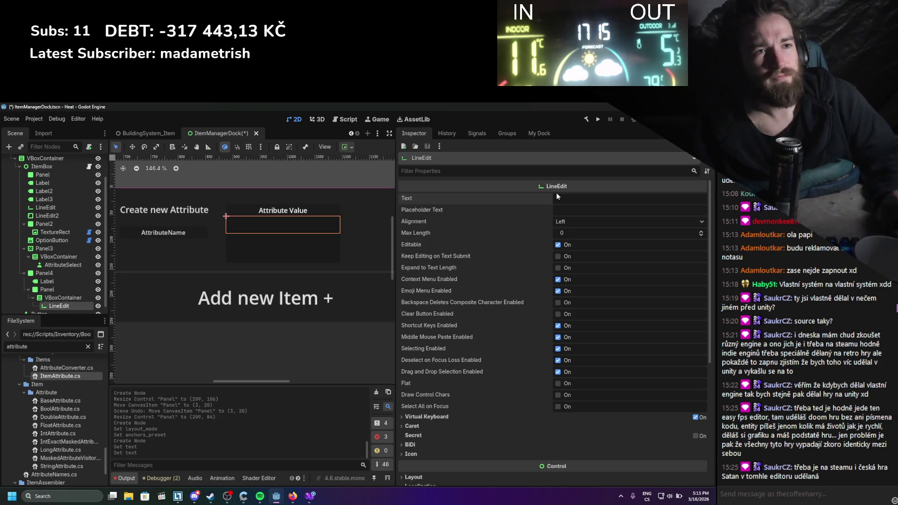
click(589, 208)
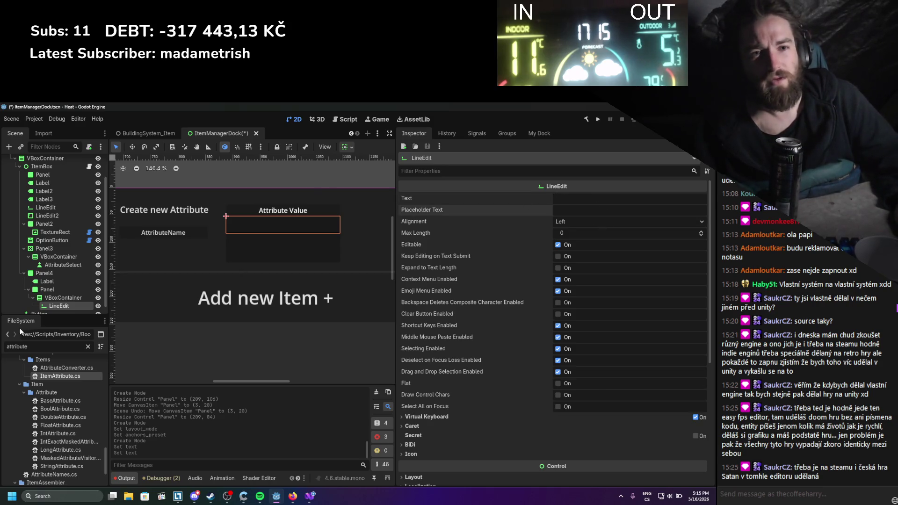
Rename the LineEdit to stringValue and save
double_click(56, 307)
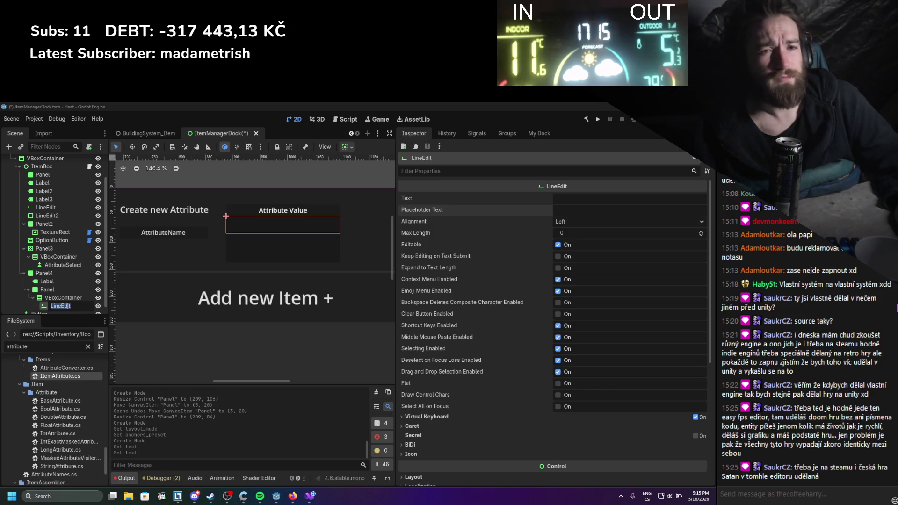
text(strei)
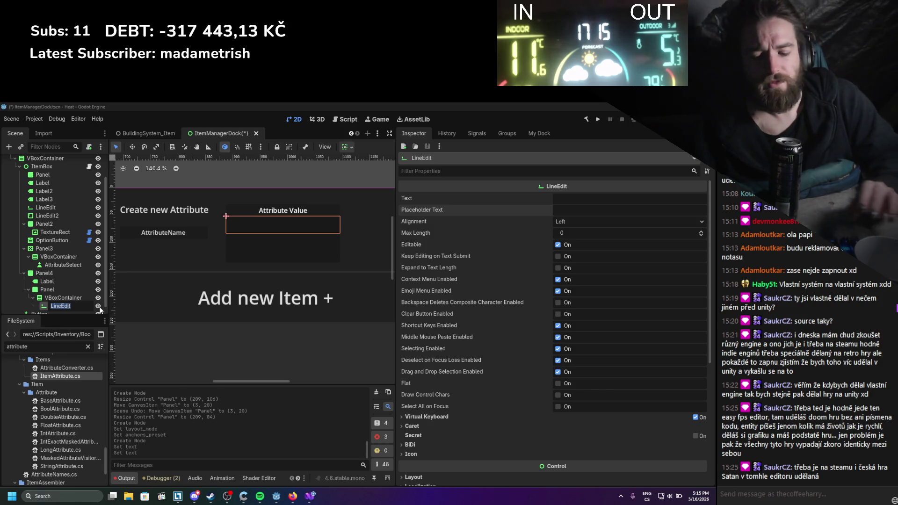
key(BackSpace)
key(BackSpace)
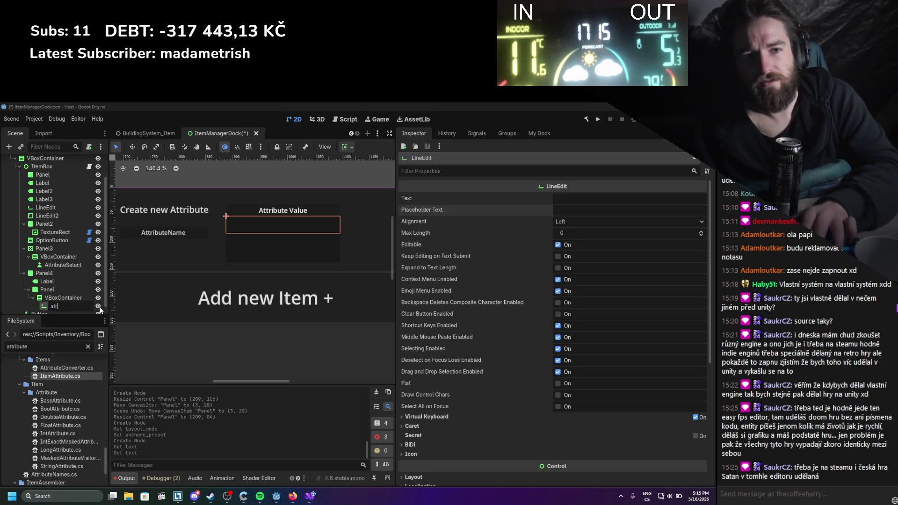
text(ingValue)
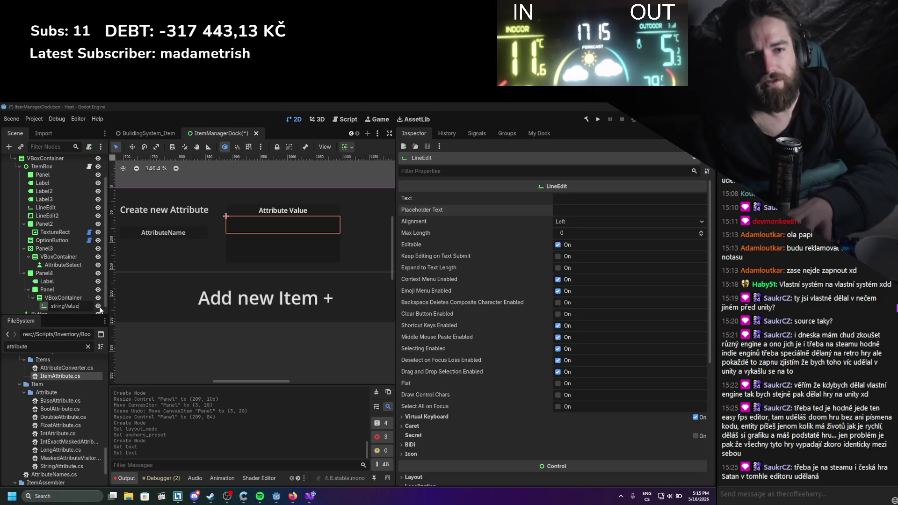
key(Return)
key(ctrl+s)
Enter 'StringValue' as the field's text, then cut it for the Placeholder Text
click(555, 202)
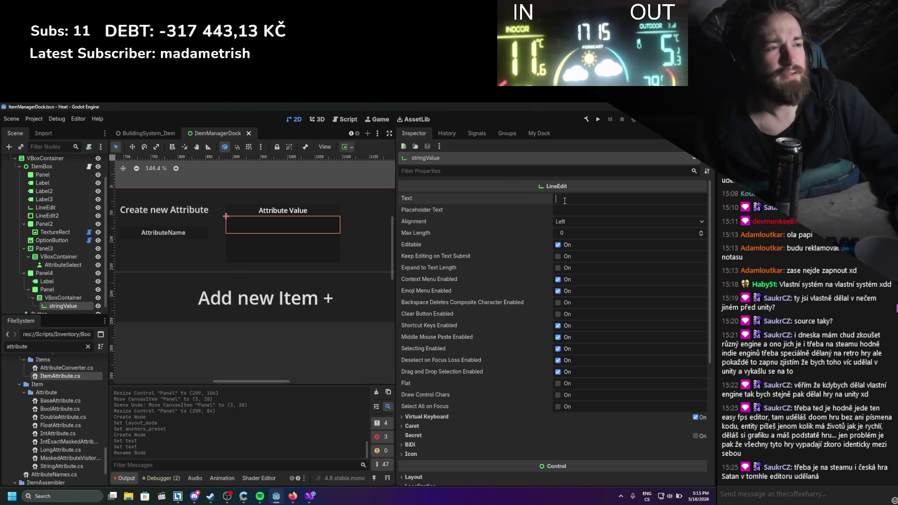
text(StringValue)
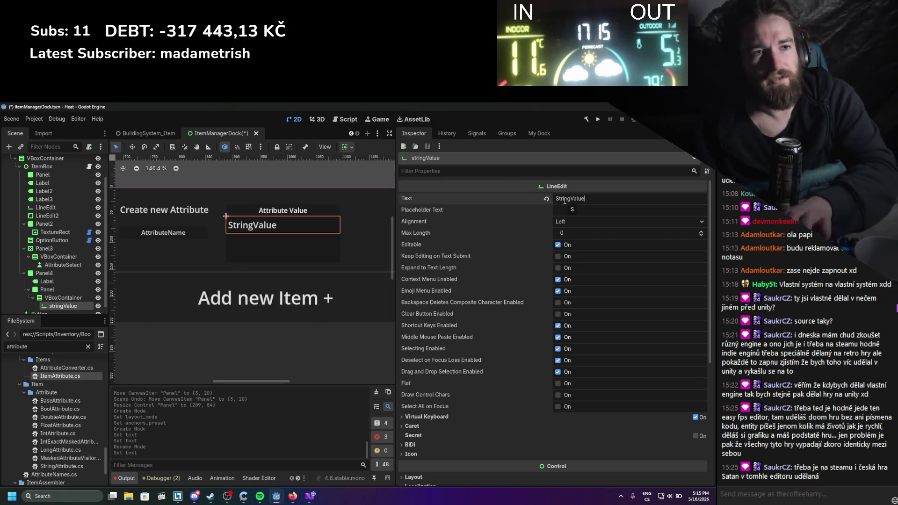
key(ctrl+s)
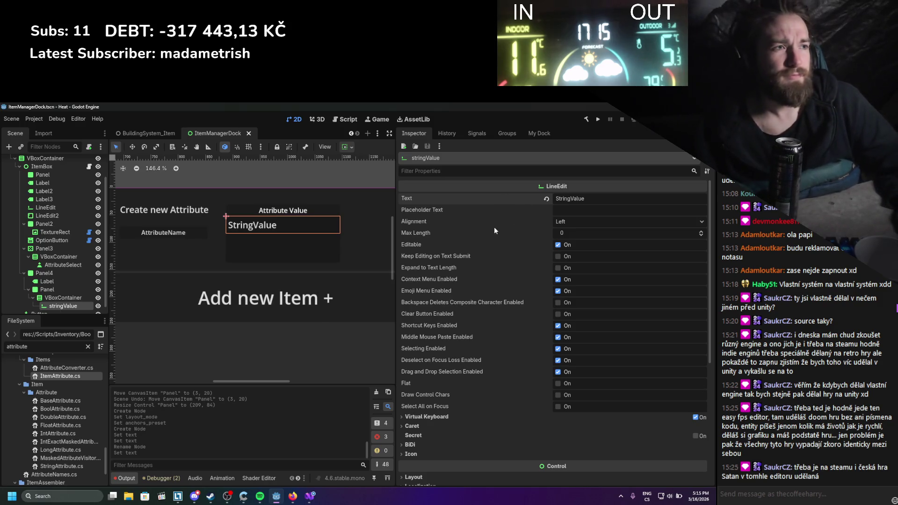
key(ctrl+a)
key(ctrl+x)
click(584, 210)
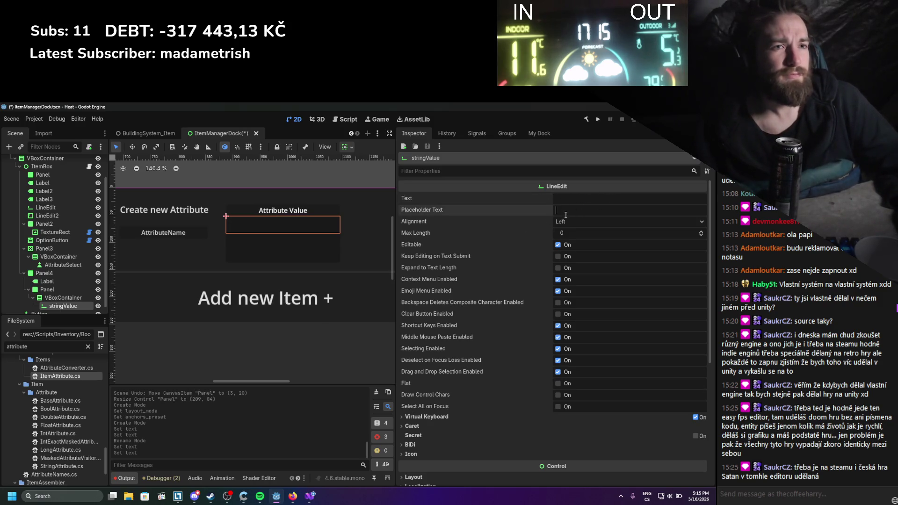
Paste 'StringValue' into Placeholder Text and toggle the stringValue and CheckBox visibility
key(ctrl+v)
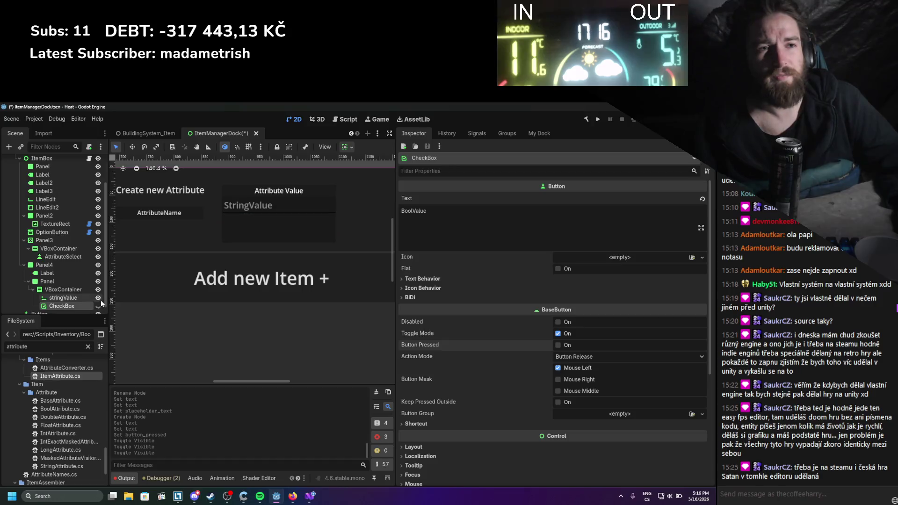
click(98, 298)
click(99, 305)
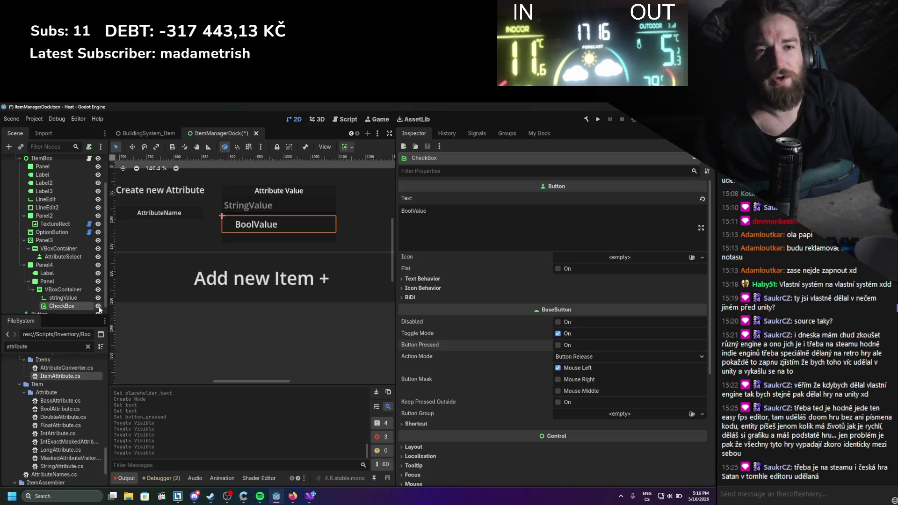
click(98, 306)
click(98, 297)
Start adding a child to the VBoxContainer, clearing the search and expanding Control types
right_click(86, 290)
click(113, 299)
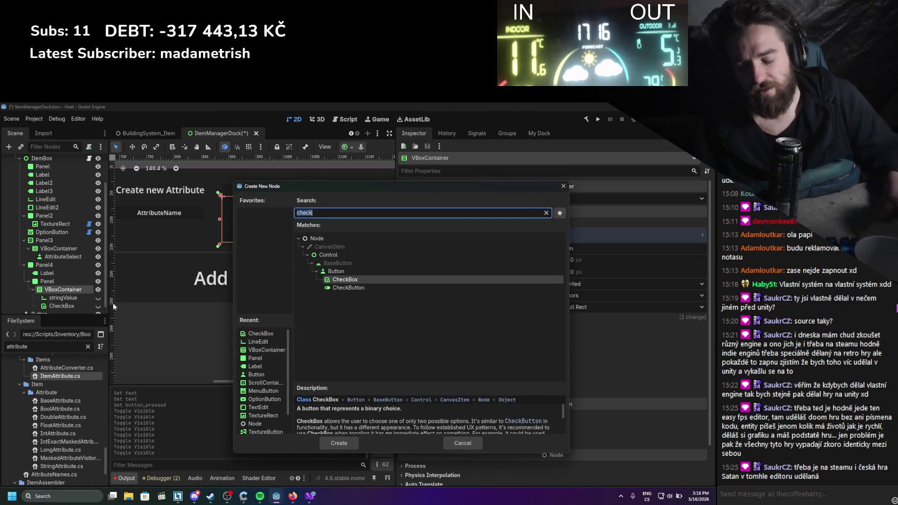
key(BackSpace)
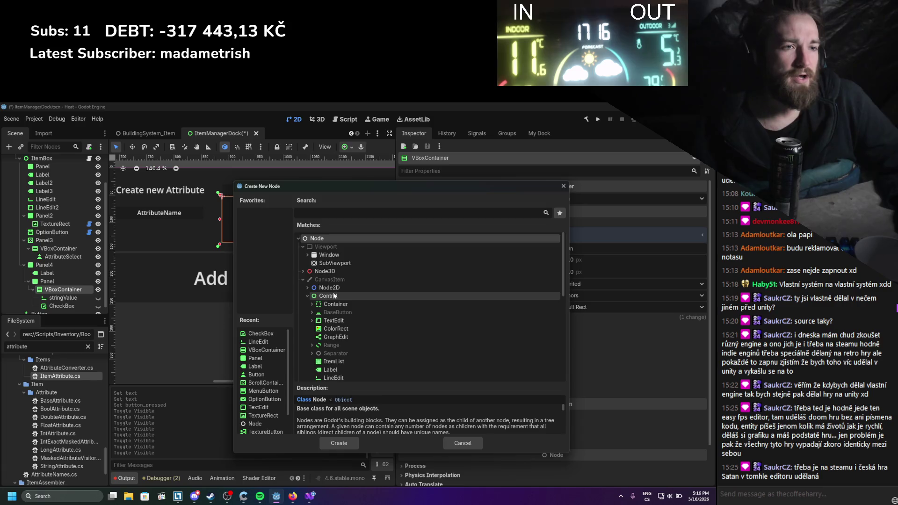
click(307, 296)
scroll(316, 314, down, 3)
scroll(310, 300, down, 2)
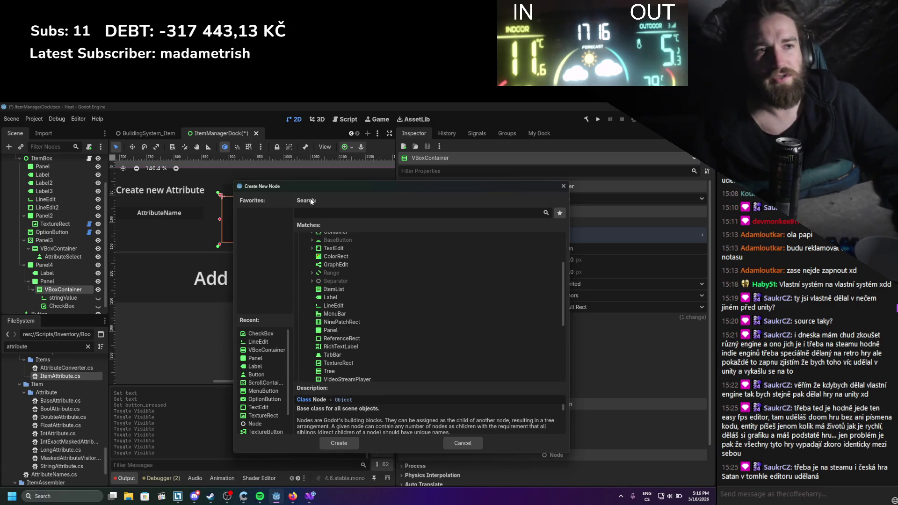
Create a SpinBox named IntValue in the VBoxContainer and save
text(spin)
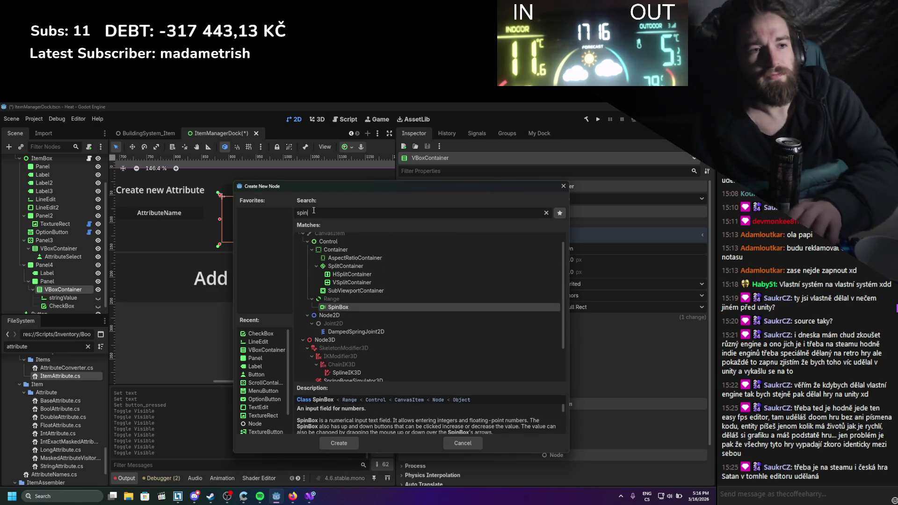
key(Return)
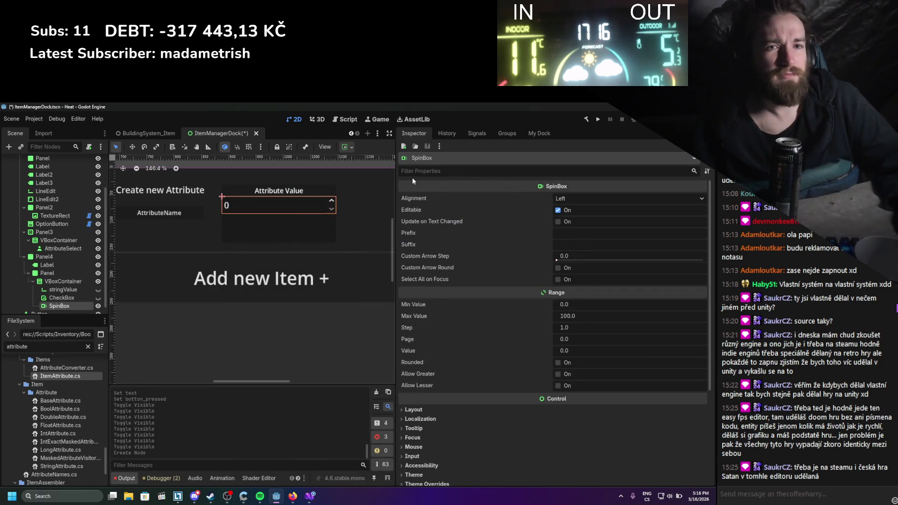
double_click(70, 305)
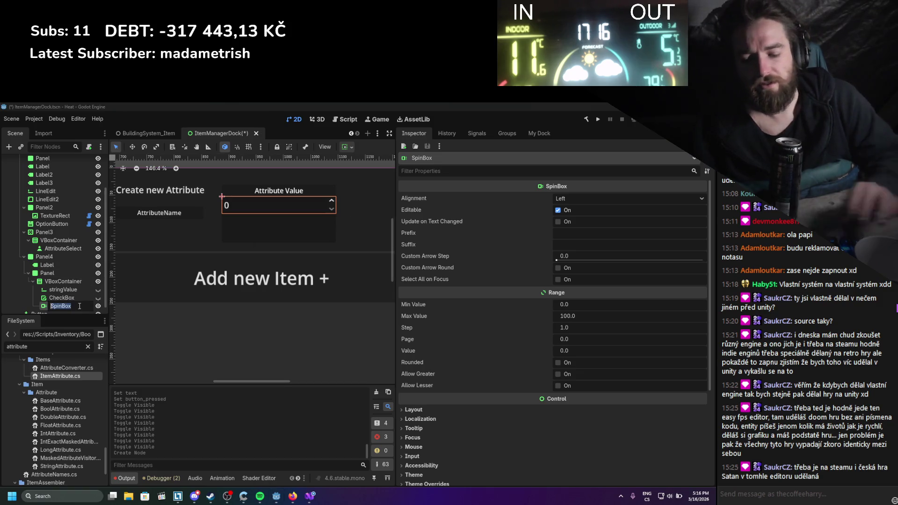
text(IntValue)
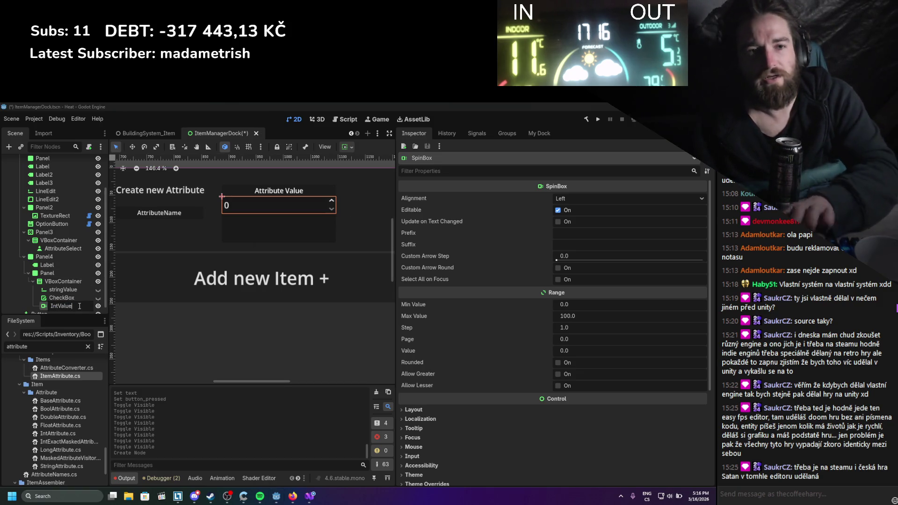
key(Return)
key(ctrl+s)
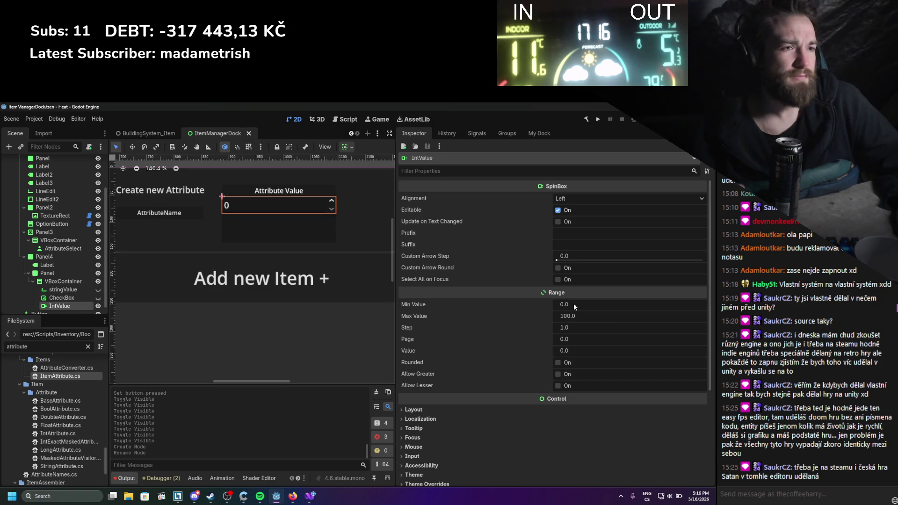
Give IntValue Min Value 0, Allow Greater, Allow Lesser and Rounded, then duplicate it
drag(573, 303, 582, 303)
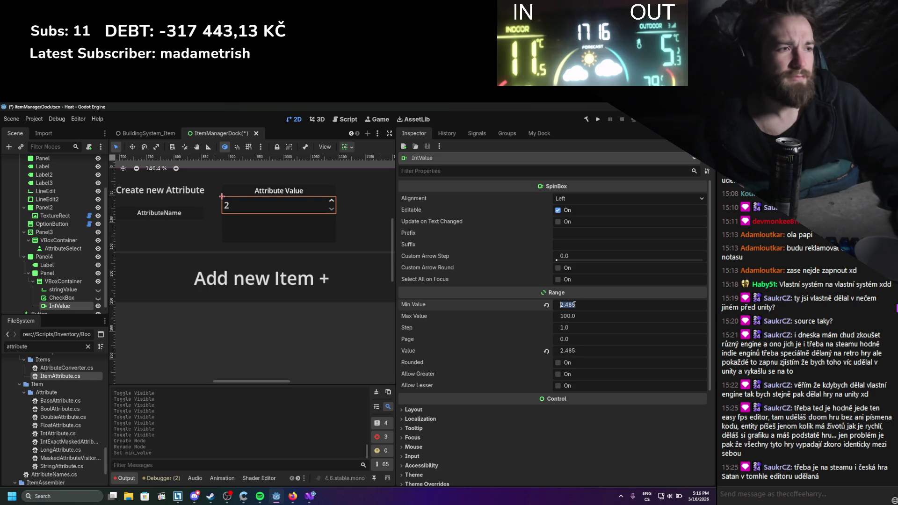
text(0)
key(Return)
key(ctrl+s)
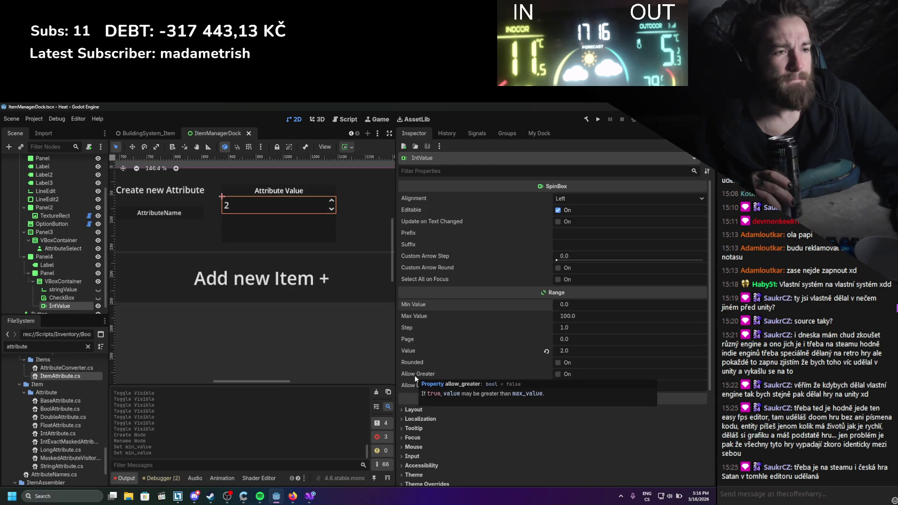
click(569, 374)
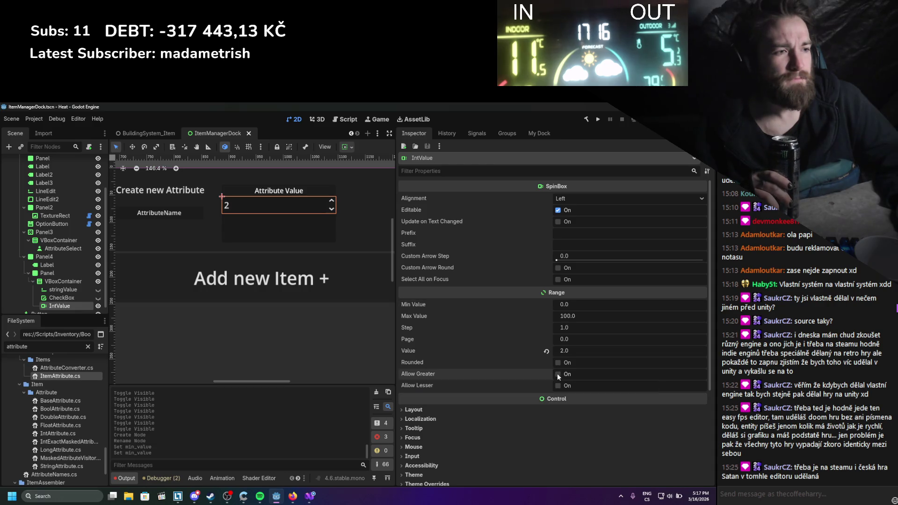
click(562, 386)
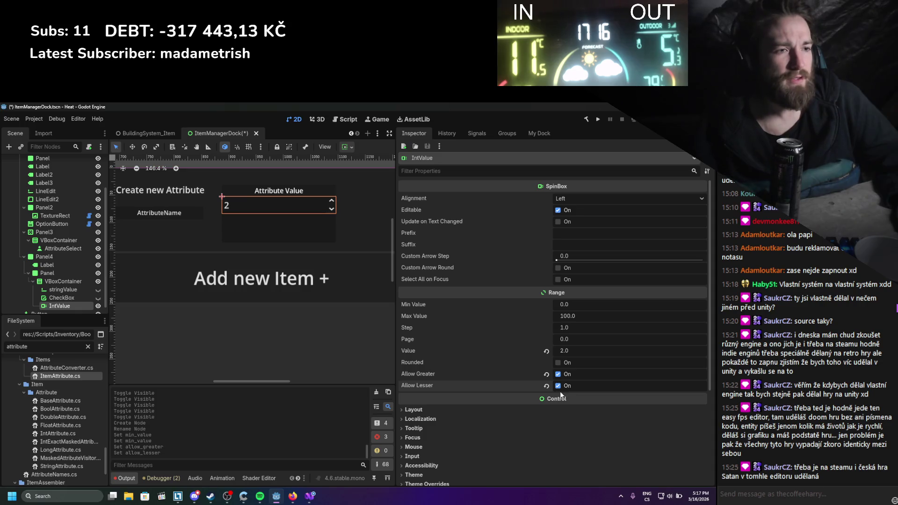
key(ctrl+s)
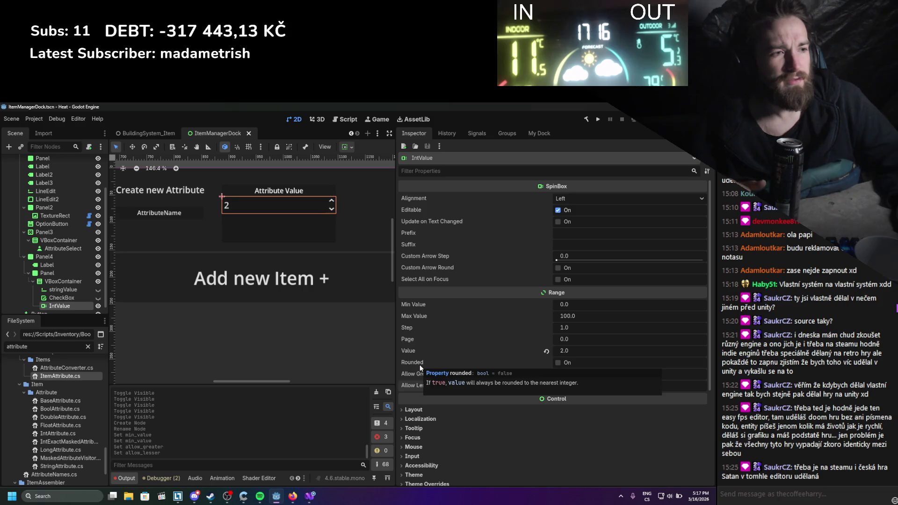
click(558, 362)
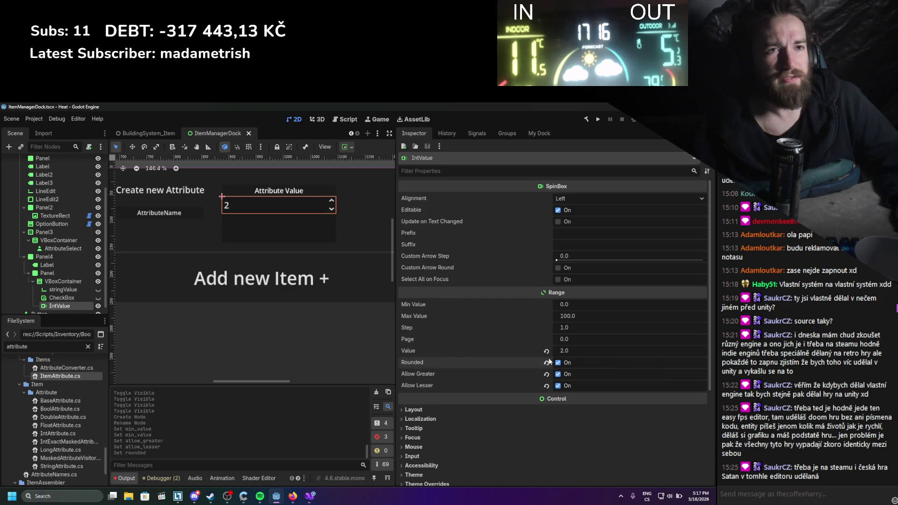
key(ctrl+d)
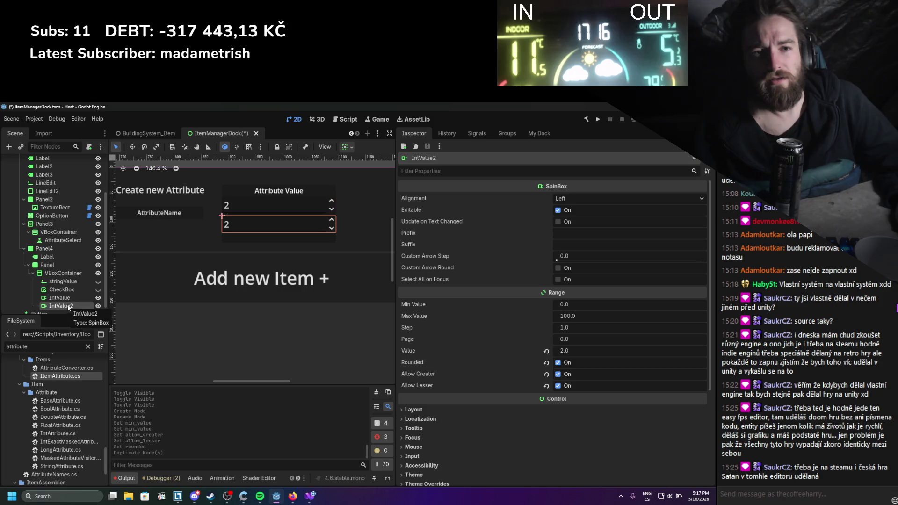
Rename the duplicate to FlaotValue, set its step to 0.01, and save
scroll(69, 307, down, 1)
text(F)
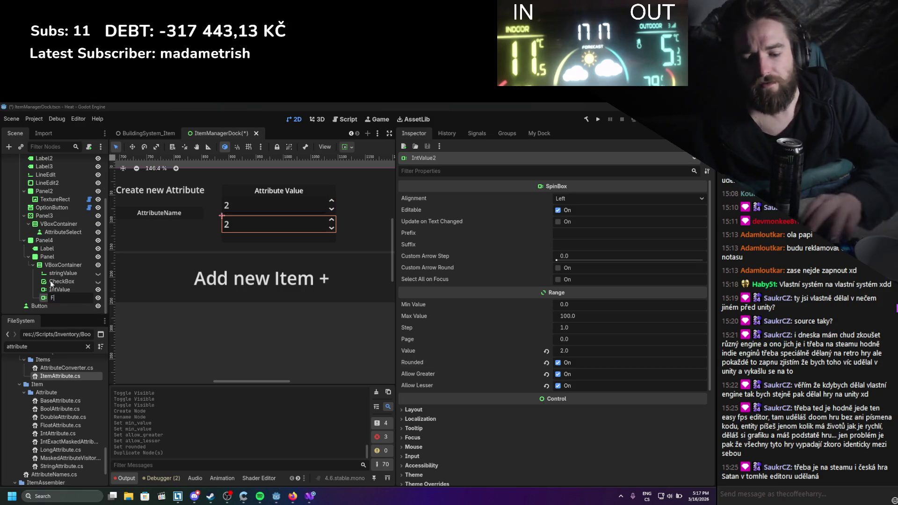
text(laotValue)
key(Return)
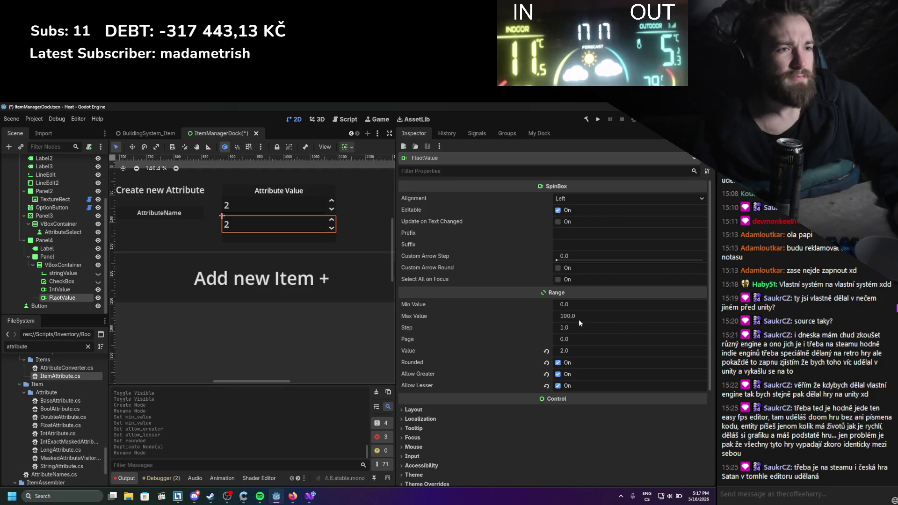
click(565, 327)
text(0.01)
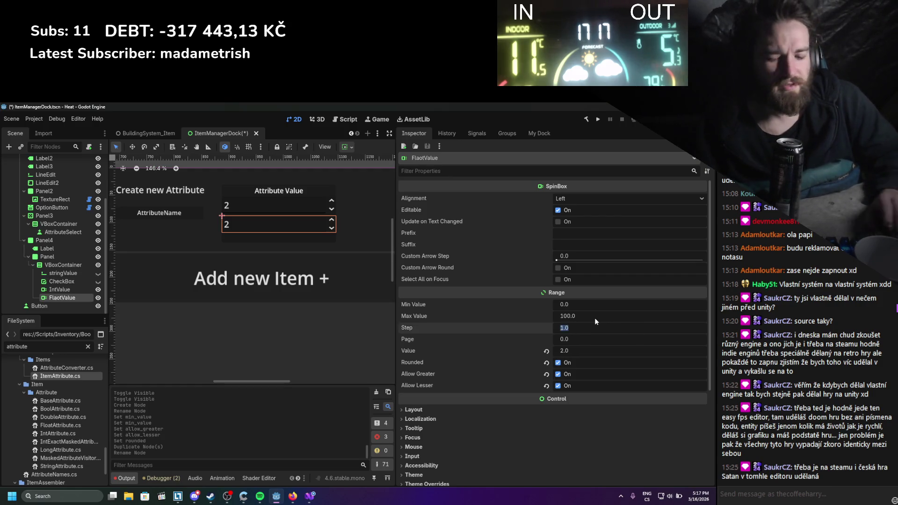
key(Return)
key(ctrl+s)
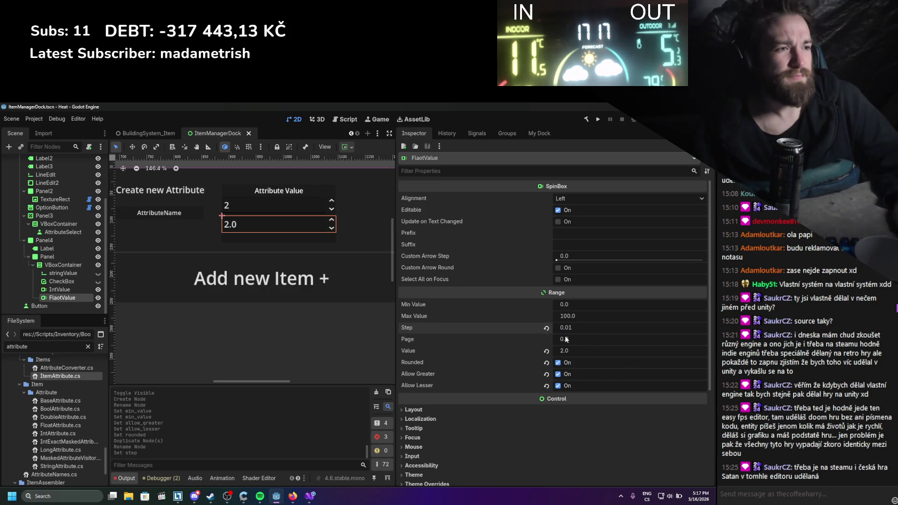
Turn off rounding on FlaotValue, raise its minimum, set step 0.001, and save
click(565, 364)
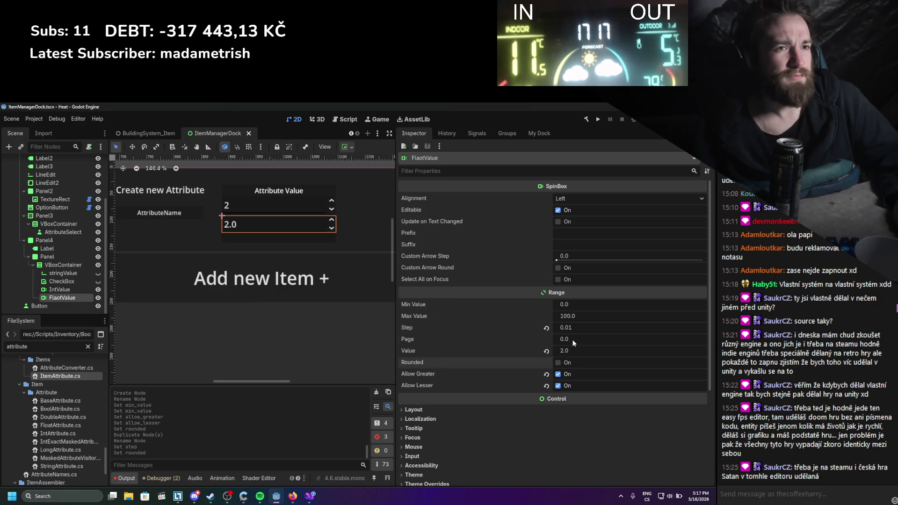
mouse_move(578, 309)
mouse_down()
mouse_move(604, 308)
mouse_move(579, 311)
mouse_up()
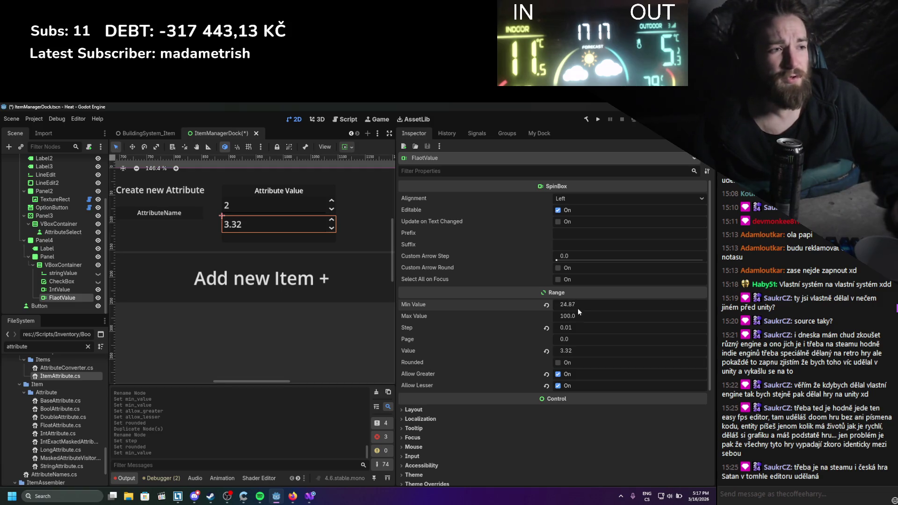
click(579, 327)
text(0.001)
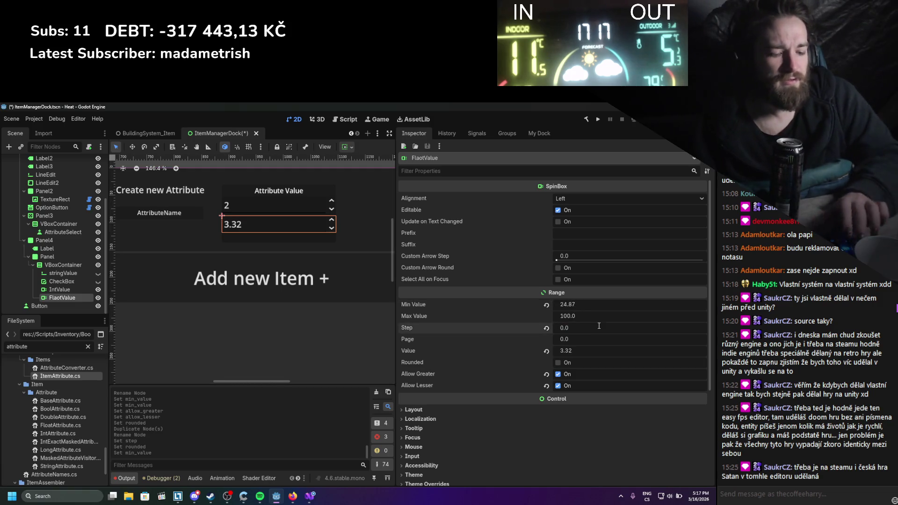
key(Return)
key(ctrl+s)
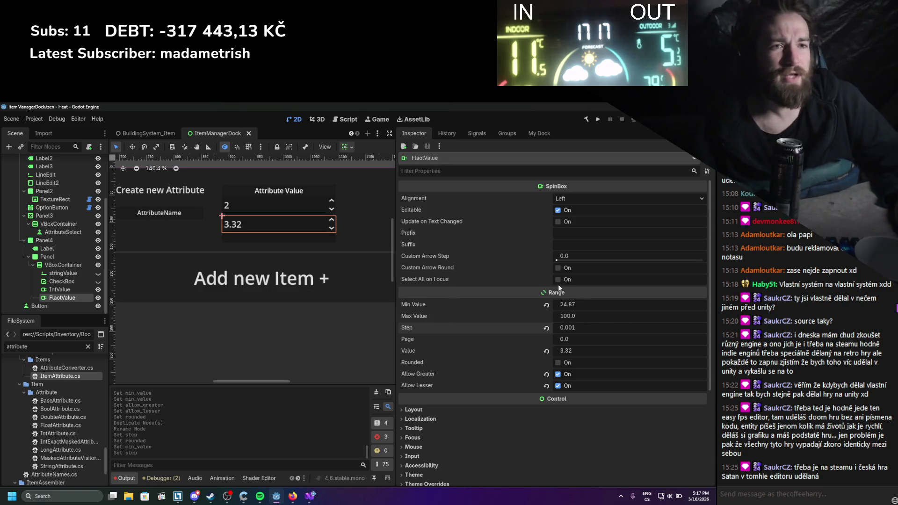
Adjust FlaotValue's value to 6.79, revert its minimum to 0, and save
mouse_move(572, 305)
mouse_down()
mouse_move(580, 304)
mouse_move(572, 304)
mouse_up()
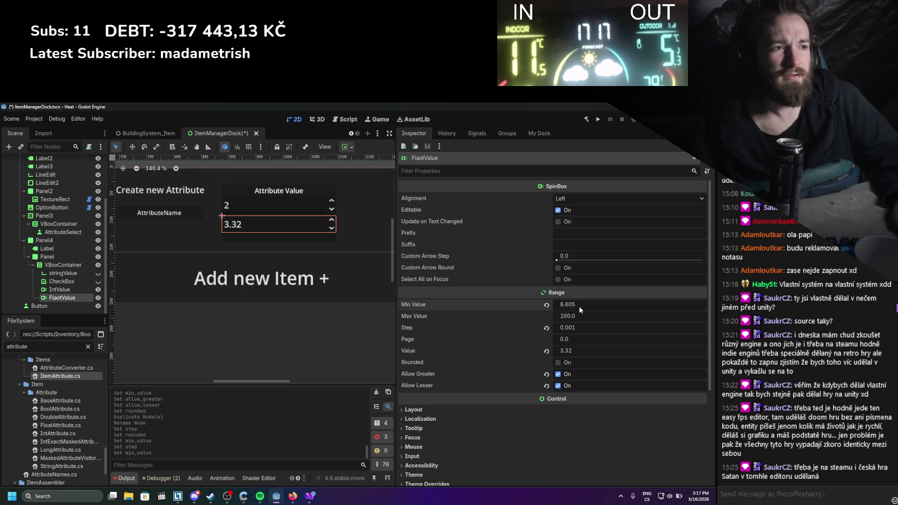
mouse_move(576, 351)
mouse_down()
mouse_move(568, 351)
mouse_move(585, 351)
mouse_move(576, 351)
mouse_up()
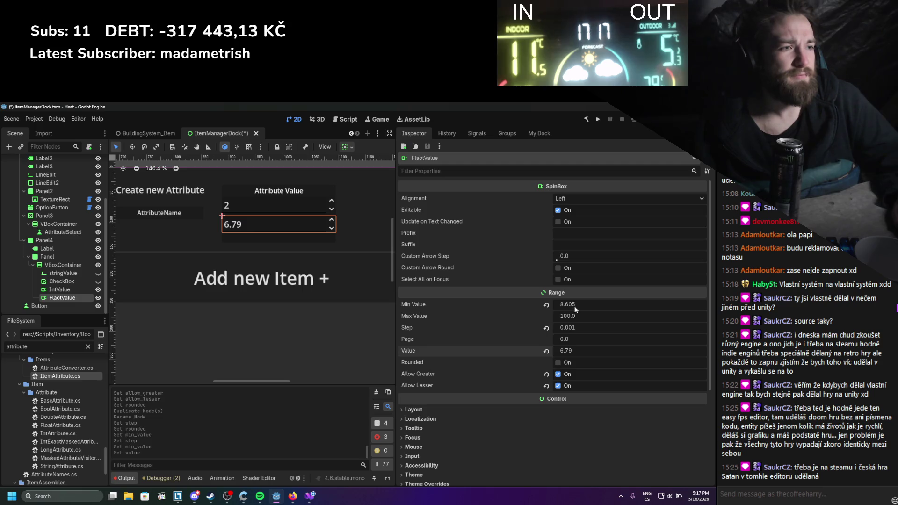
click(546, 304)
key(ctrl+s)
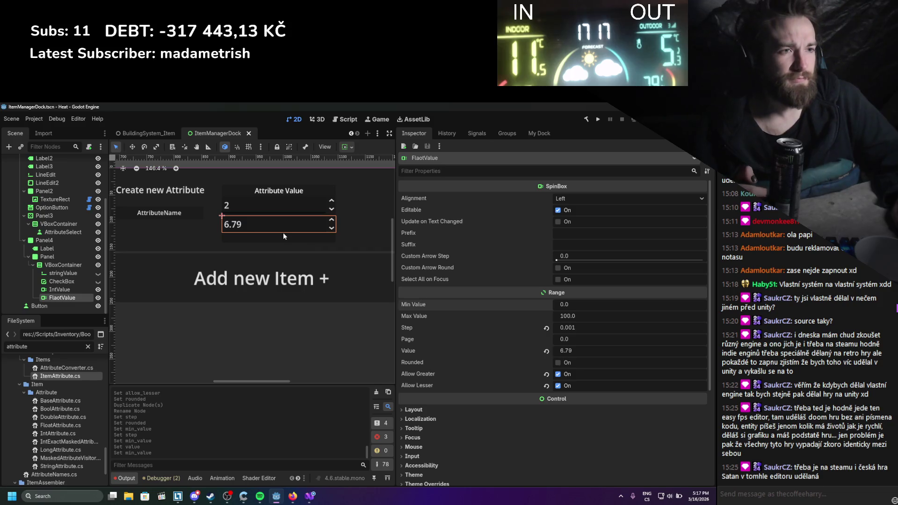
Hide the FlaotValue and IntValue fields in the scene tree
scroll(283, 232, down, 1)
scroll(284, 231, up, 1)
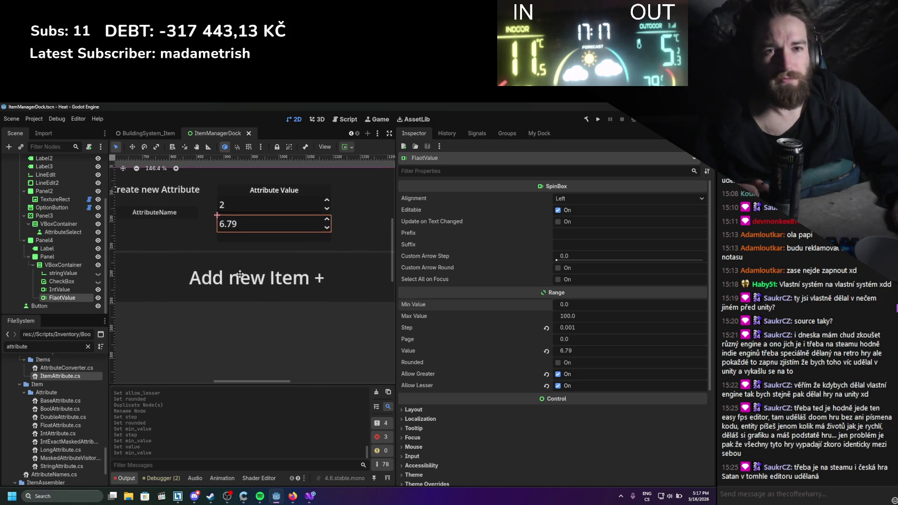
click(98, 297)
click(98, 289)
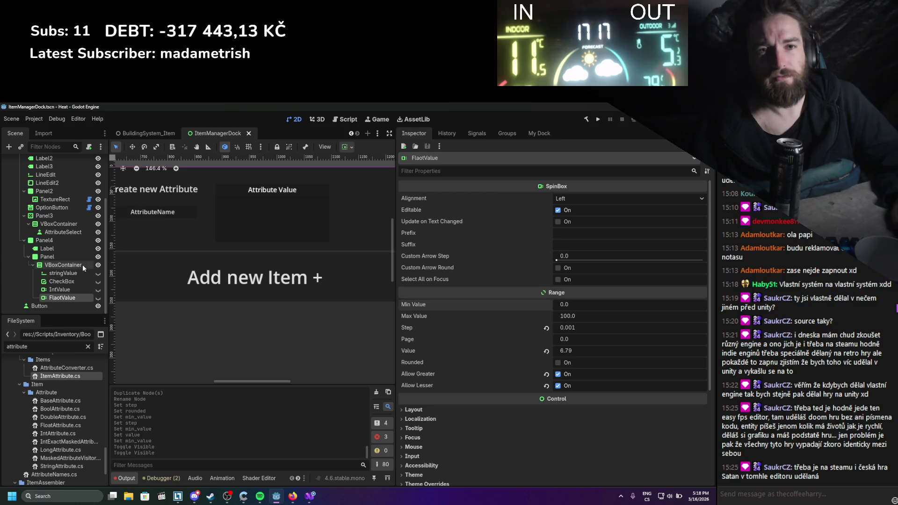
Move the Attribute Value label up 24 px in the Panel
click(83, 265)
click(71, 256)
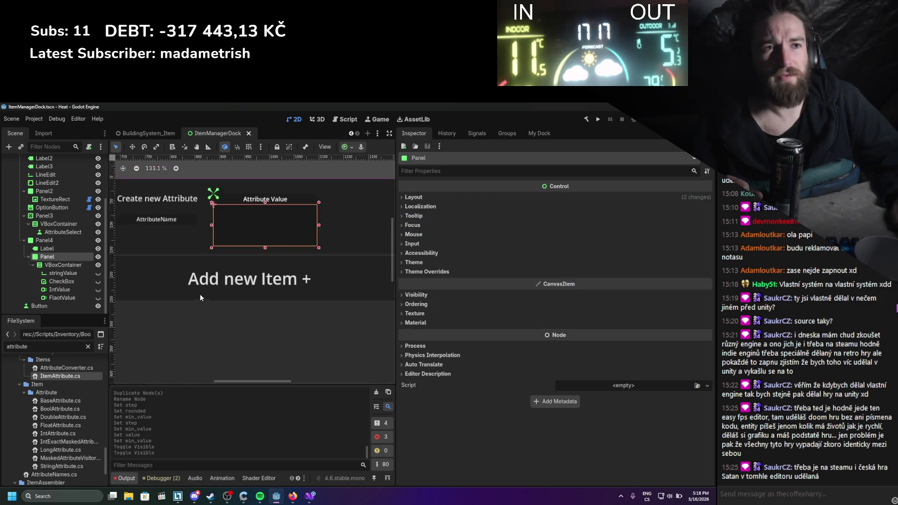
scroll(277, 299, down, 1)
scroll(277, 300, up, 2)
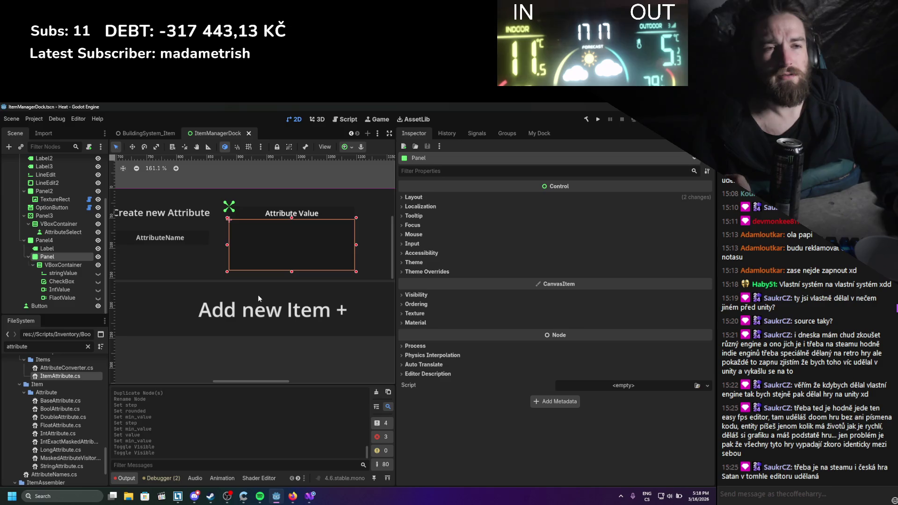
scroll(257, 281, up, 2)
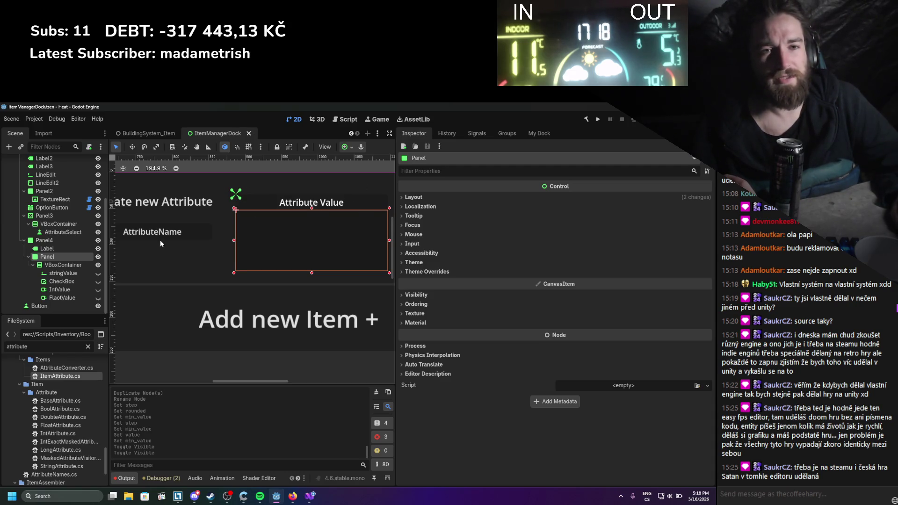
click(77, 266)
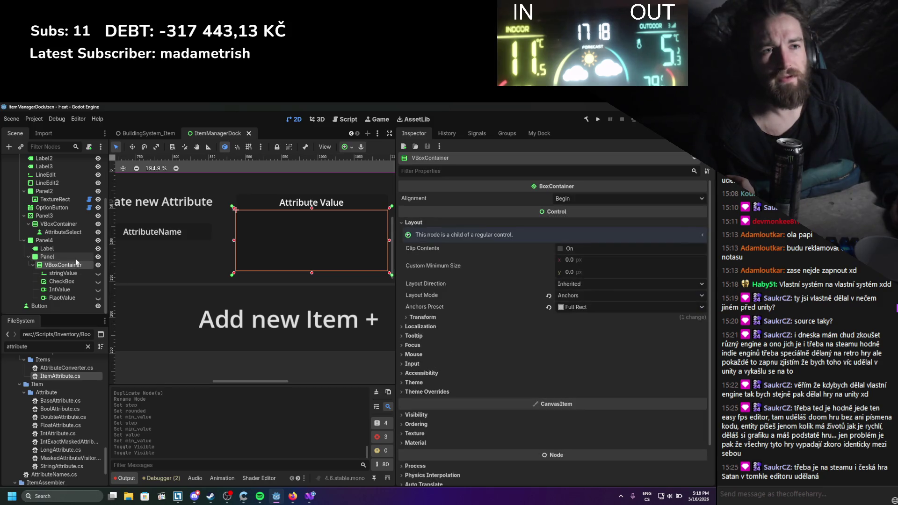
click(75, 257)
click(75, 248)
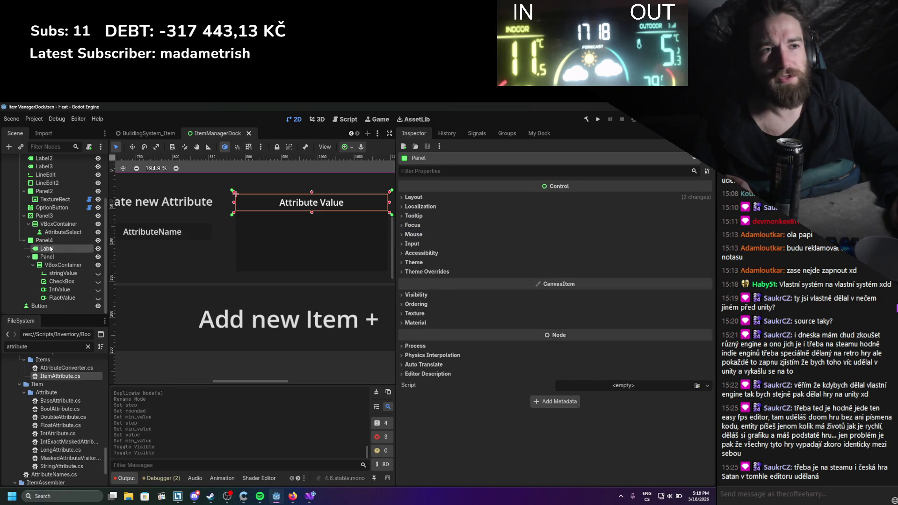
drag(336, 208, 338, 188)
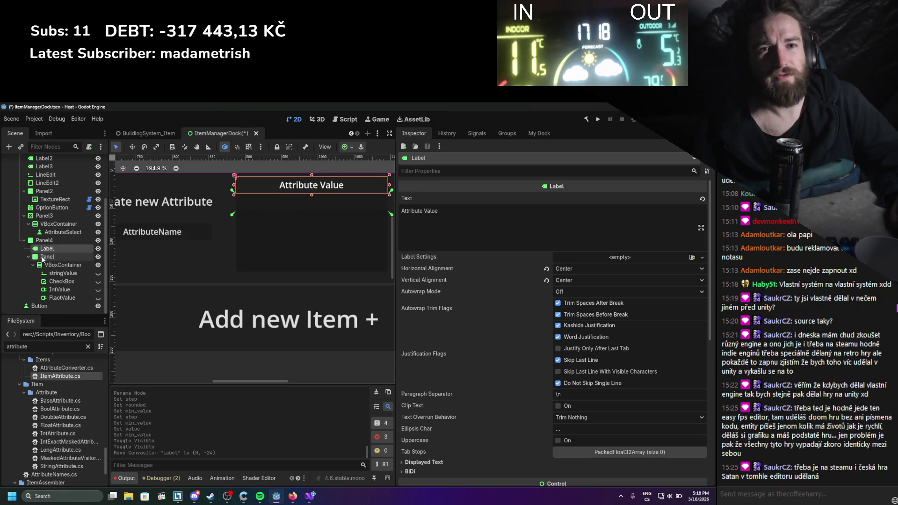
Duplicate the label below it with text 'Attribute Name' and save the scene
click(47, 256)
click(303, 187)
key(ctrl+d)
drag(303, 187, 301, 203)
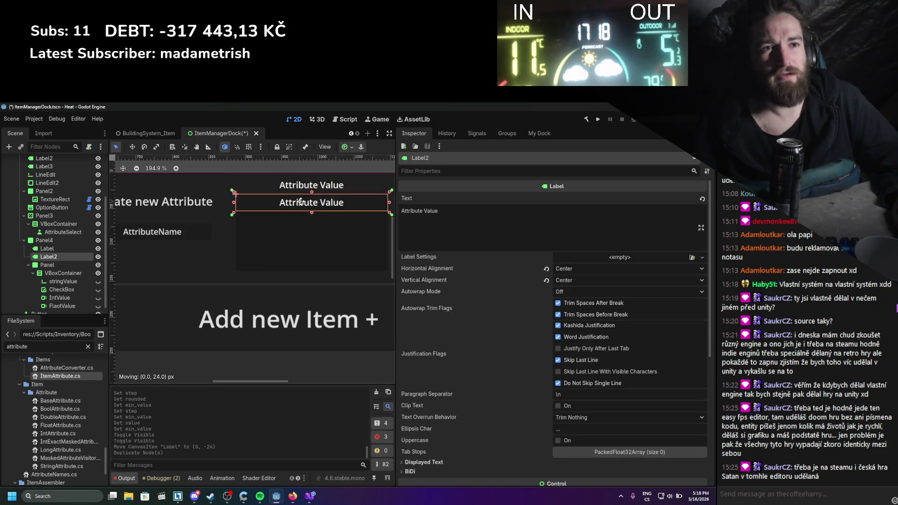
click(460, 239)
key(ctrl+a)
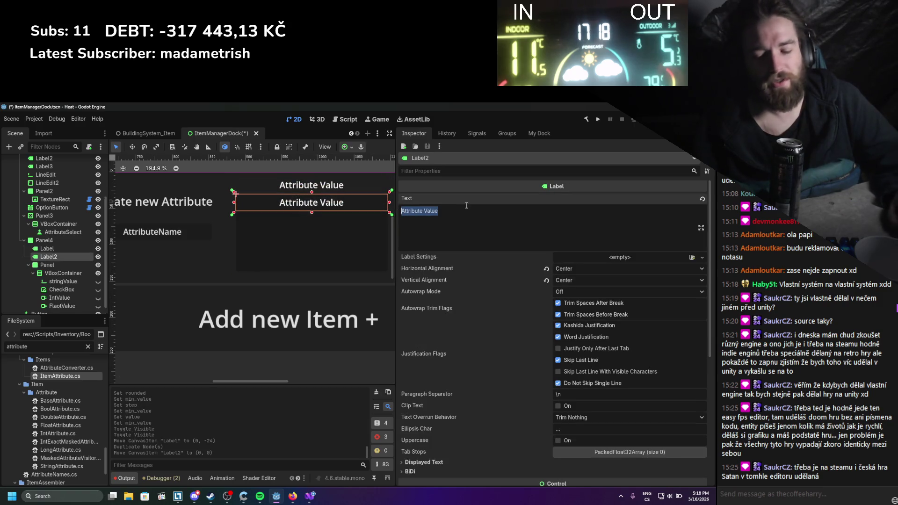
text(Attribute Name)
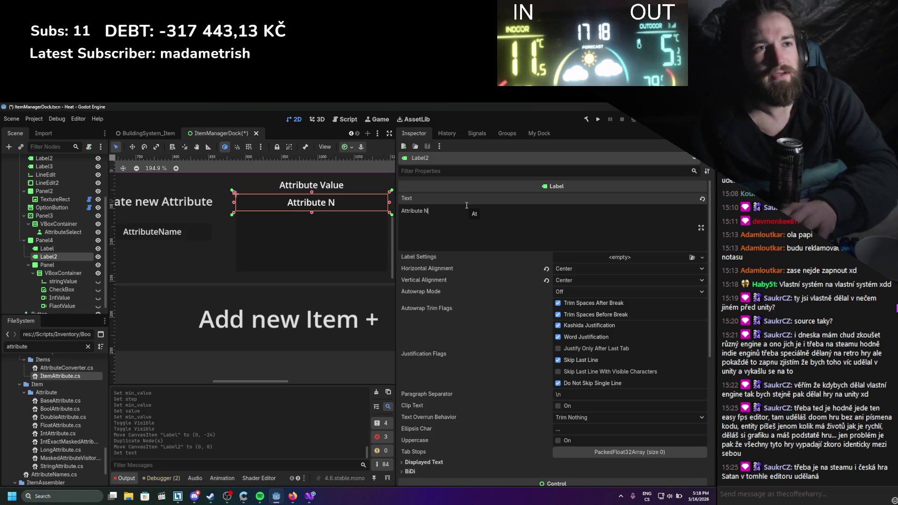
key(Return)
key(BackSpace)
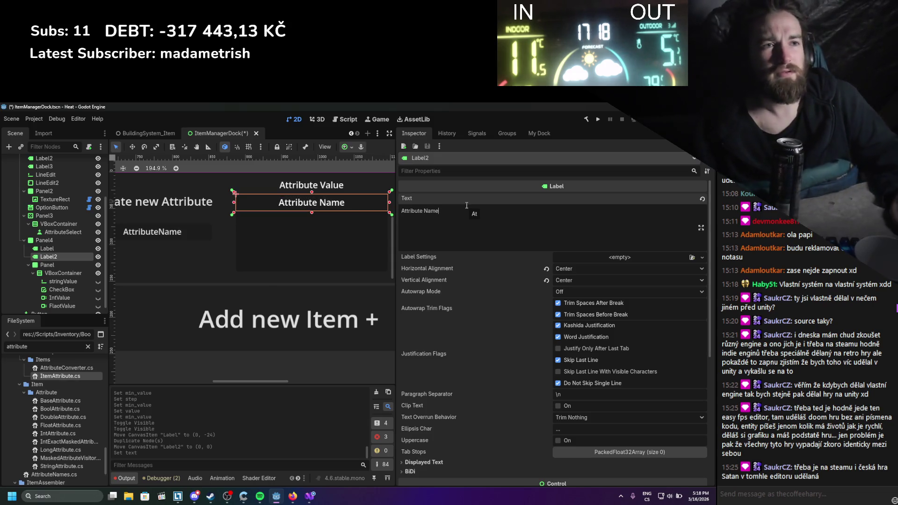
key(ctrl+s)
Deselect the label and select the AttributeSelect button node
scroll(265, 211, down, 4)
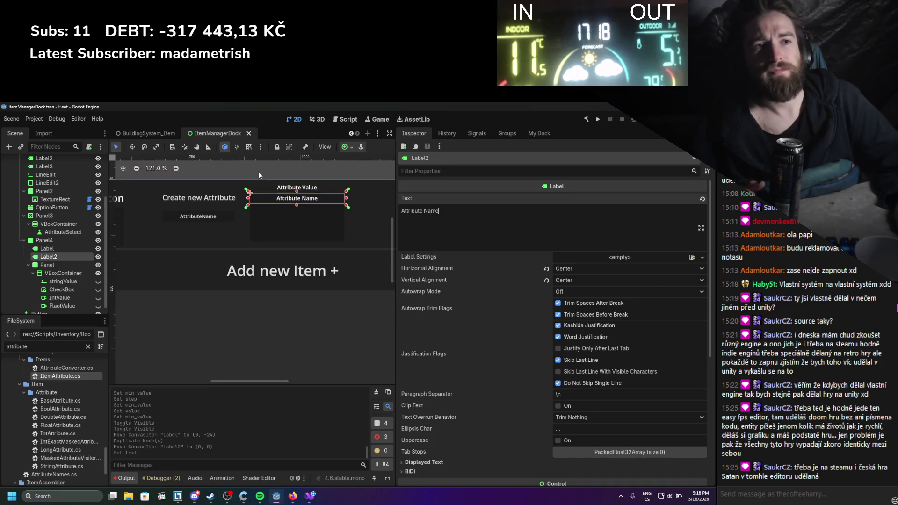
click(258, 171)
scroll(270, 228, up, 3)
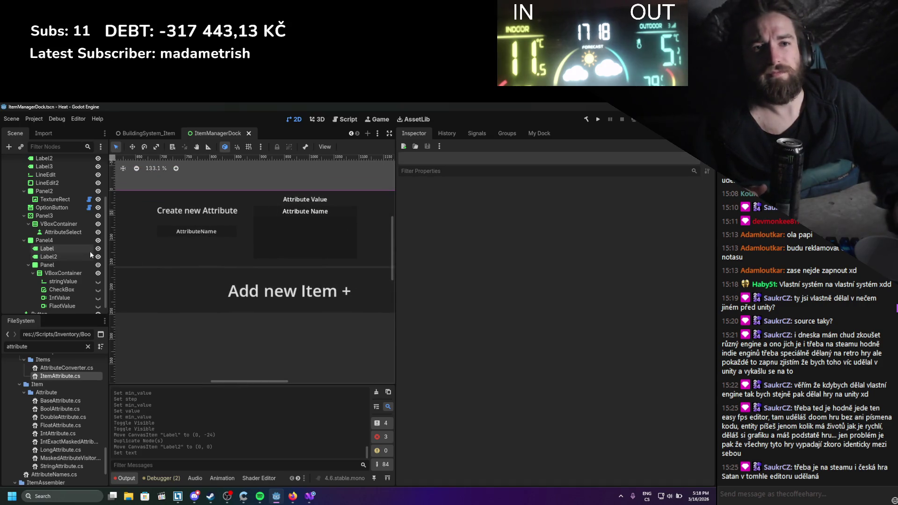
click(74, 232)
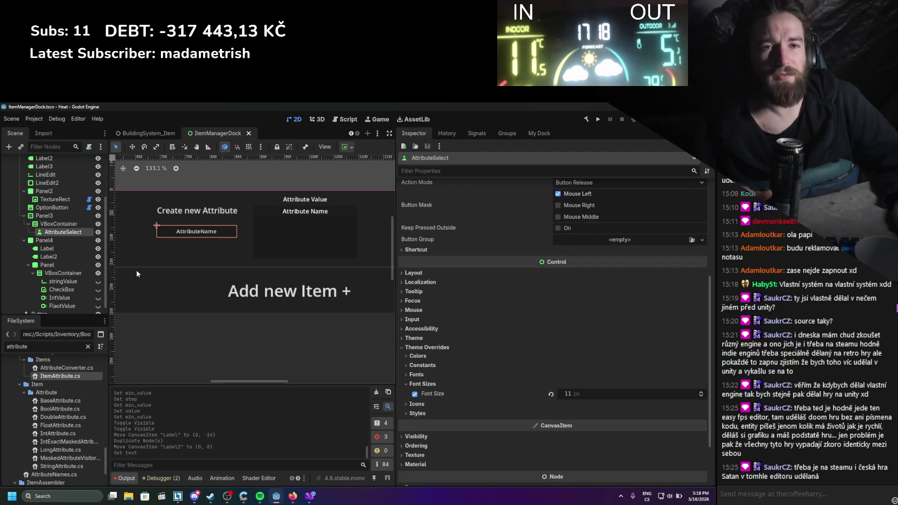
Clear the FileSystem filter and create AttributeSelect.cs script in the ItemManager folder
scroll(78, 394, up, 2)
scroll(78, 394, up, 5)
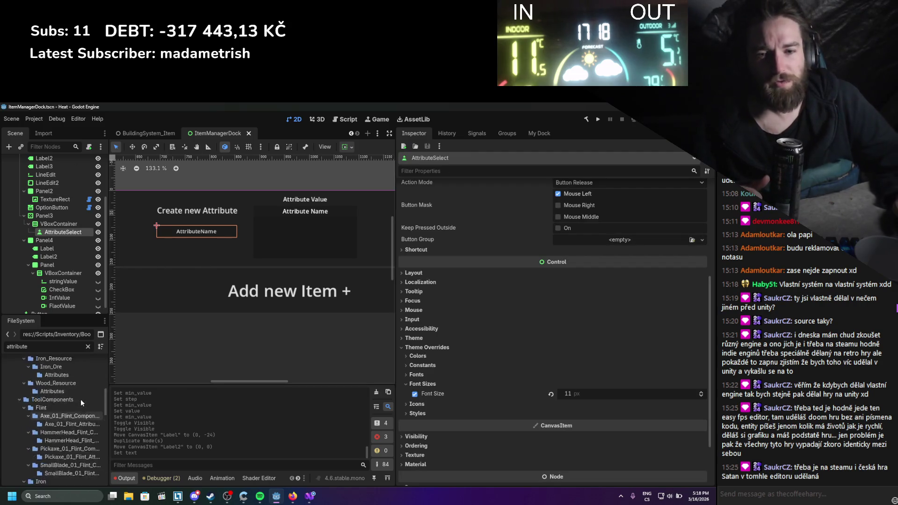
click(87, 346)
scroll(94, 406, up, 10)
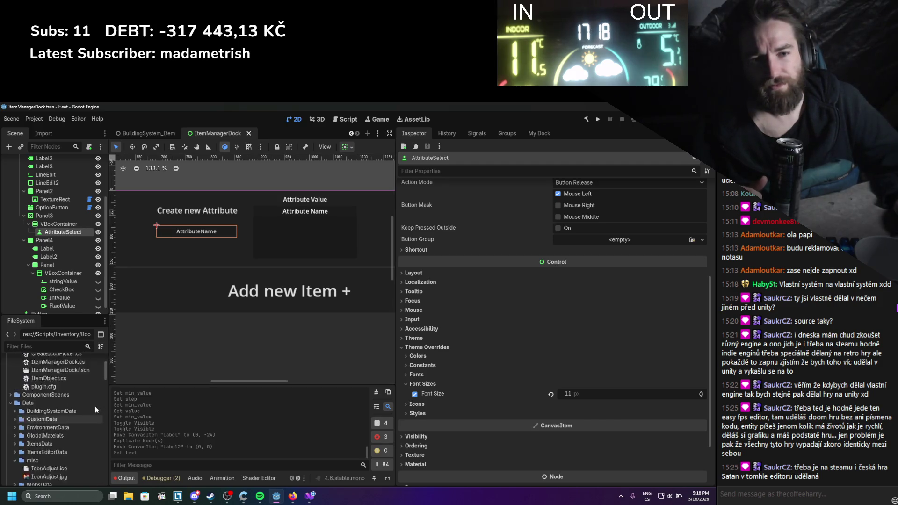
right_click(23, 404)
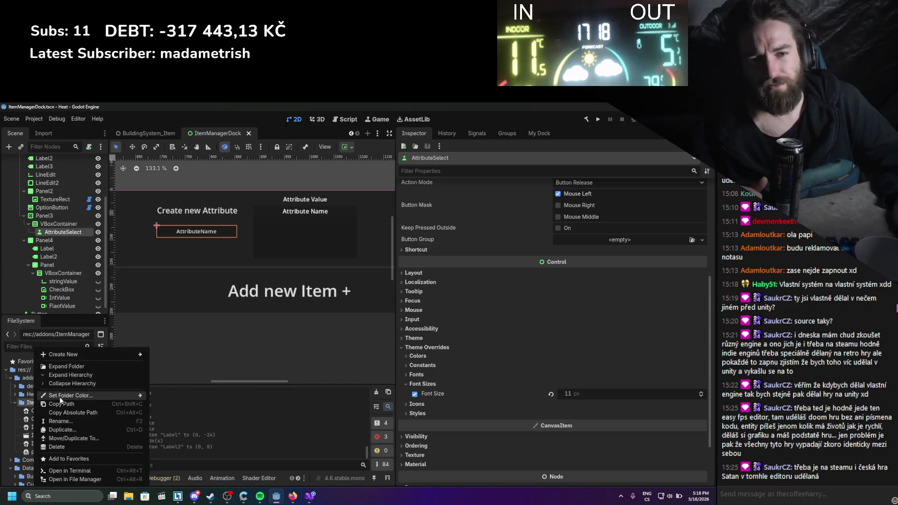
mouse_move(74, 355)
click(174, 381)
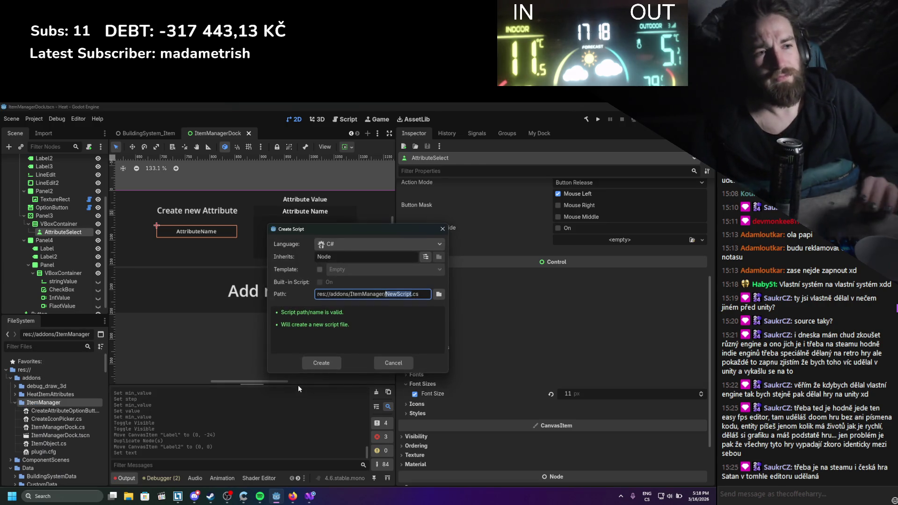
text(Attribute)
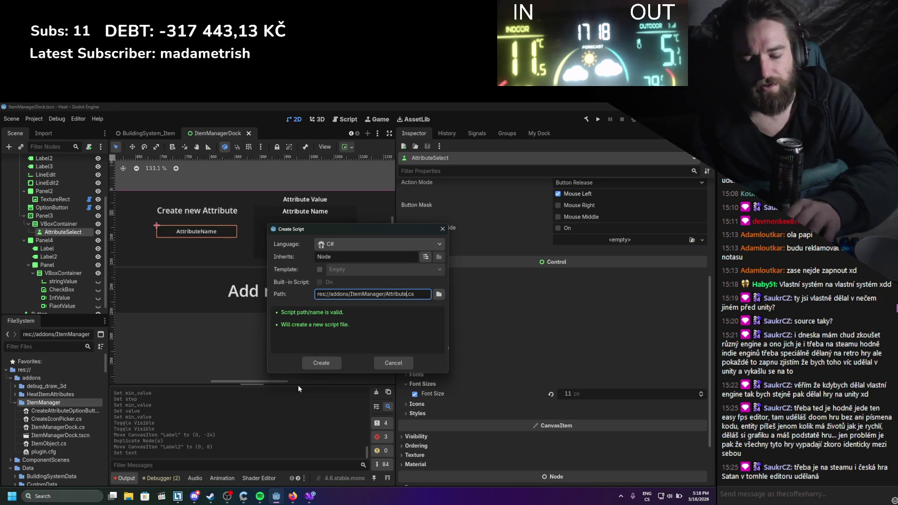
text(Select)
key(Return)
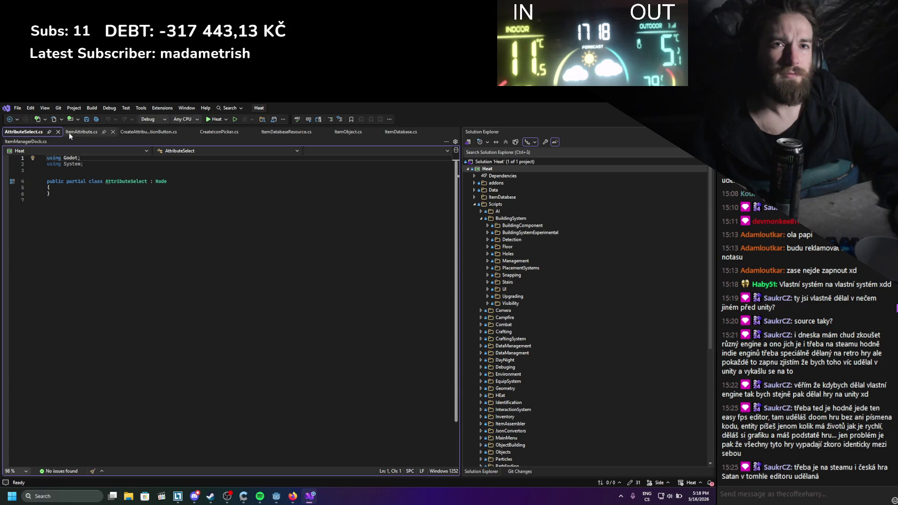
Close other tabs, change AttributeSelect's base class from Node to Button, save, and return to Godot
right_click(35, 132)
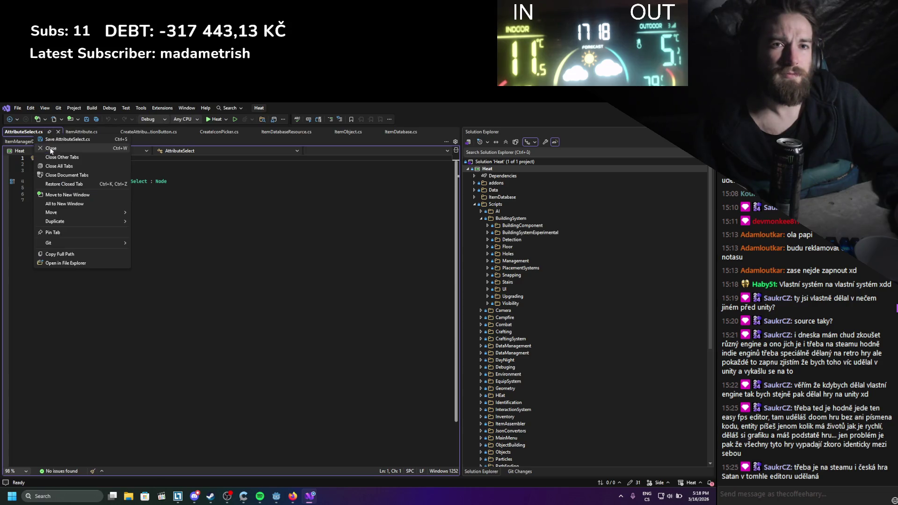
click(80, 157)
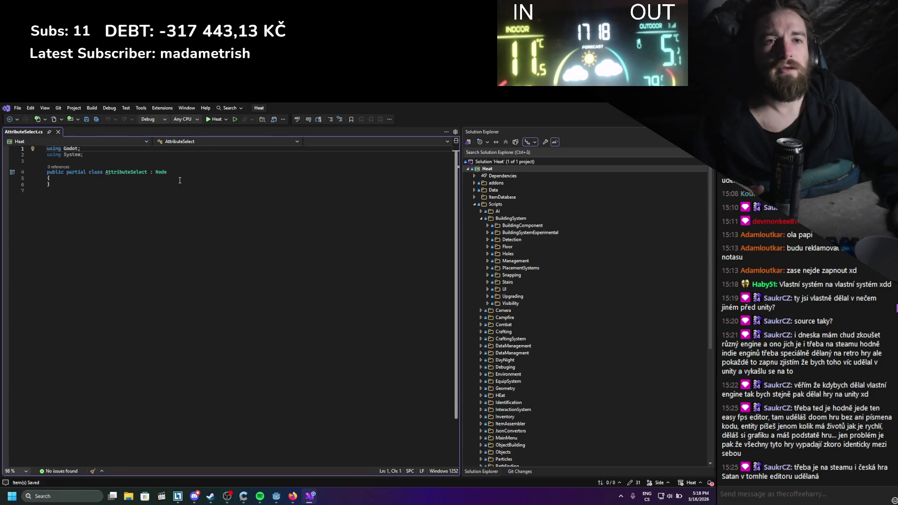
double_click(161, 172)
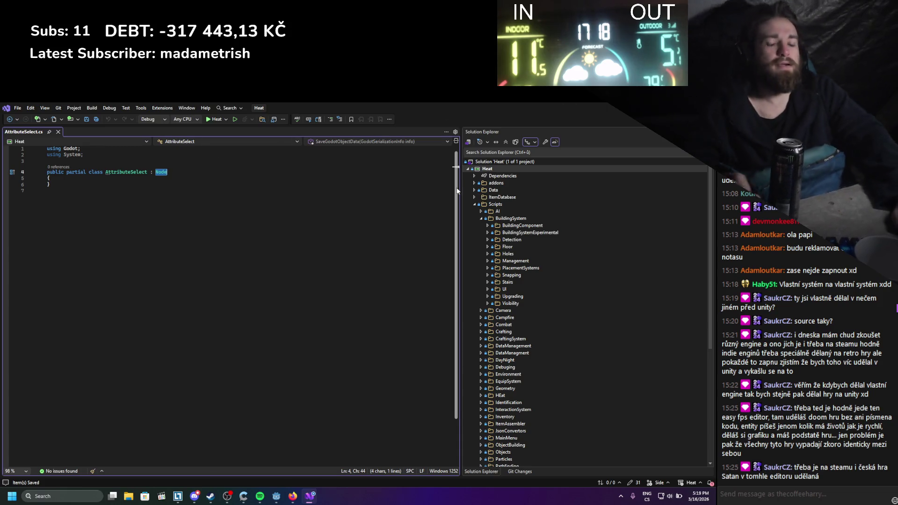
text(Button)
key(ctrl+s)
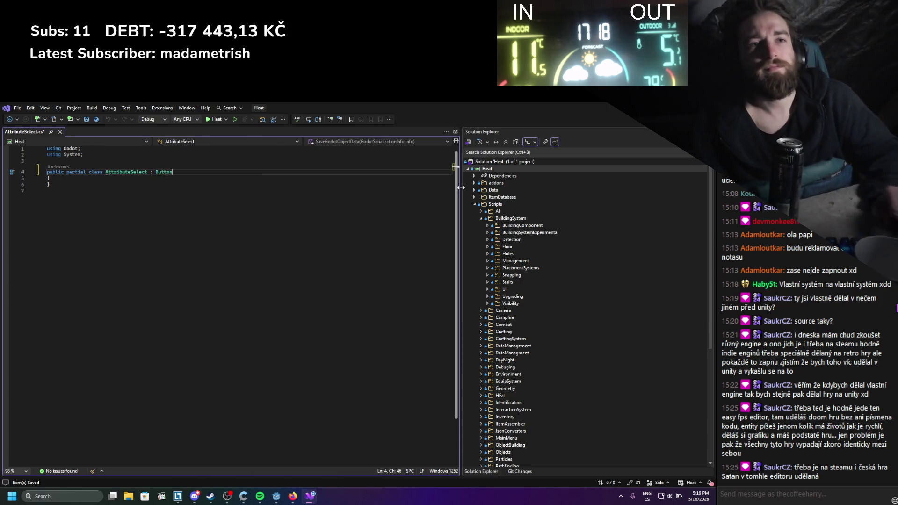
click(107, 176)
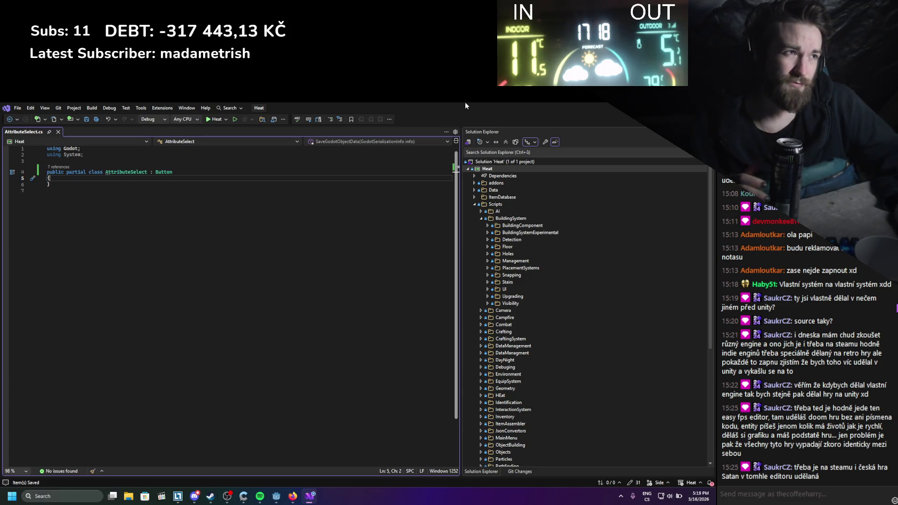
key(alt+Tab)
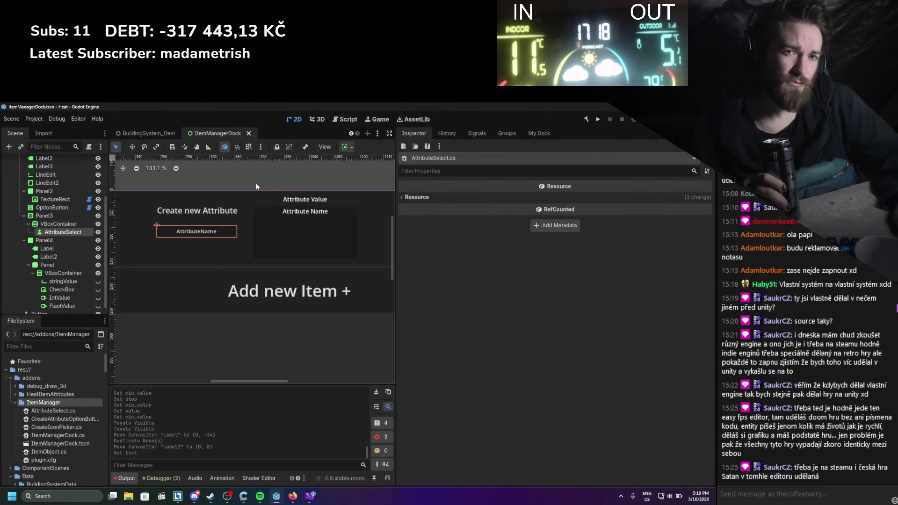
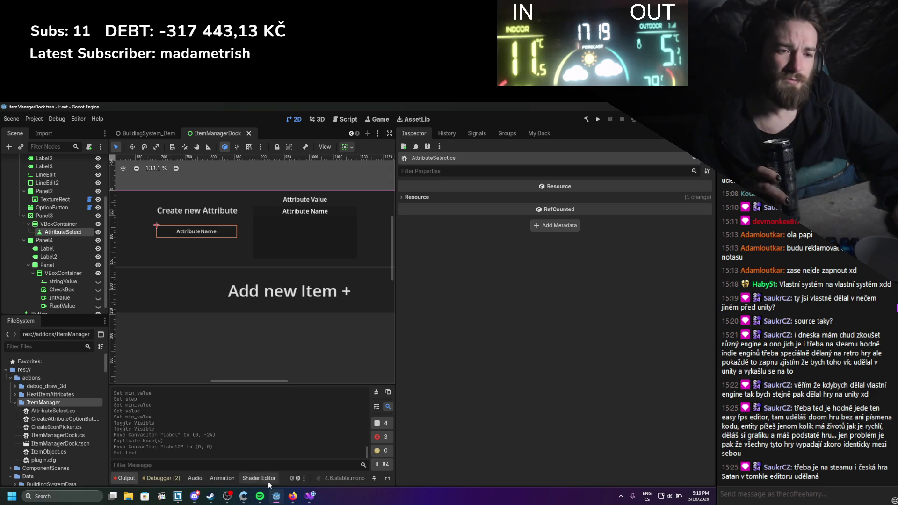
Switch from Godot to the AttributeSelect.cs script in Visual Studio
click(308, 499)
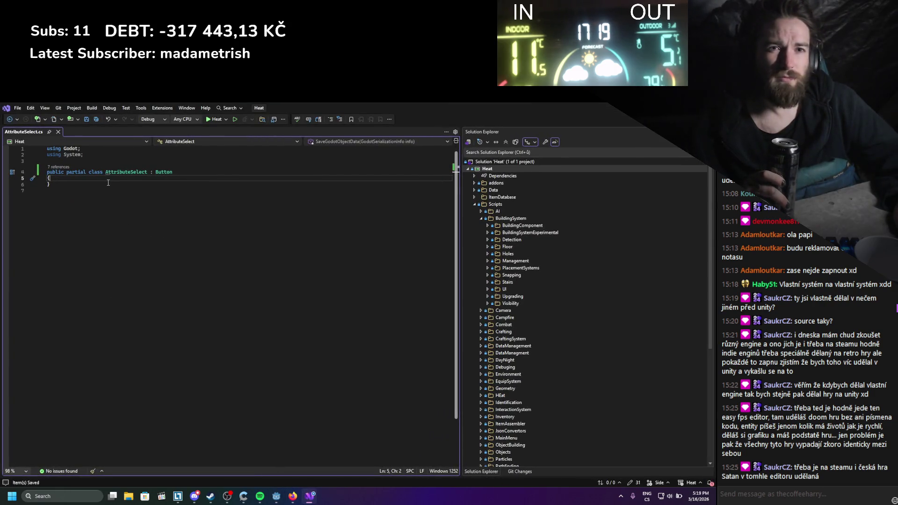
Add an empty public void OnButtonUp() method to the AttributeSelect class
key(Return)
key(Return)
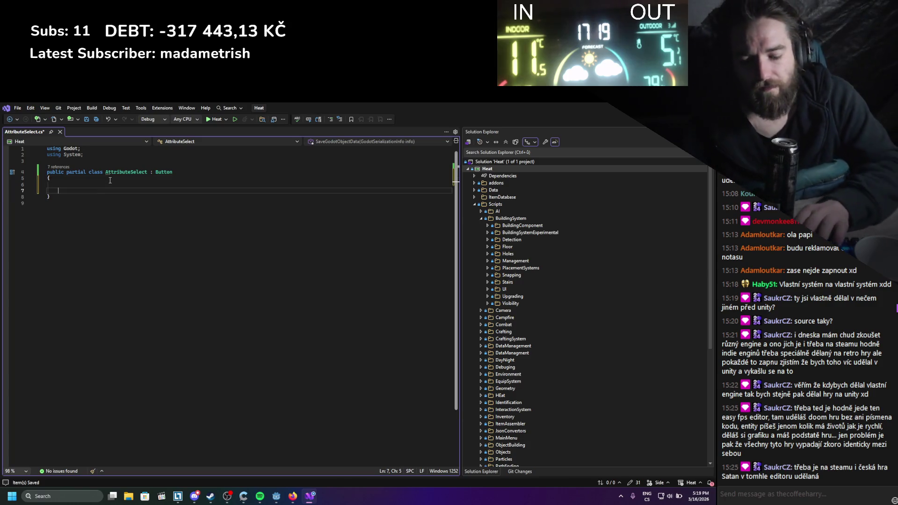
text(public void Selec)
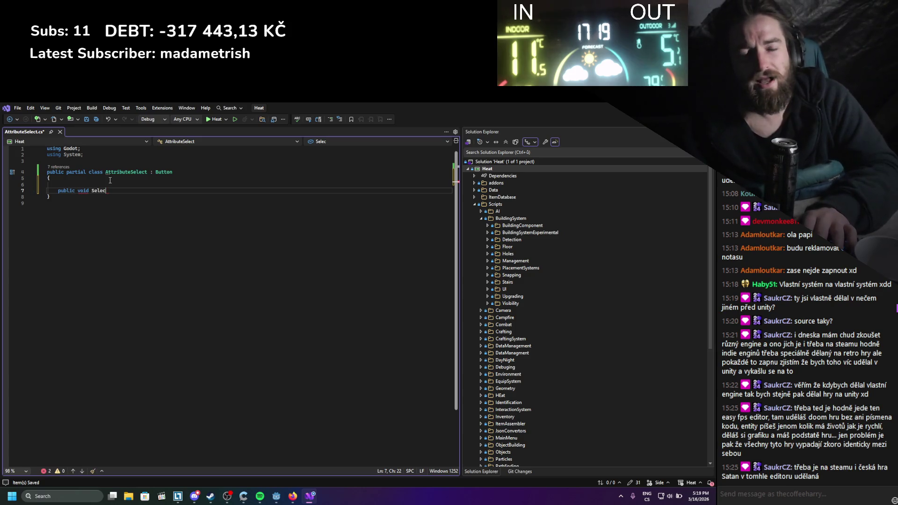
text(pu)
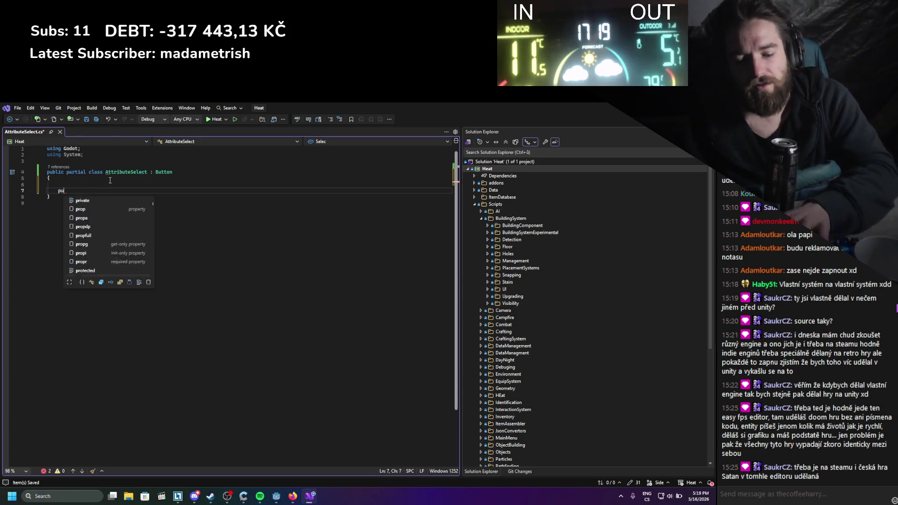
text(blic void On)
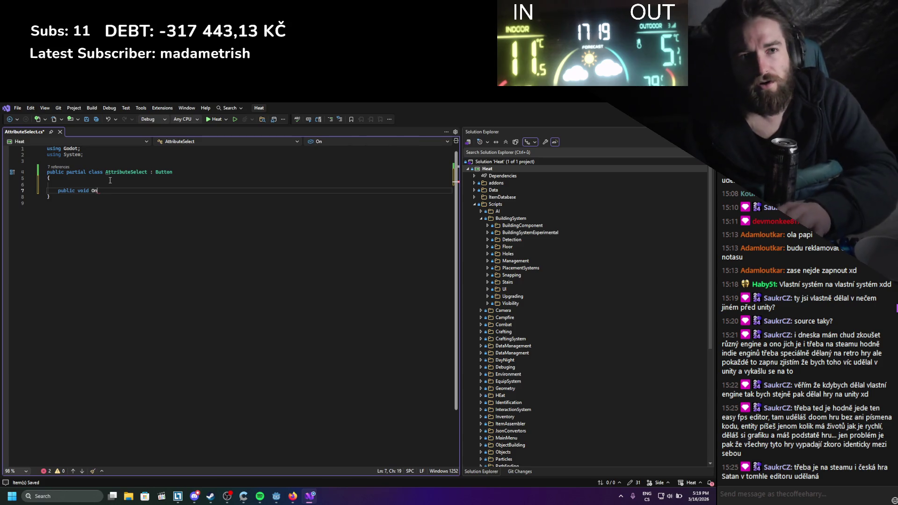
text(ic)
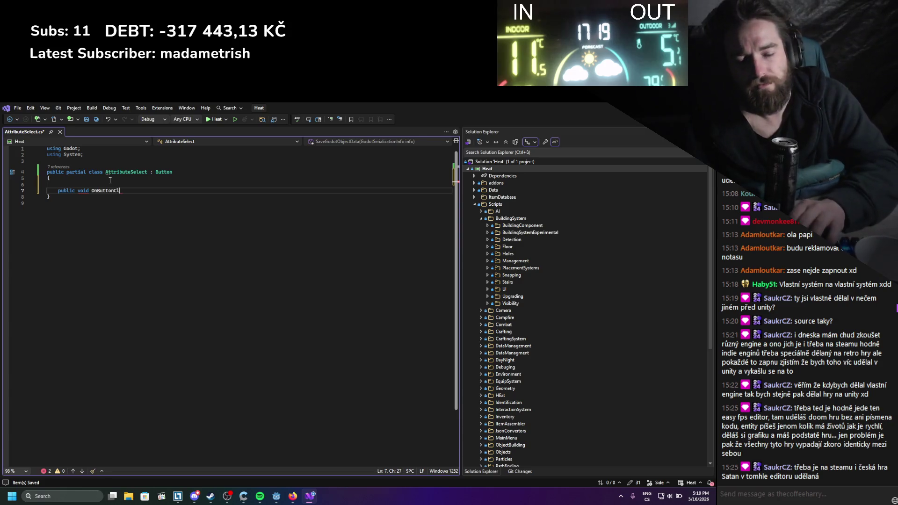
text(l)
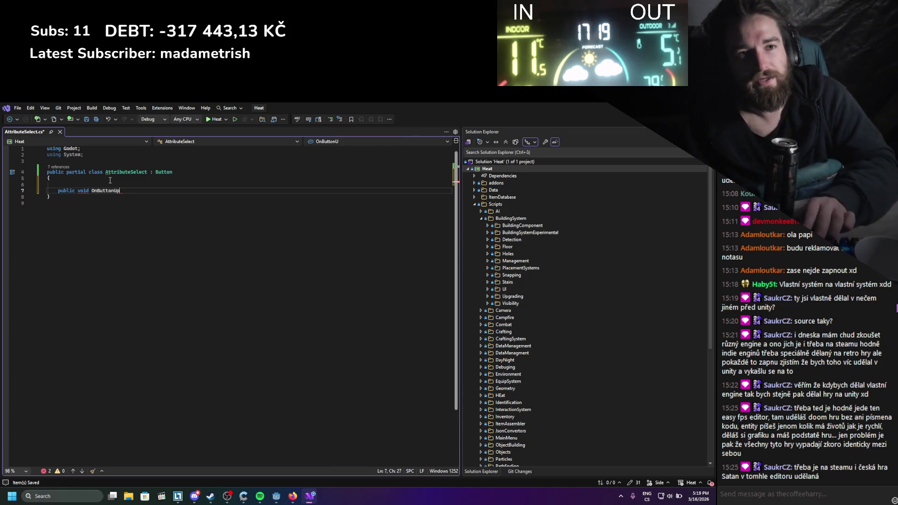
text(Up())
key(Return)
text({)
key(Return)
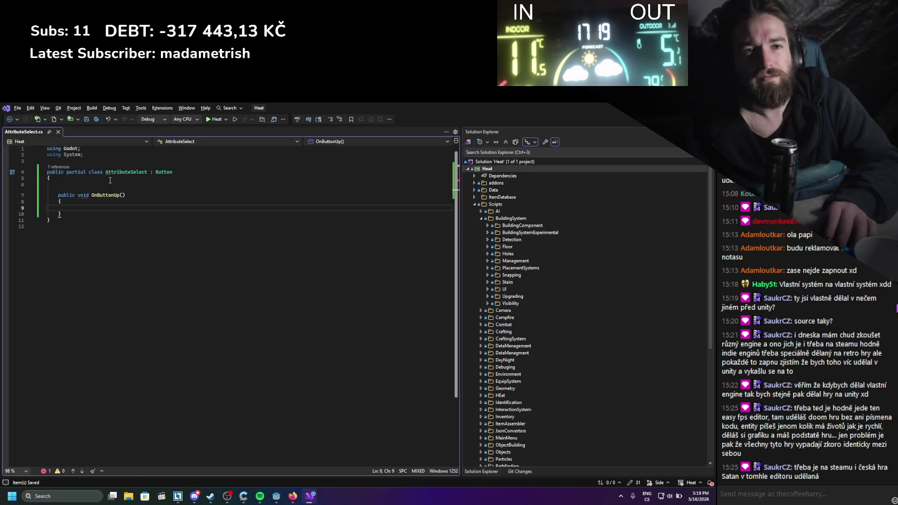
Declare an [Export] private Label attributeName field above OnButtonUp
click(110, 180)
key(Down)
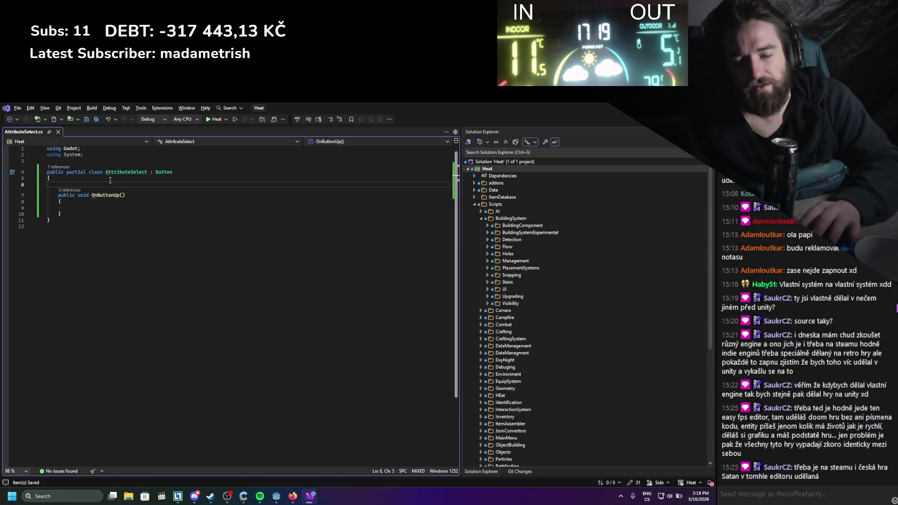
text([Export])
key(Return)
text(pr)
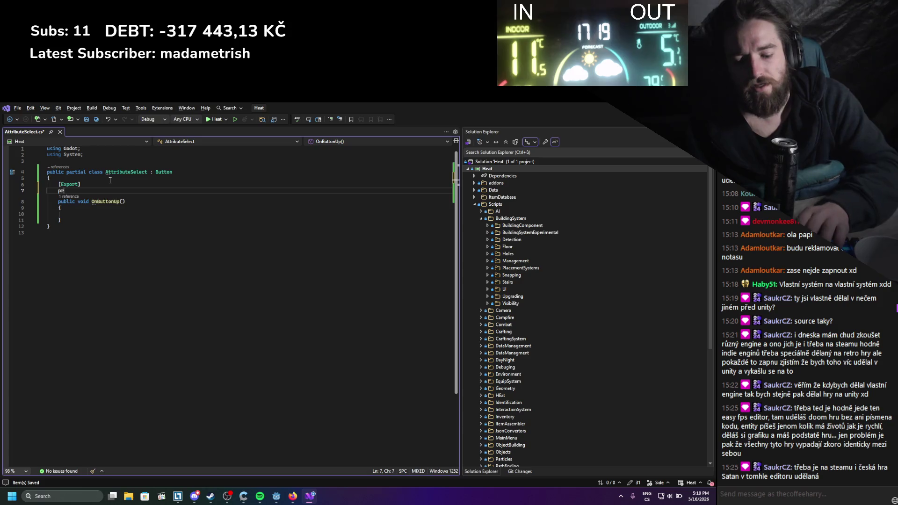
text(ivate lave)
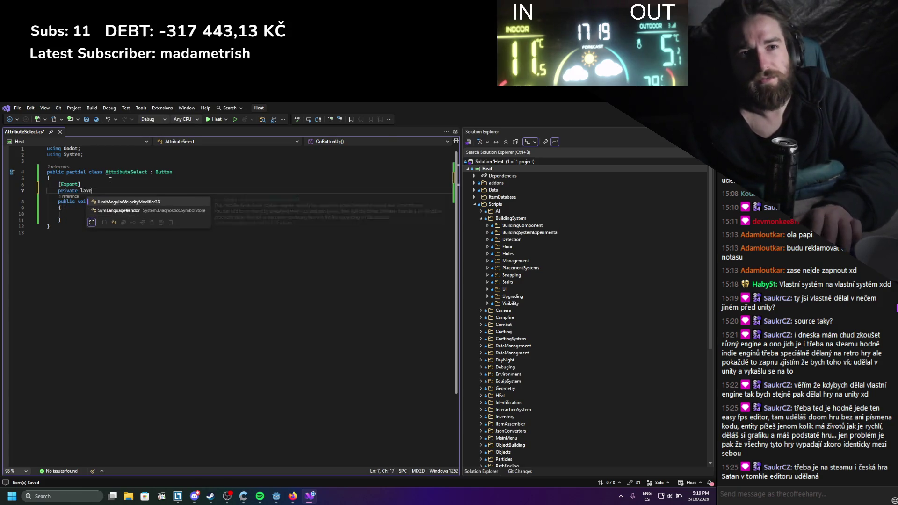
key(BackSpace)
key(BackSpace)
text(b)
key(space)
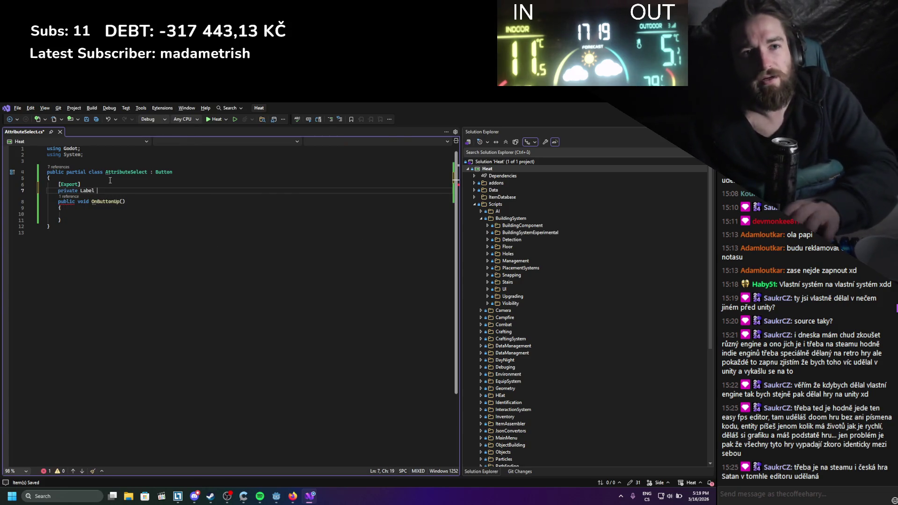
text(attributeName)
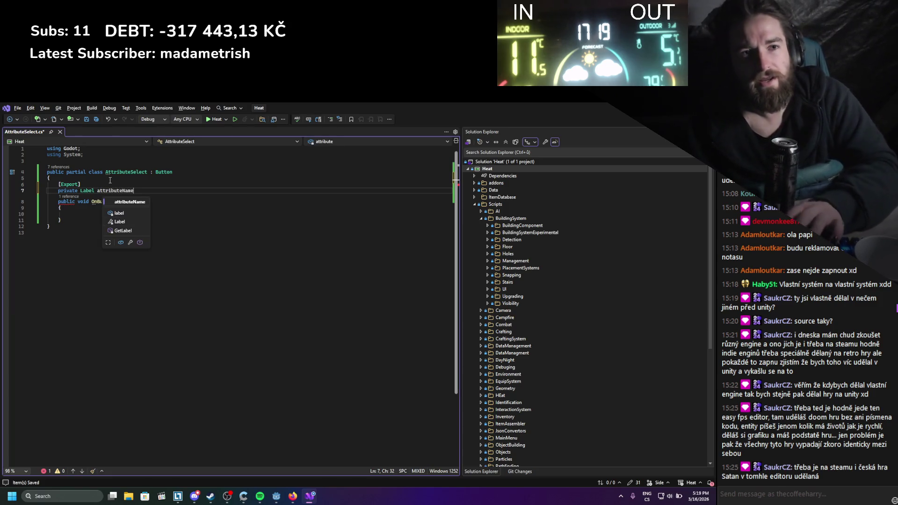
text(;)
key(Return)
key(Return)
key(Up)
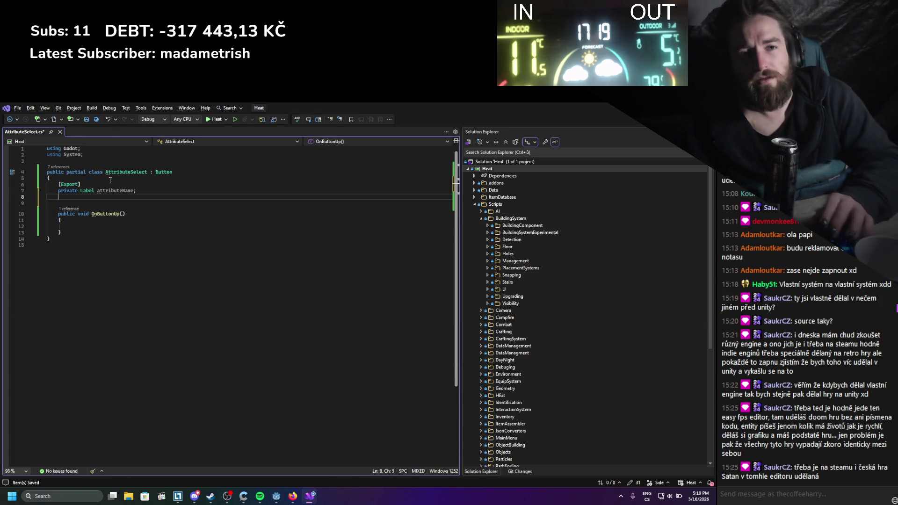
Begin a new private field line below attributeName after a quick look at Godot
text(private)
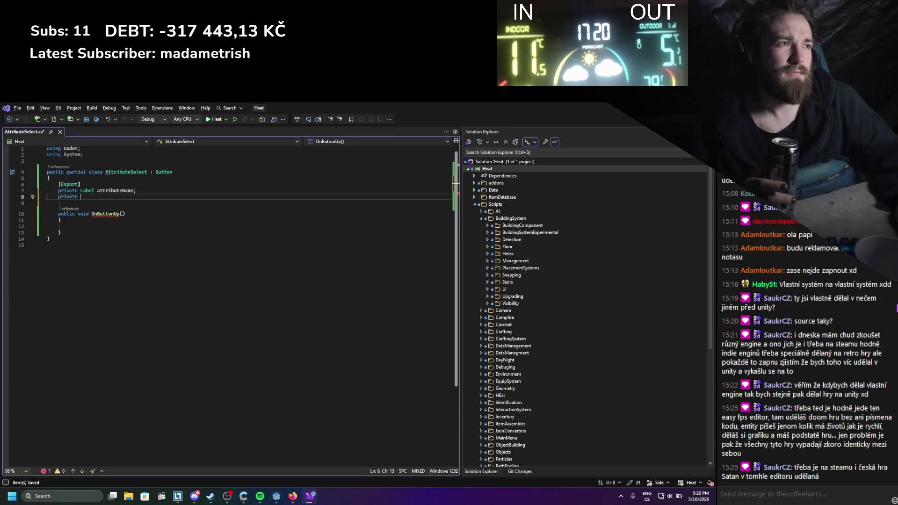
key(alt+Tab)
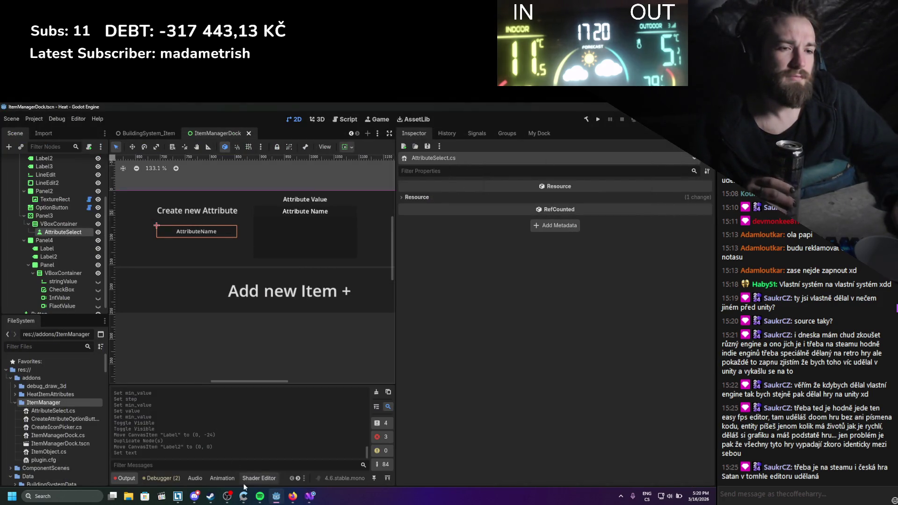
click(309, 500)
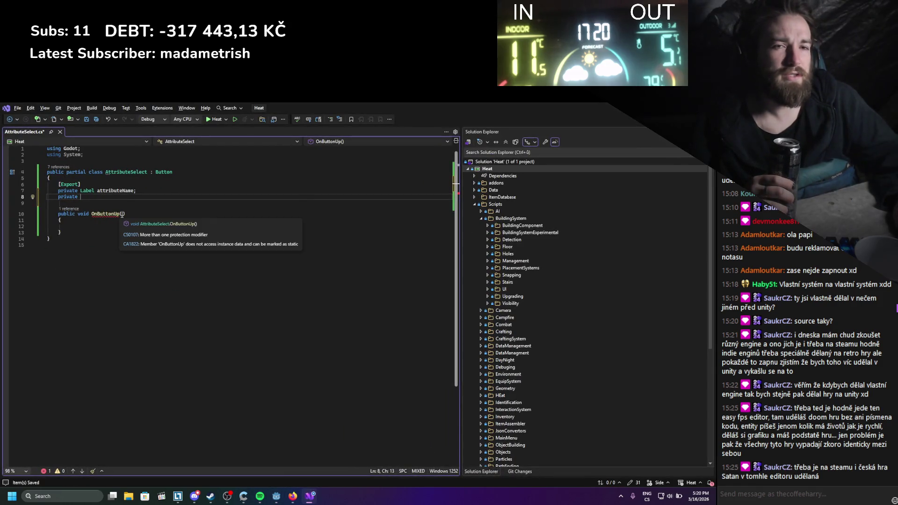
click(93, 198)
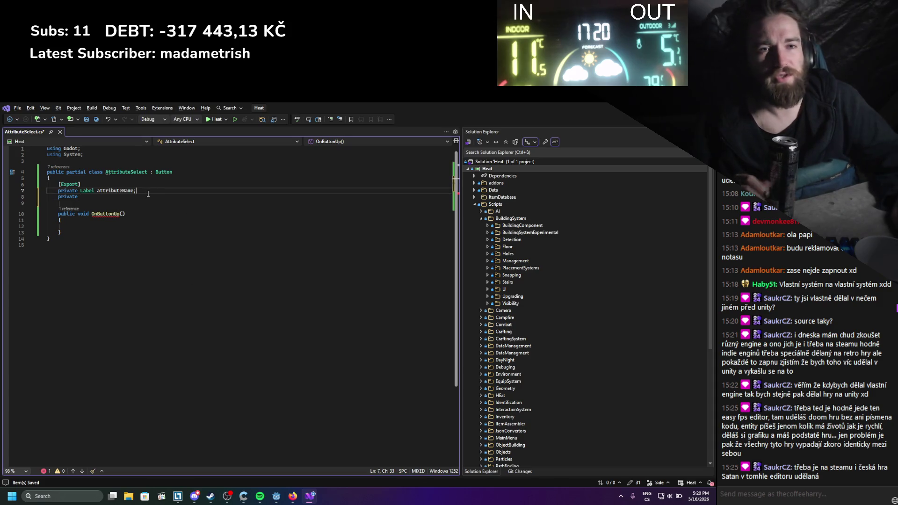
key(Home)
key(Return)
Finish the [Export] private Control stringValue, intValue, floatValue, boolValue field, save, and space the class top
key(Up)
text([ex)
key(Tab)
key(Down)
key(Down)
key(Down)
key(End)
key(ctrl+s)
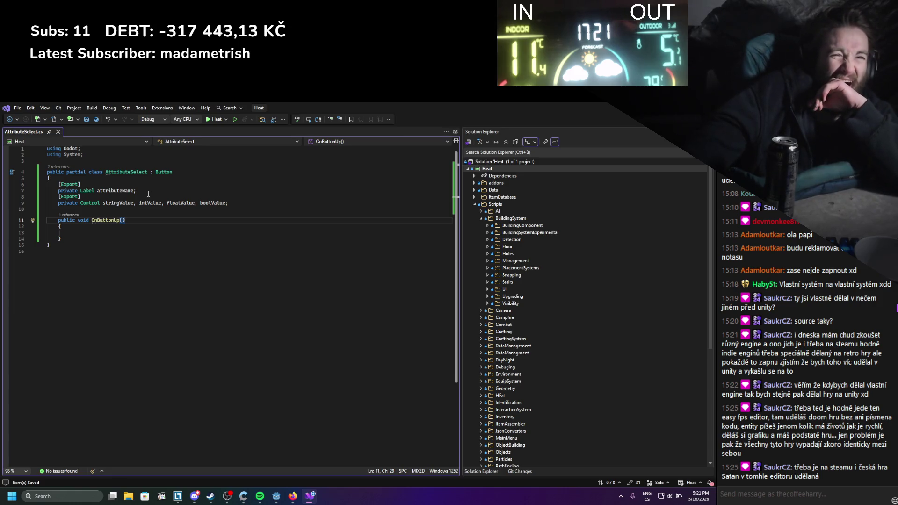
key(Up)
key(Up)
key(Up)
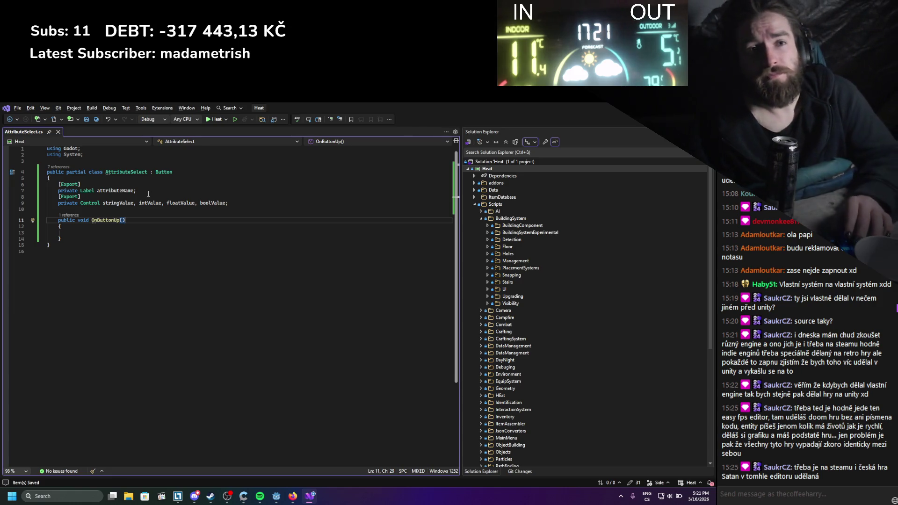
key(Return)
key(Return)
key(Up)
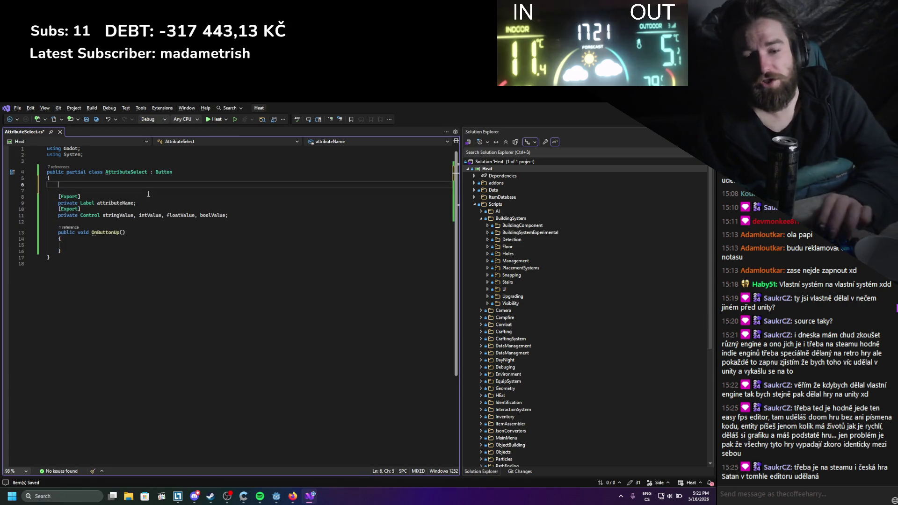
Add a private IAttribute loadedAttribute field to AttributeSelect and save
text(private )
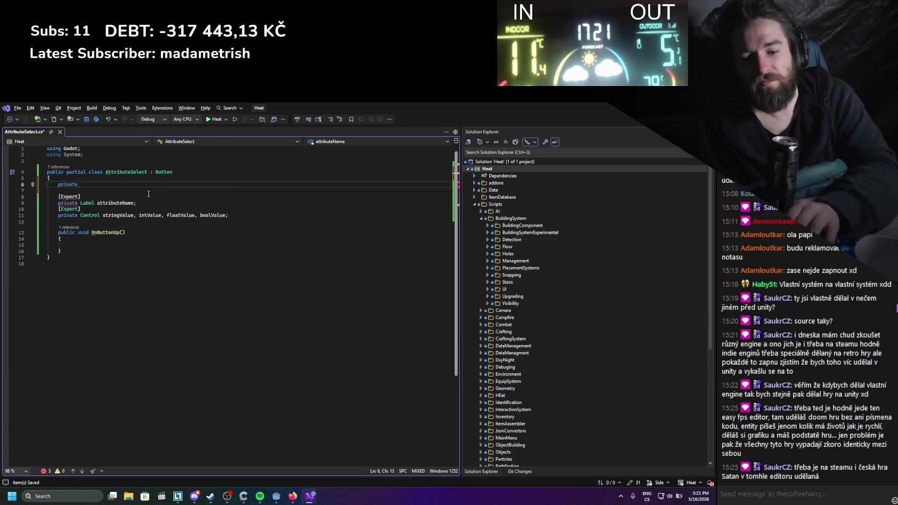
text(IAttribute )
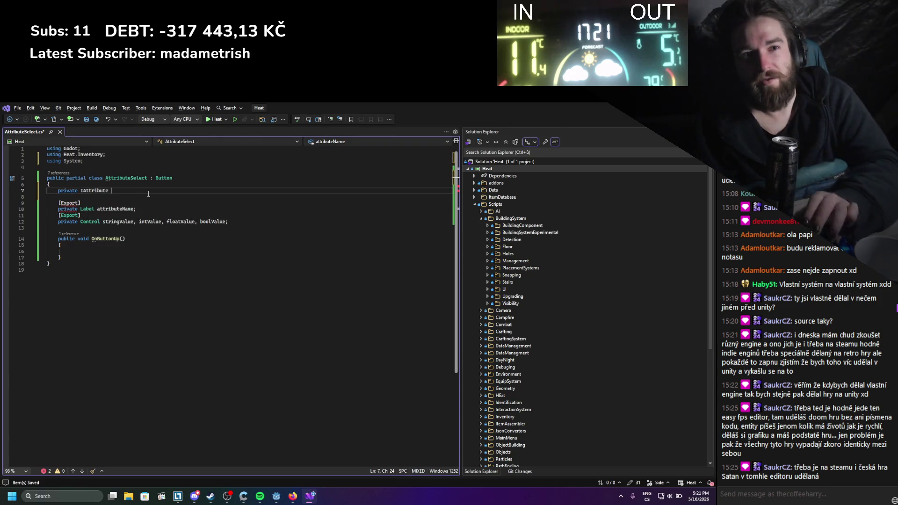
text(lo)
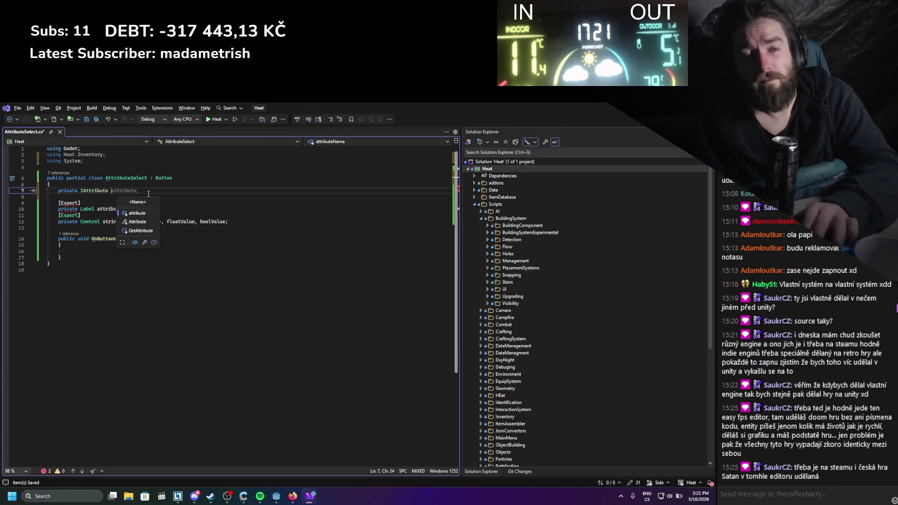
text(ader)
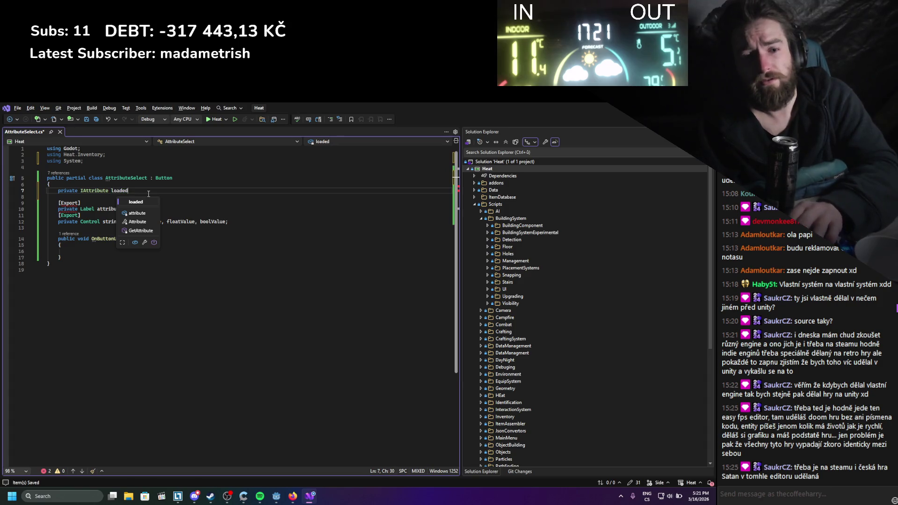
text(tribute;)
key(ctrl+s)
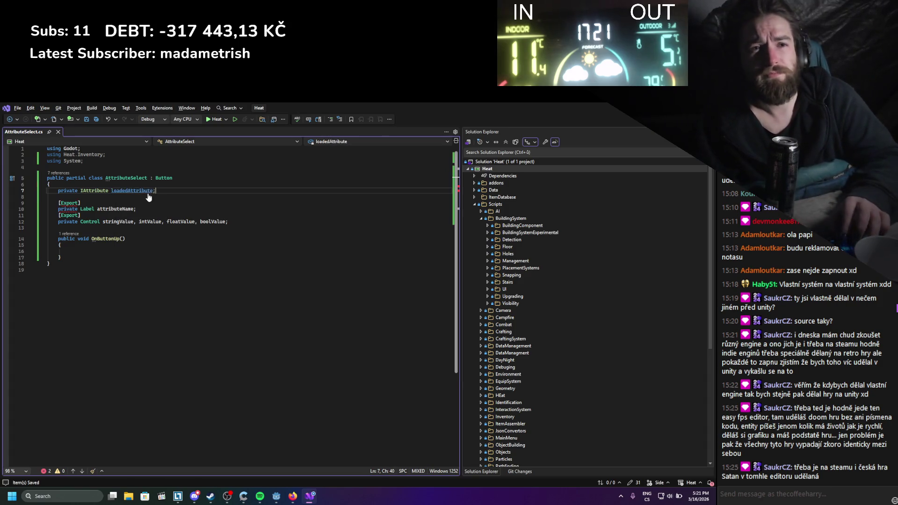
key(Down)
key(Down)
key(Down)
key(Down)
key(Down)
key(Down)
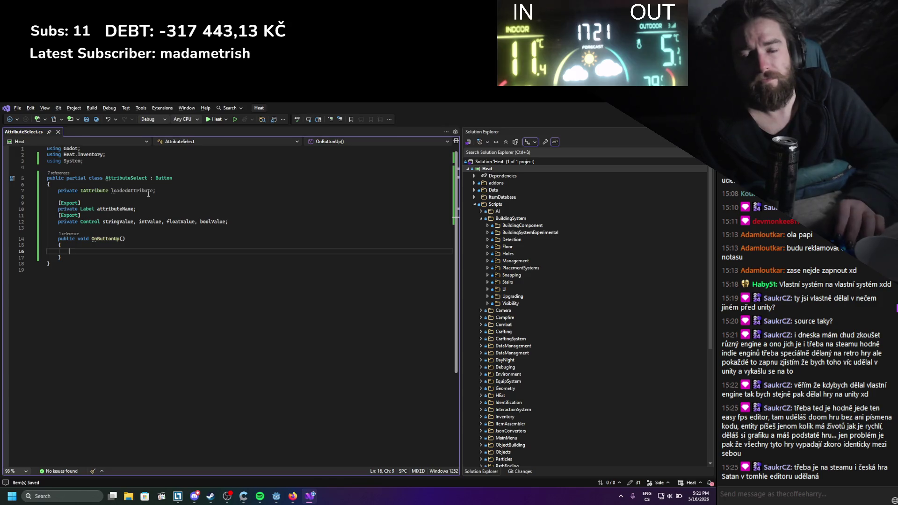
Start an attributeName.Set call in OnButtonUp, leaving it unfinished
text(attributeName)
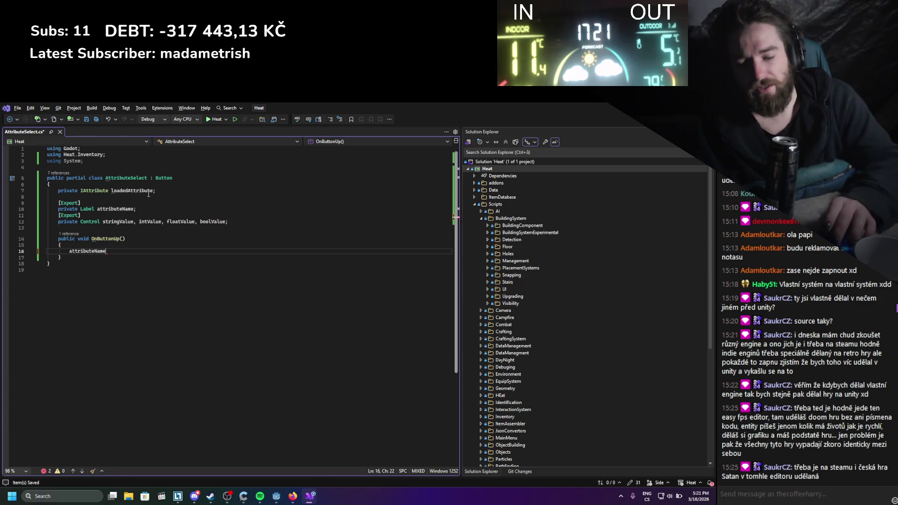
text(.setat)
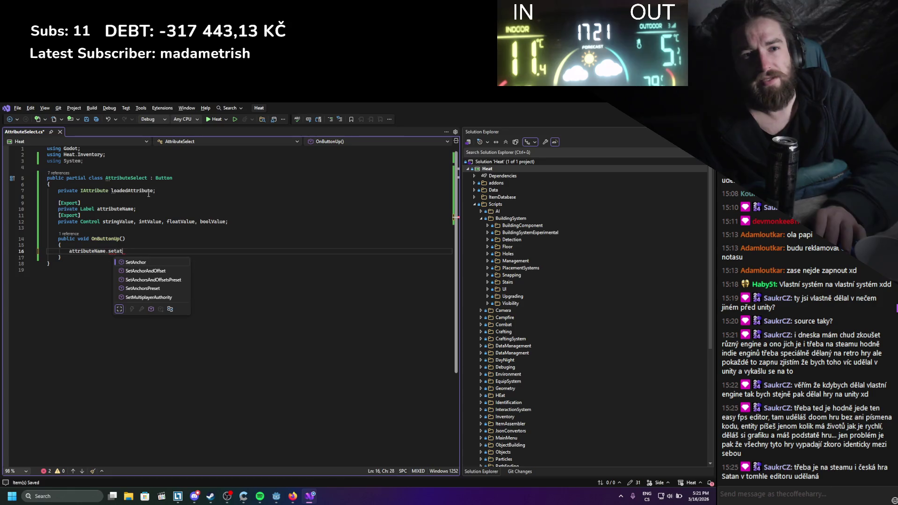
key(BackSpace)
key(BackSpace)
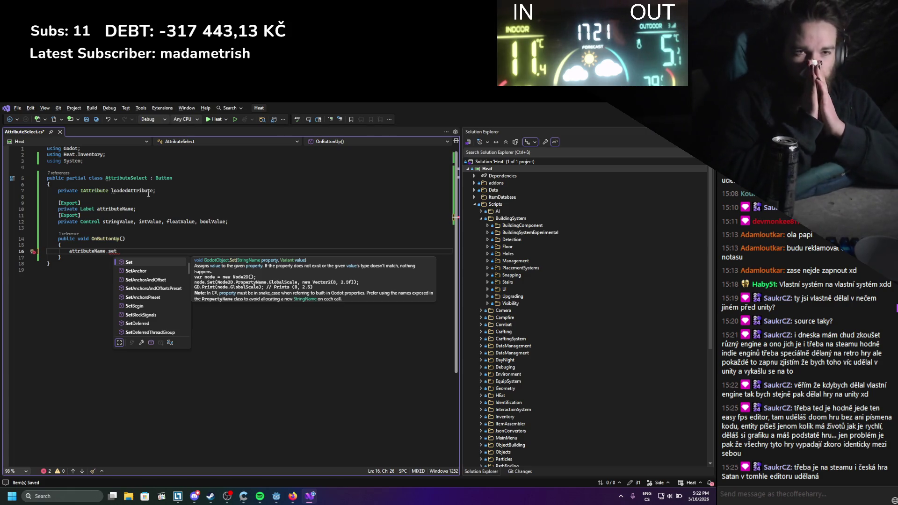
key(super)
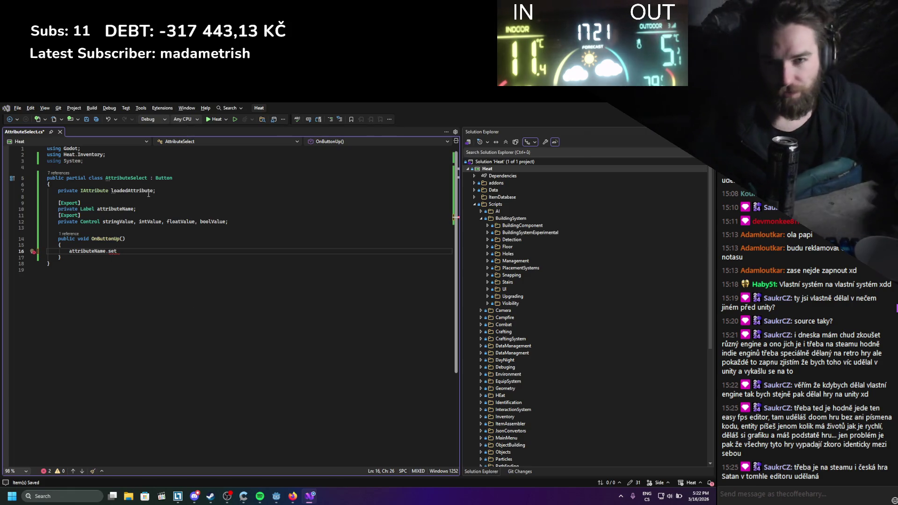
click(172, 178)
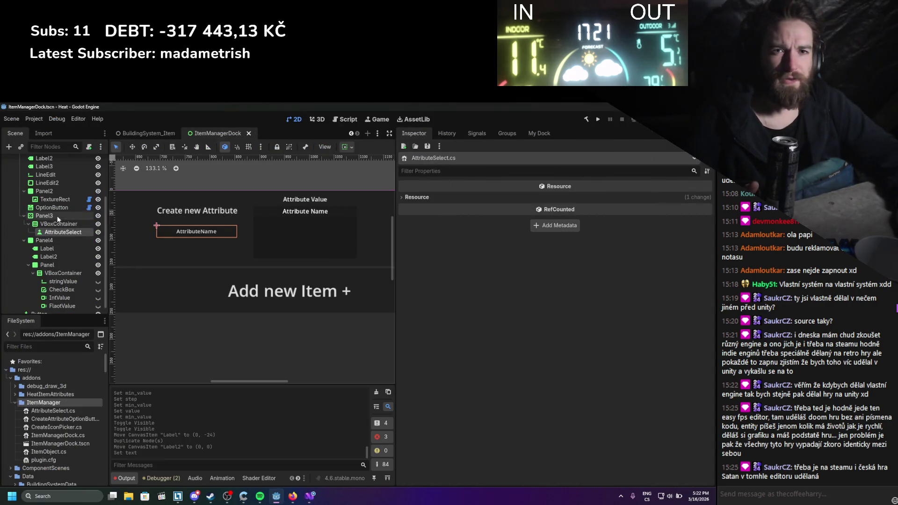
Rename the Panel4 node to AttributeEditor
click(57, 262)
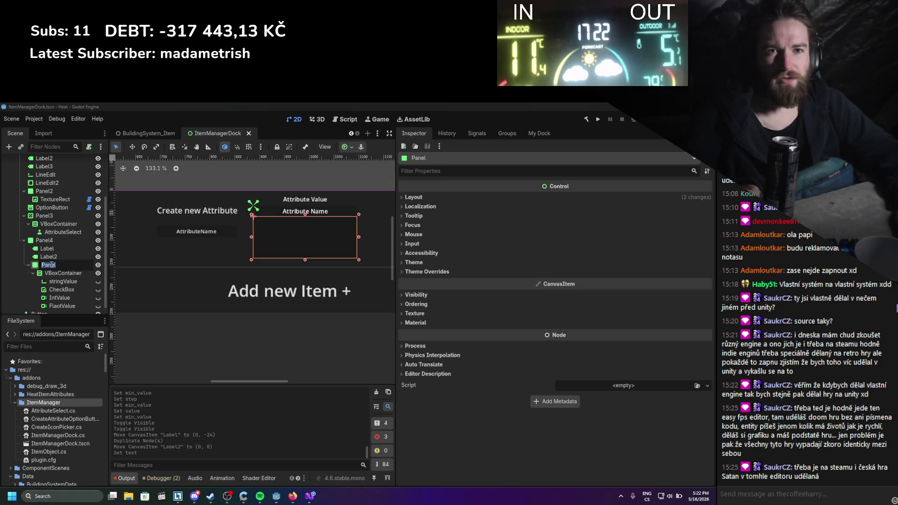
click(43, 240)
text(Attribute)
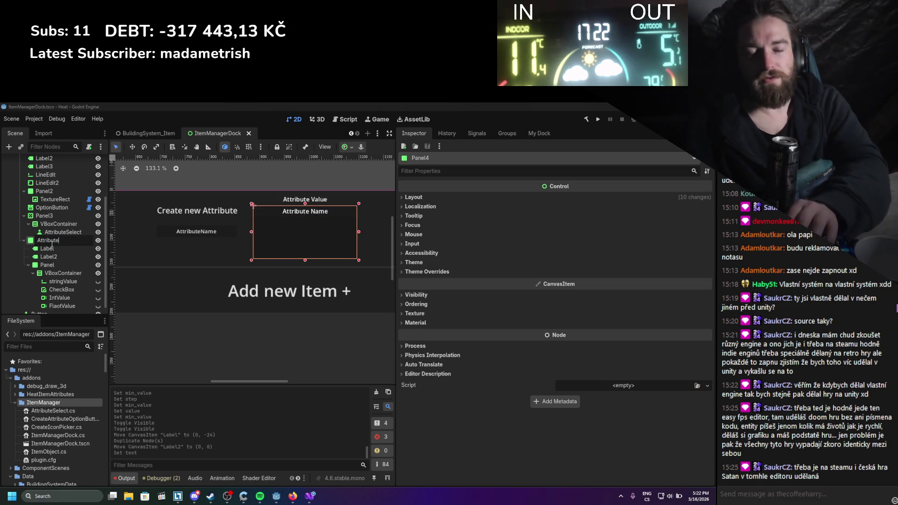
text(Editor)
key(Return)
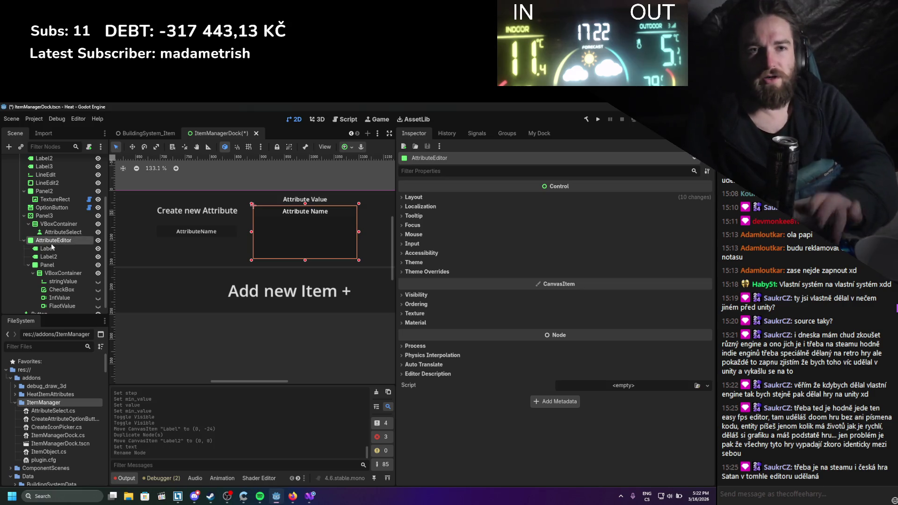
Add a plain Node child first under AttributeEditor and name it AttributeEditor
right_click(51, 243)
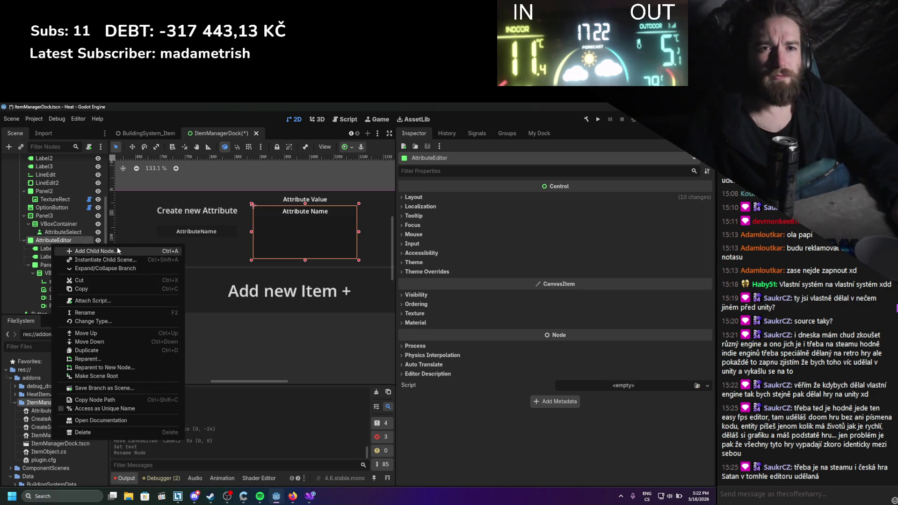
click(117, 249)
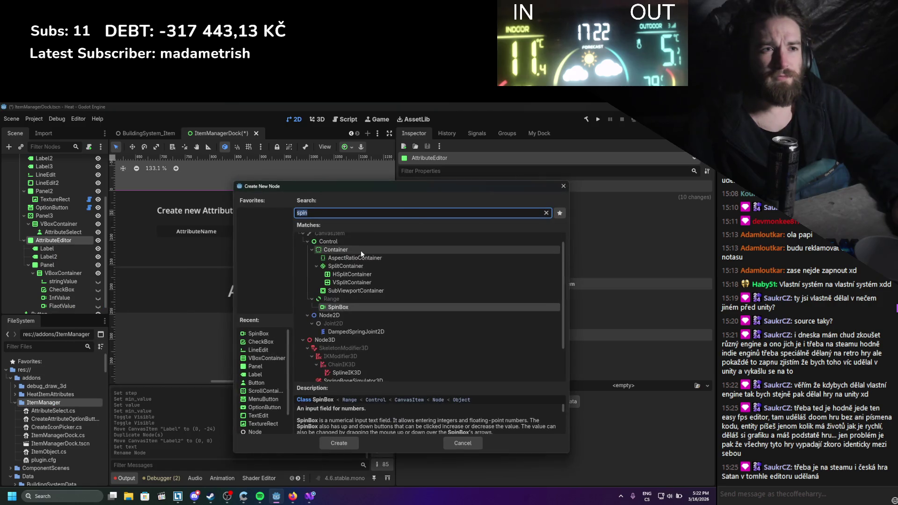
double_click(350, 239)
drag(38, 307, 52, 237)
key(F2)
text(At)
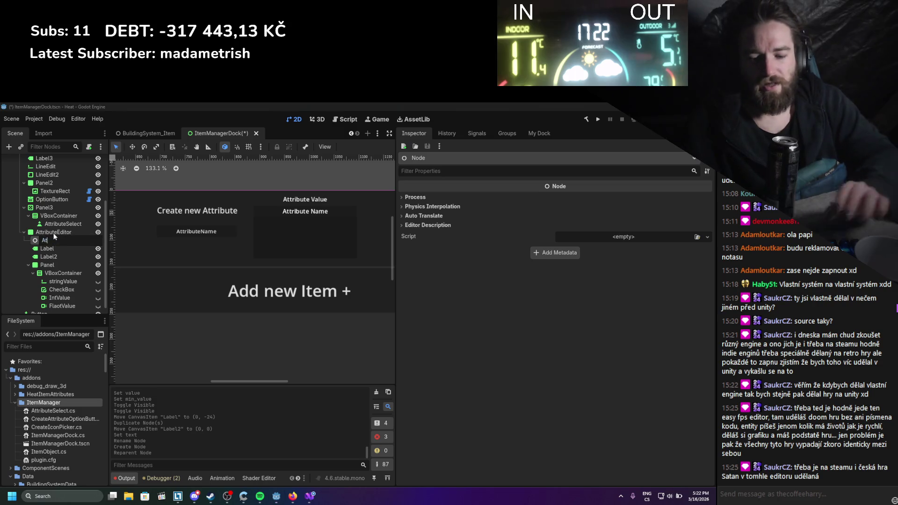
text(tributeEditor)
key(Return)
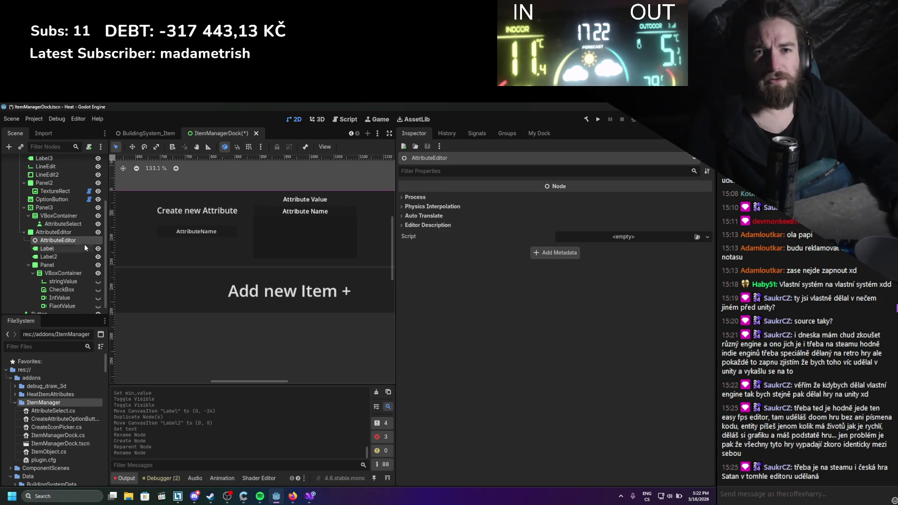
Create an AttributeEditor.cs C# script in the ItemManager folder
right_click(69, 402)
click(201, 361)
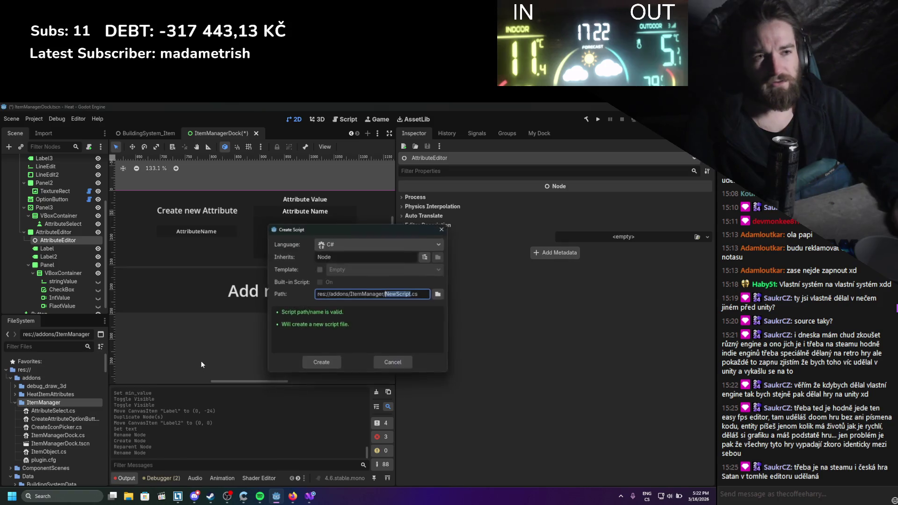
text(tributeEdit)
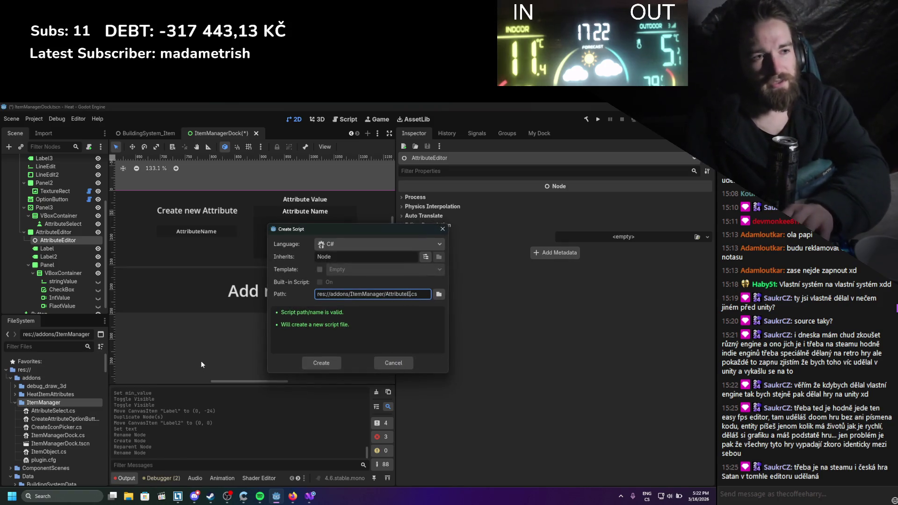
text(or)
key(Return)
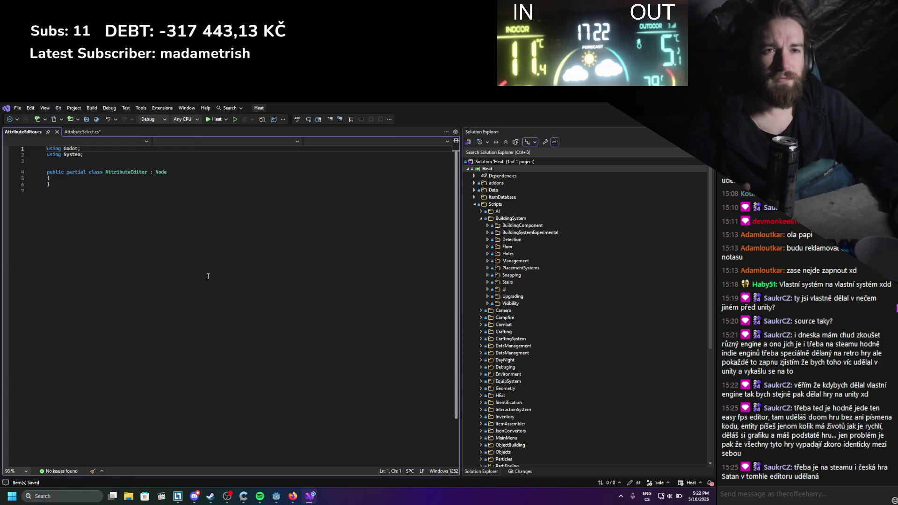
click(82, 132)
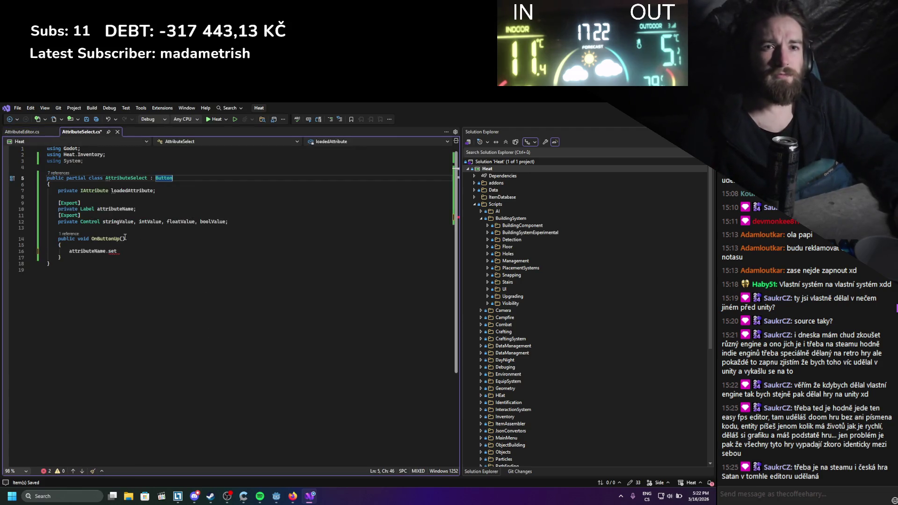
Remove the exported Label and Control fields from AttributeSelect and save it
key(ctrl+z)
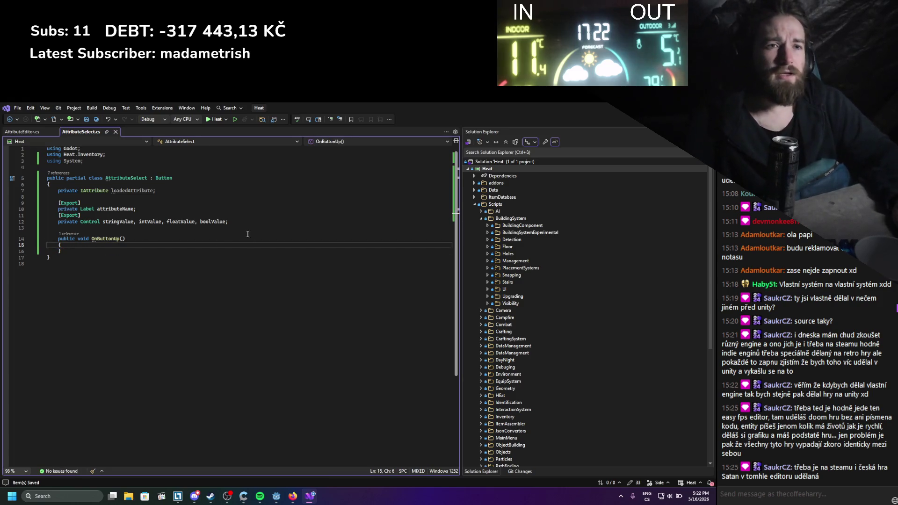
drag(47, 228, 47, 201)
key(ctrl+c)
key(Delete)
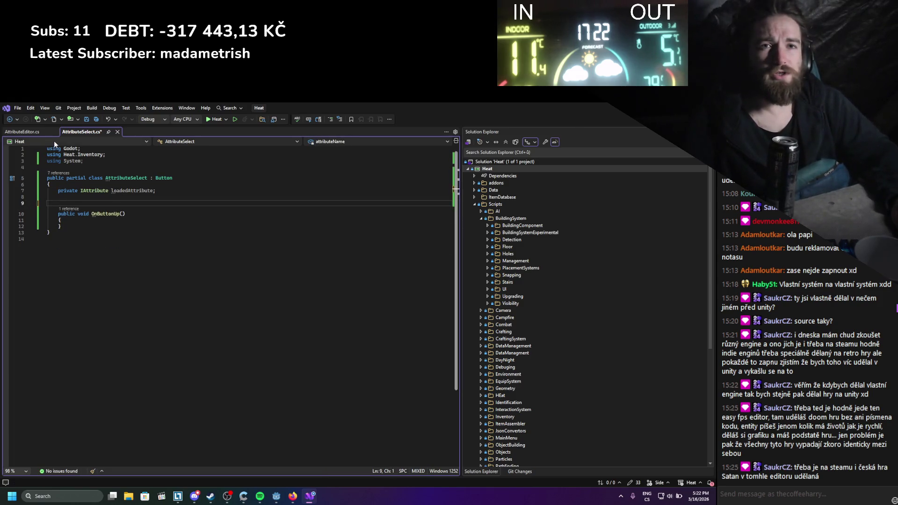
key(Return)
key(Up)
key(ctrl+s)
Paste the exported Label and Control fields into the AttributeEditor class and save
click(22, 131)
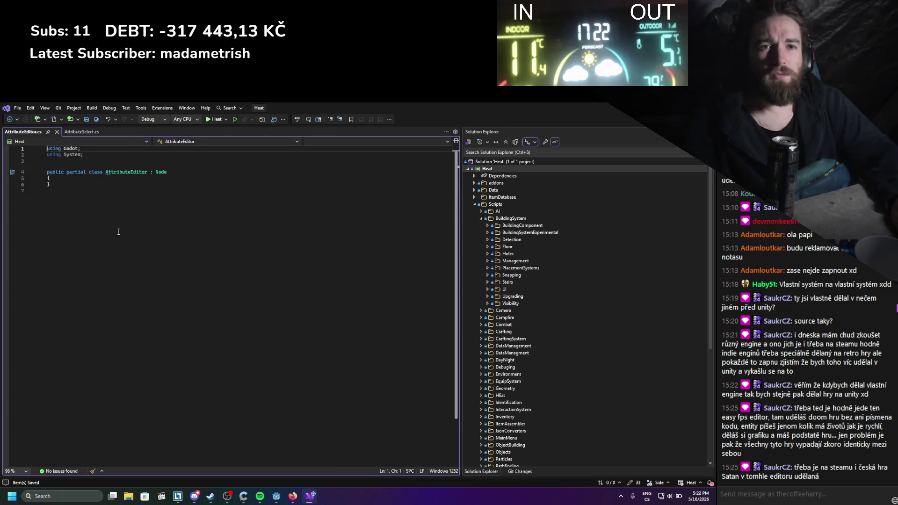
click(78, 177)
key(Return)
key(Return)
key(ctrl+v)
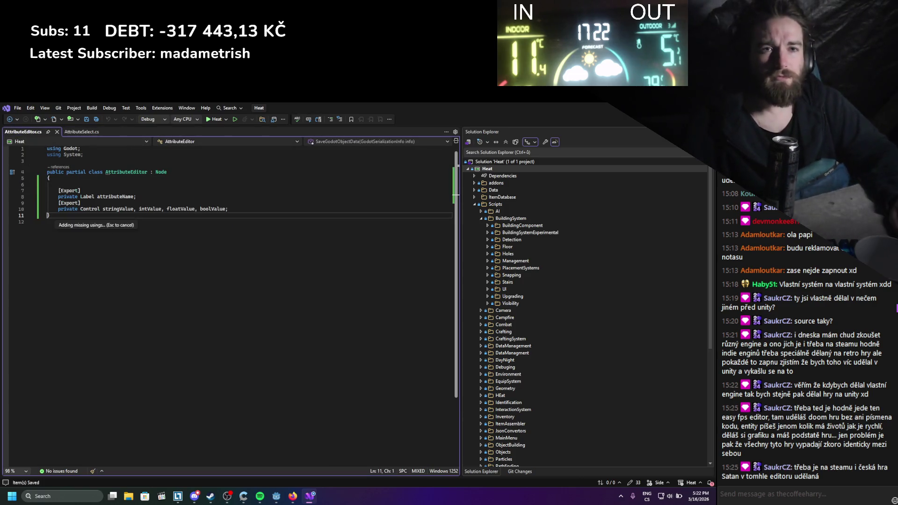
key(ctrl+s)
Add a public void LoadAttribute(IAttribute attribute) method with an open body
key(Return)
key(Return)
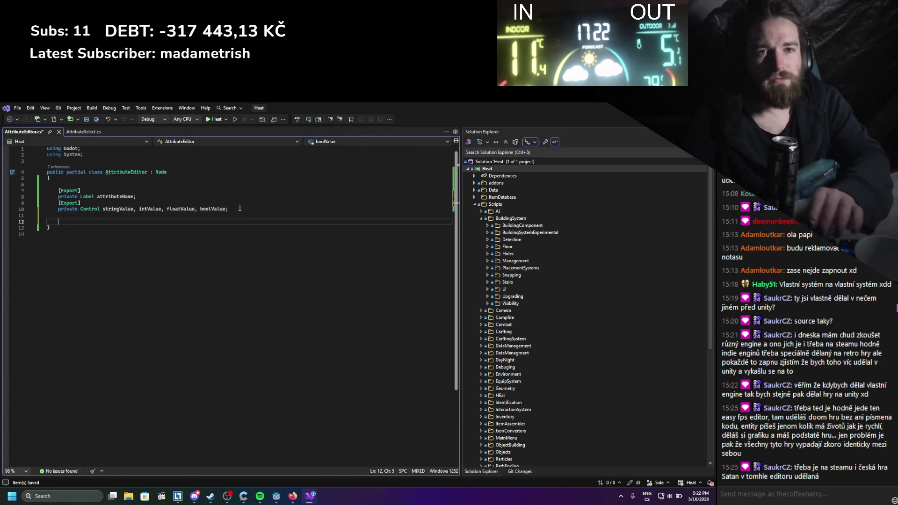
text(public void LoadA)
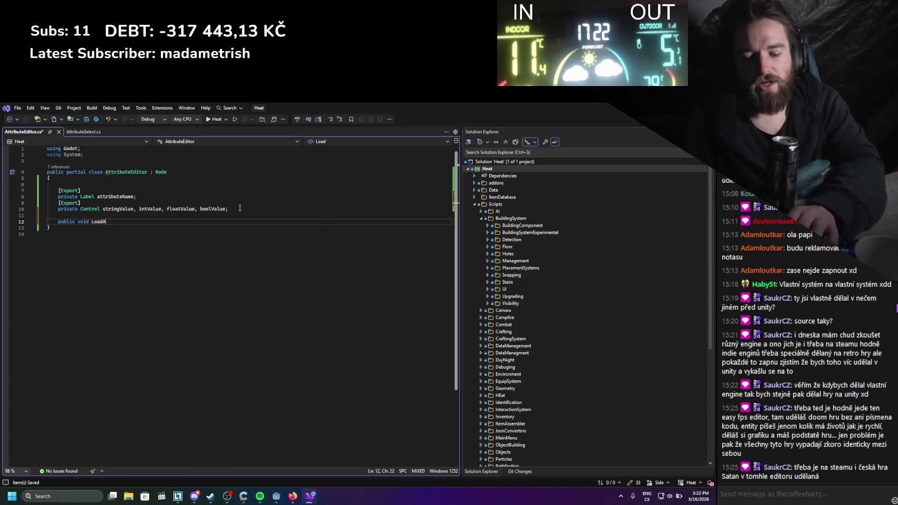
text(ttribute()
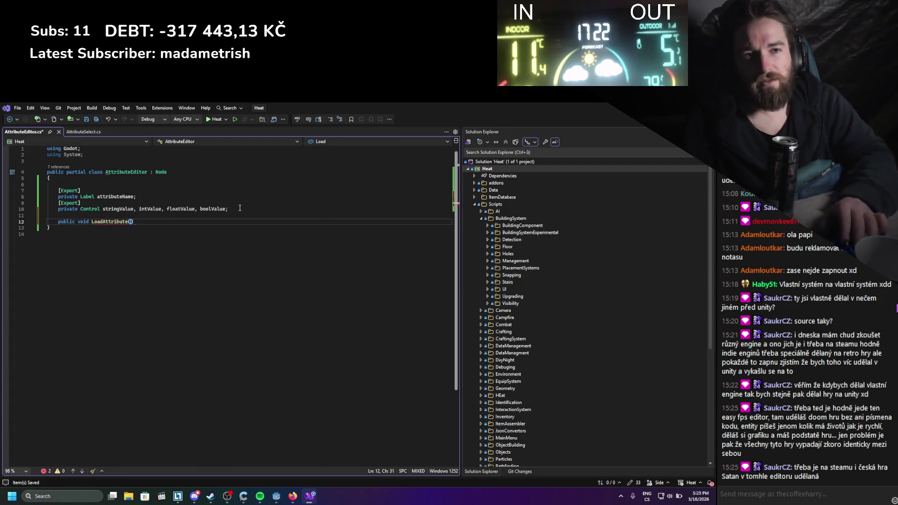
text(IAttribute attribute)
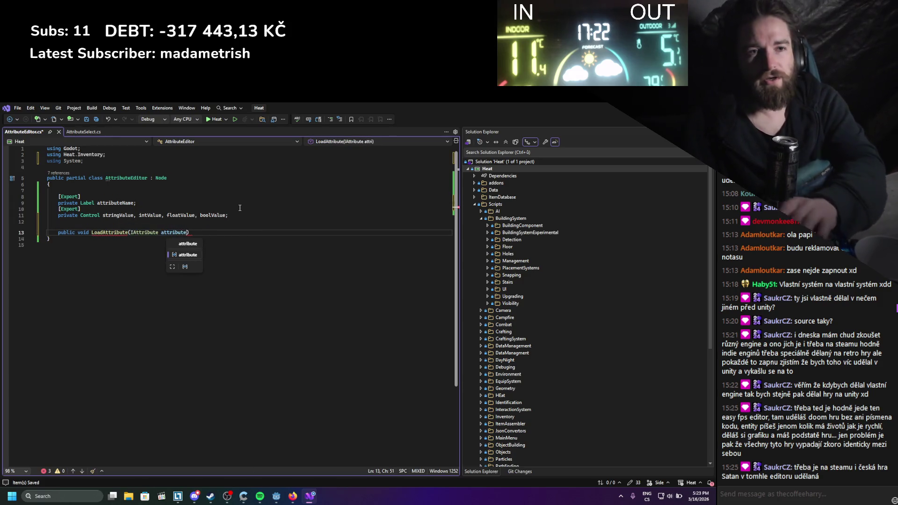
key(Return)
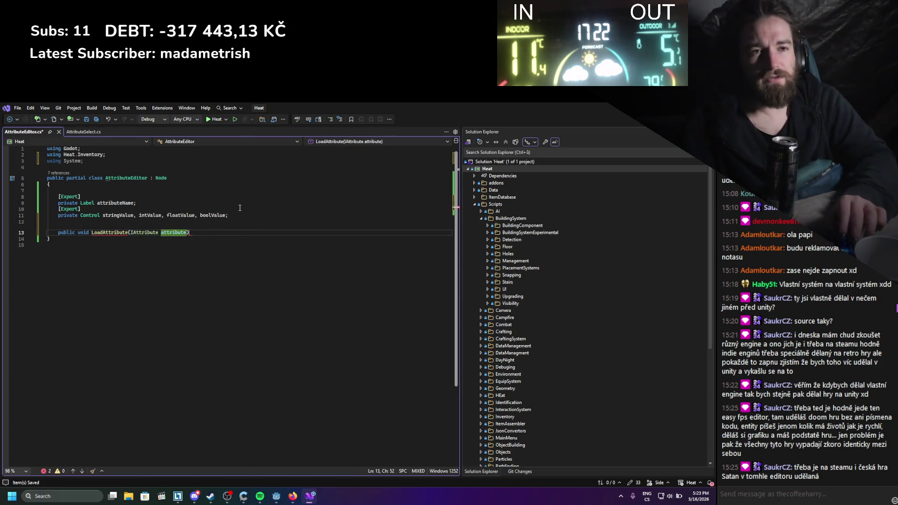
key(Return)
key(Return)
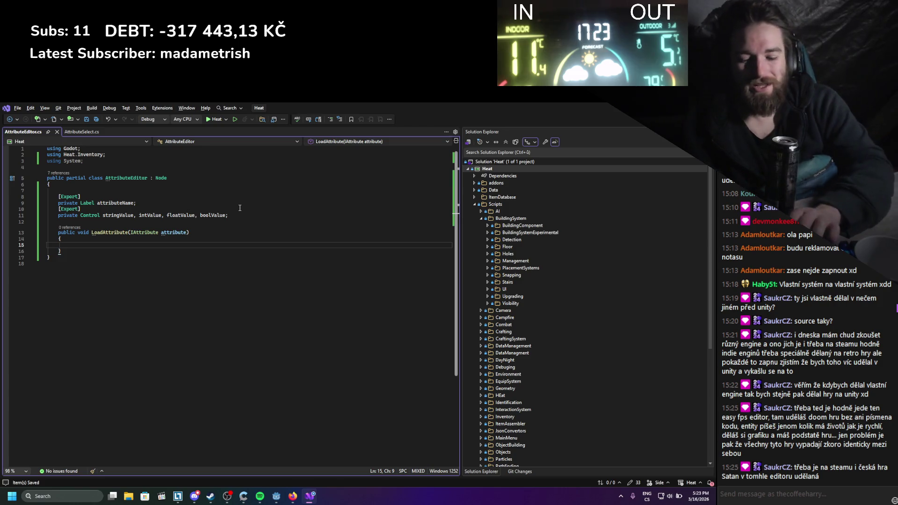
Write attributeName.Text = attribute.Name in LoadAttribute, then go to Name's definition
text(attribute.s)
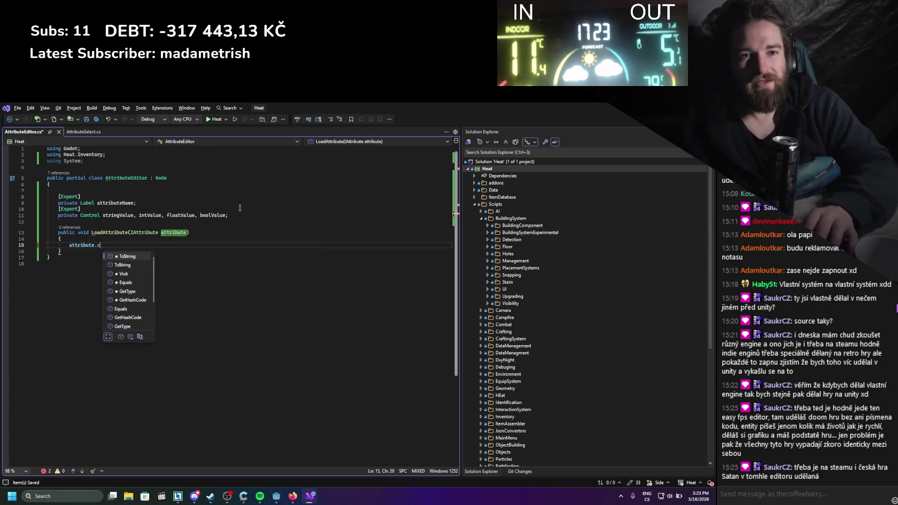
key(BackSpace)
key(BackSpace)
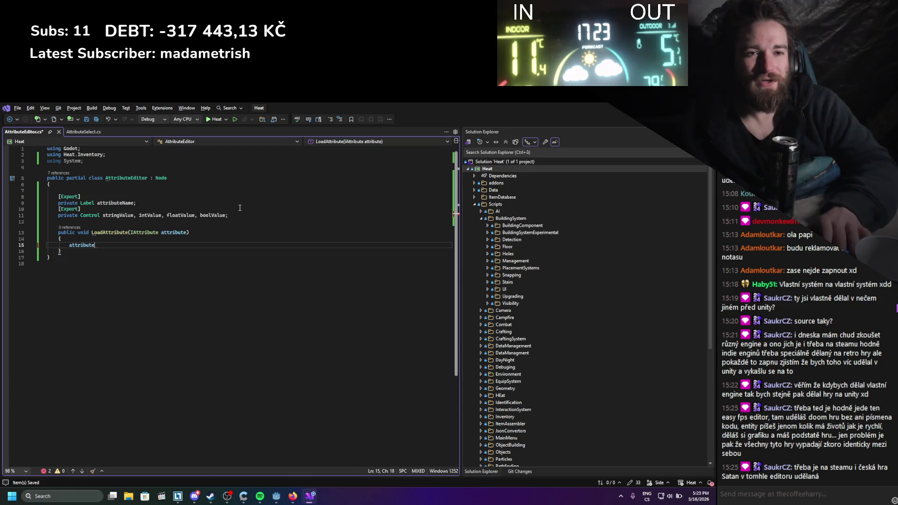
key(BackSpace)
key(BackSpace)
key(BackSpace)
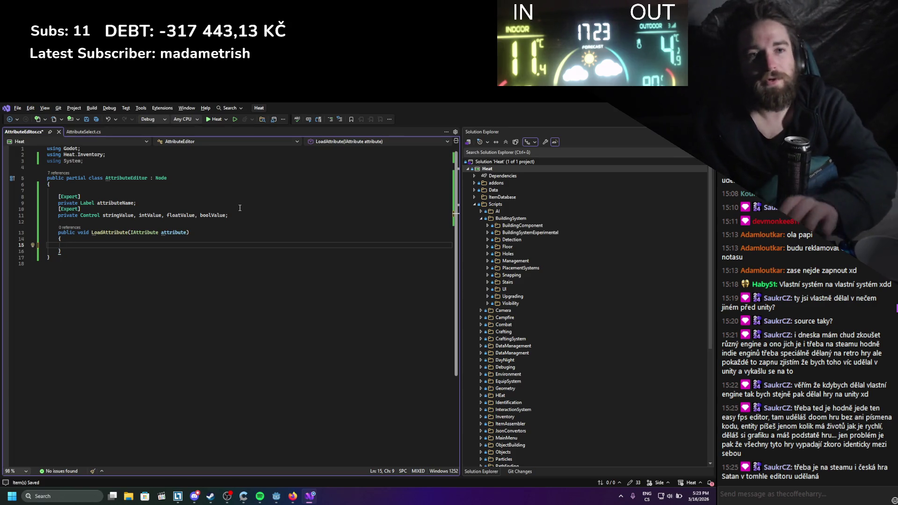
text(attrin)
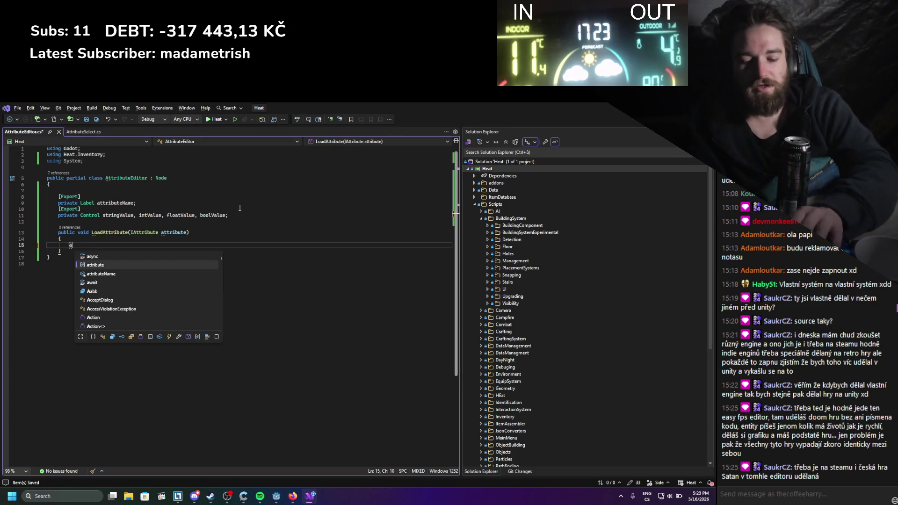
key(Tab)
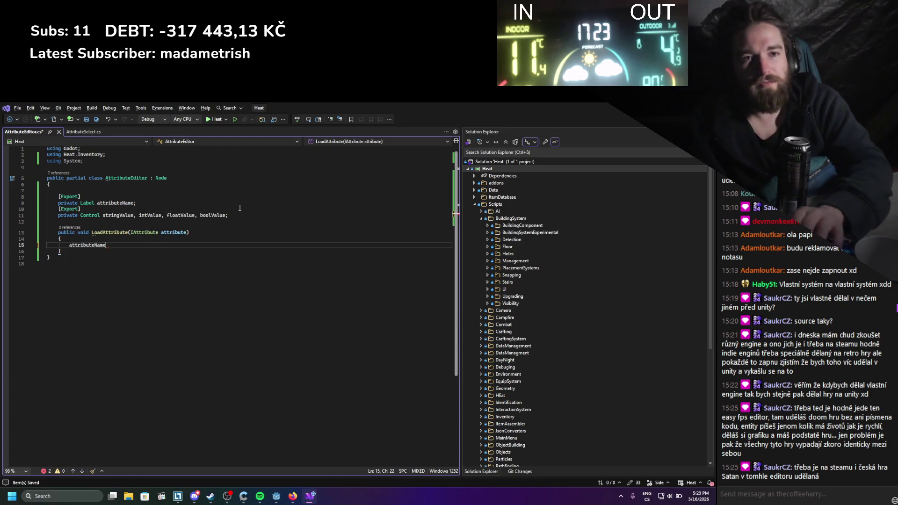
text(.set)
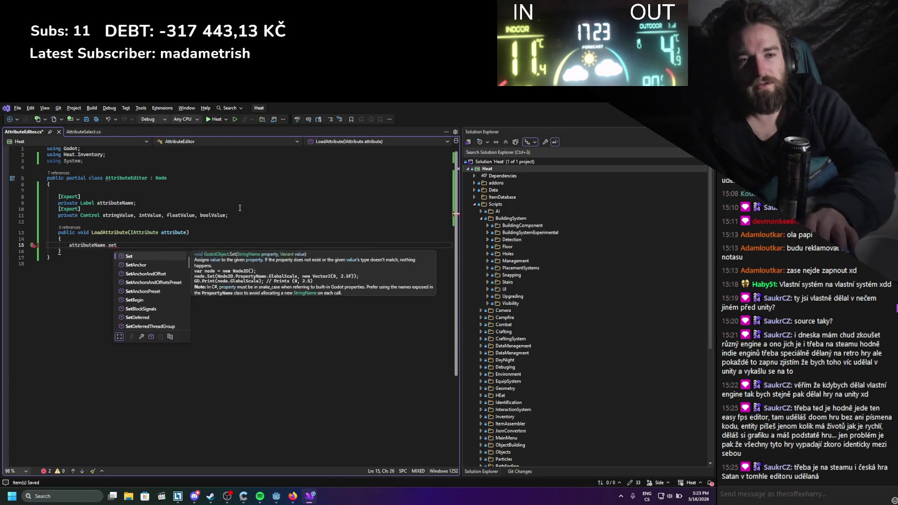
key(BackSpace)
key(BackSpace)
key(BackSpace)
text(tex)
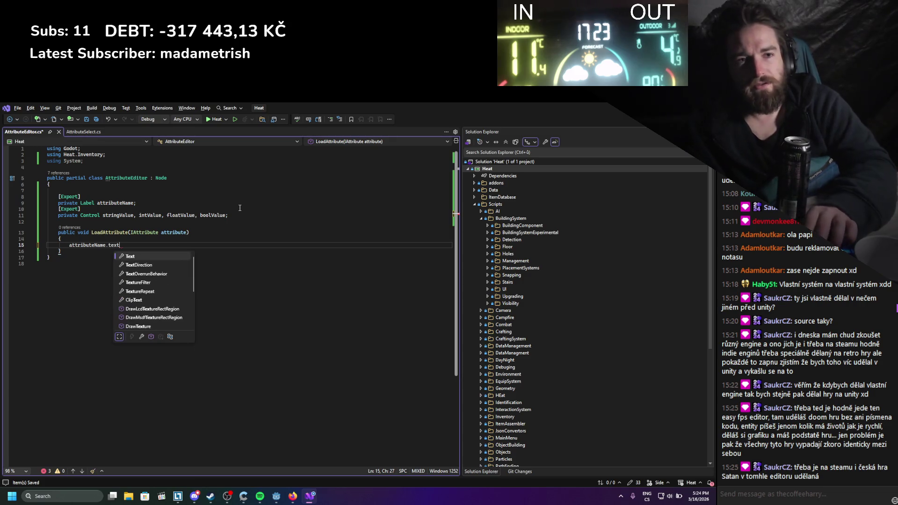
key(Tab)
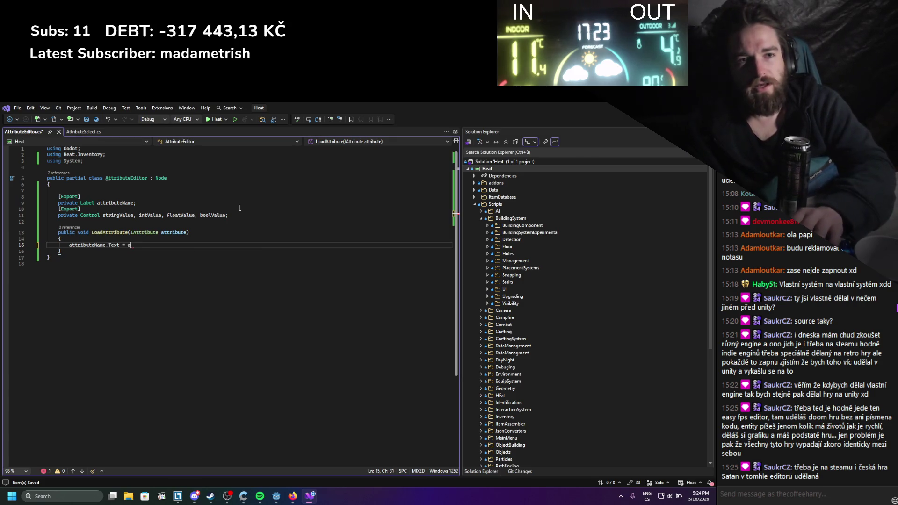
text(ttribute.name)
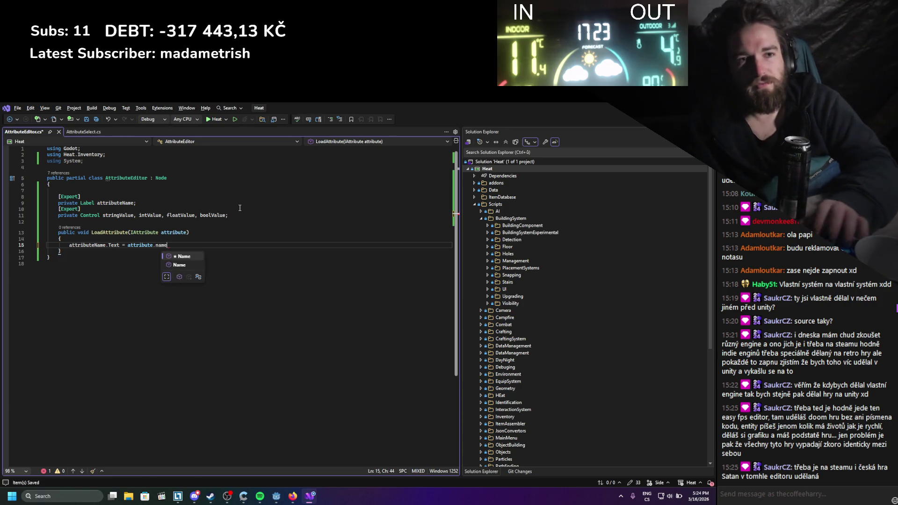
text(;)
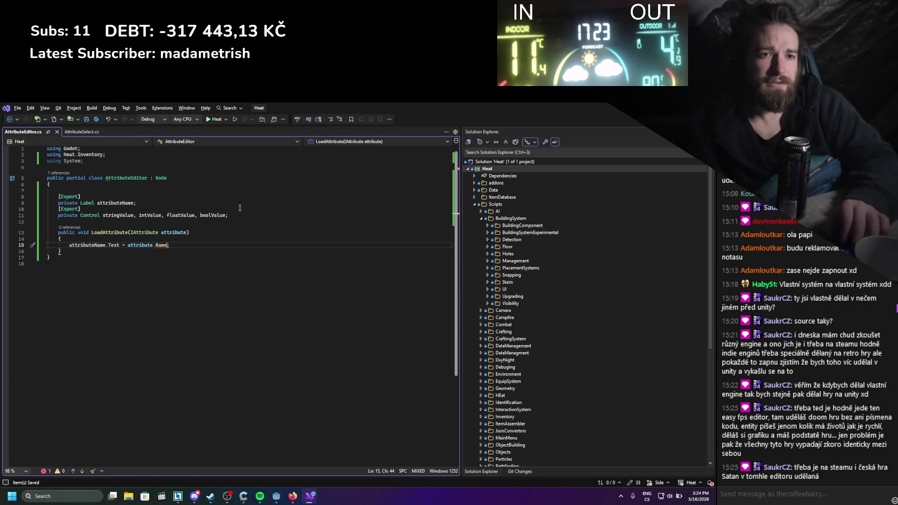
text(())
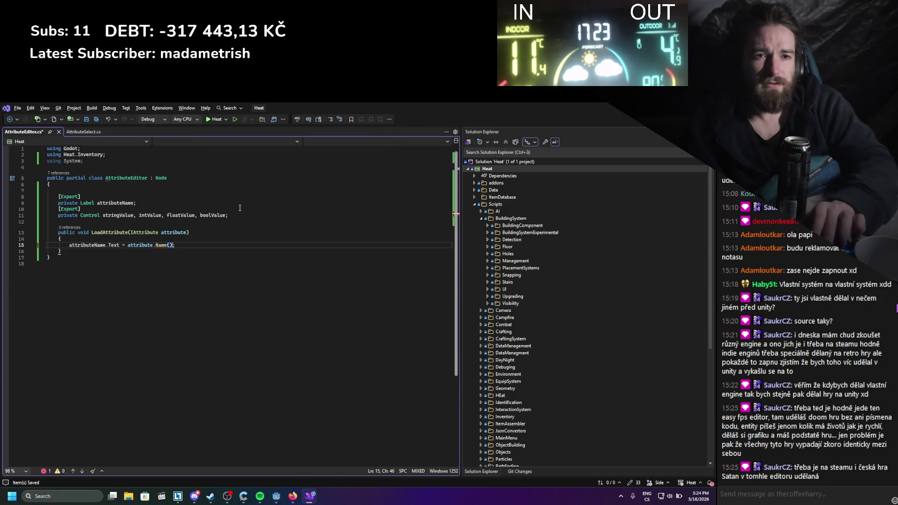
key(BackSpace)
key(BackSpace)
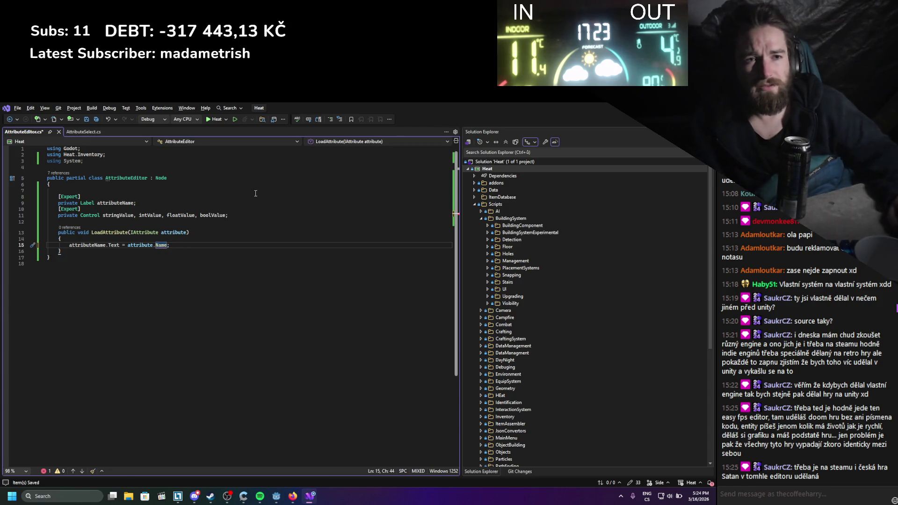
mouse_move(162, 243)
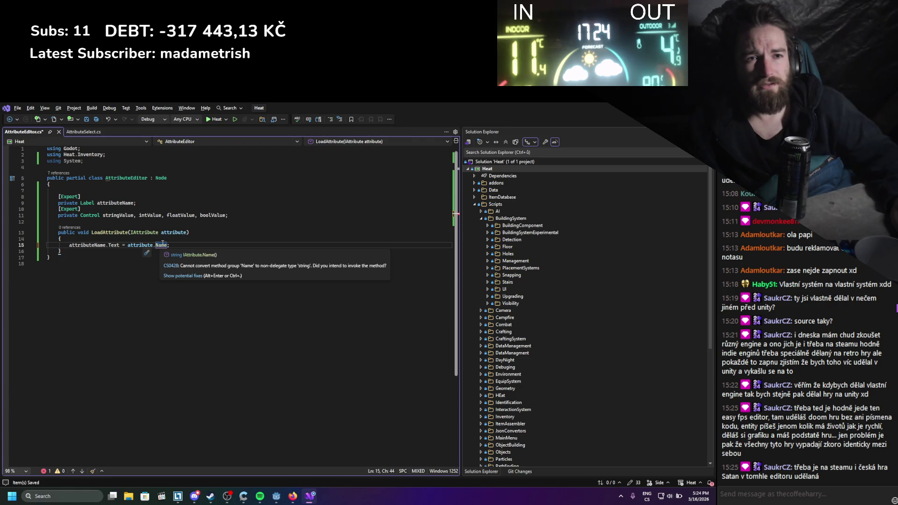
key(F12)
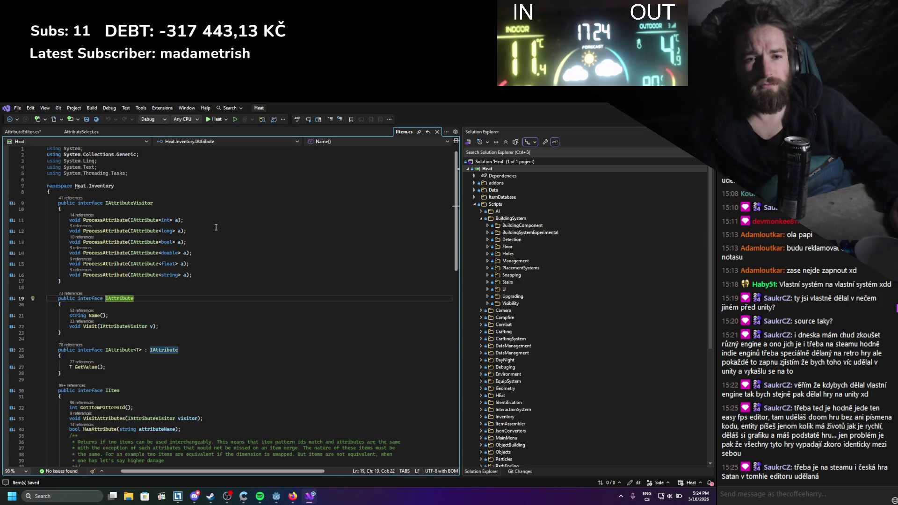
Read through the IAttribute interface in Item.cs, then close that file
scroll(216, 227, down, 2)
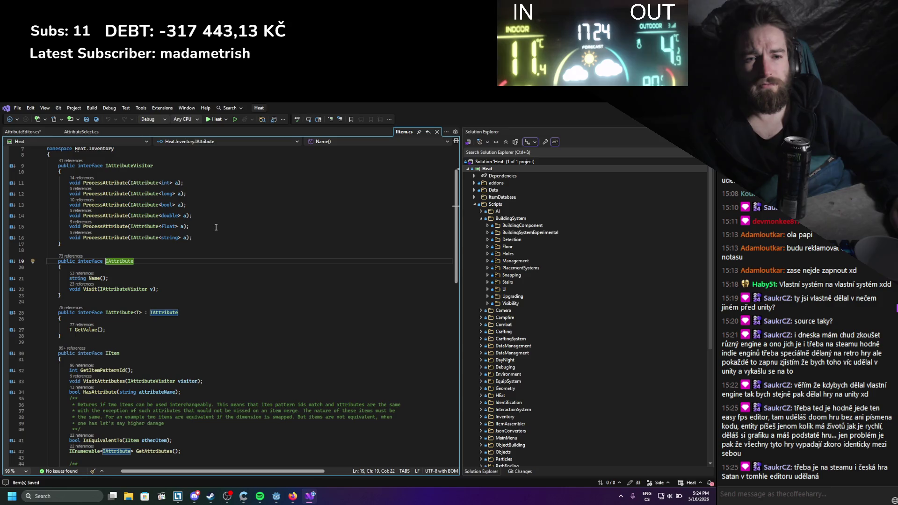
scroll(216, 228, down, 3)
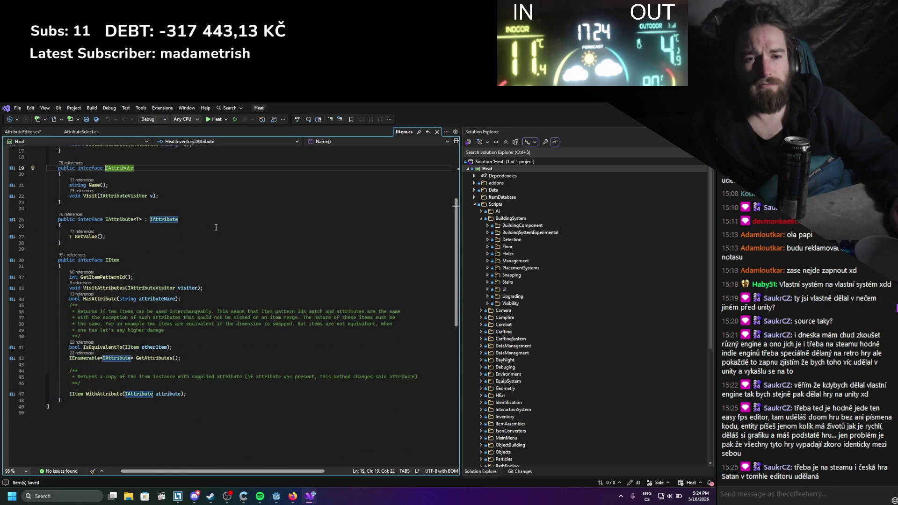
scroll(216, 227, up, 3)
scroll(216, 227, up, 3)
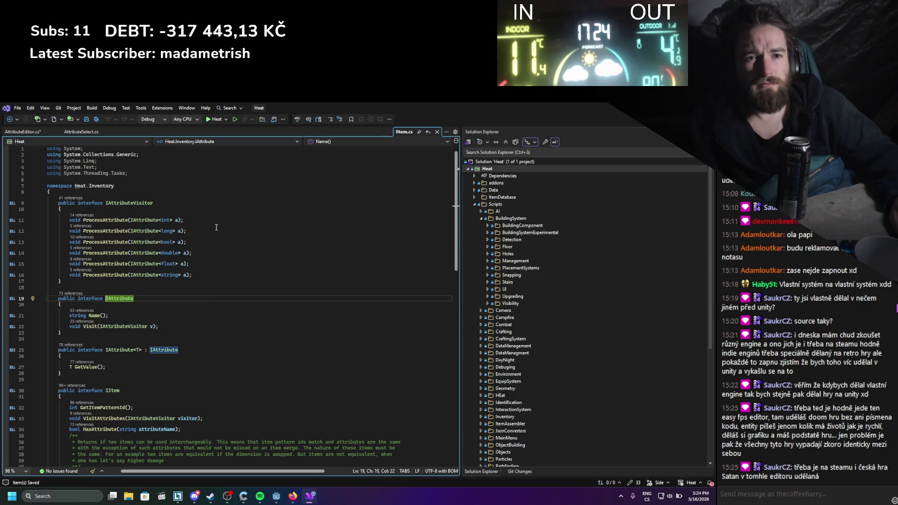
click(437, 132)
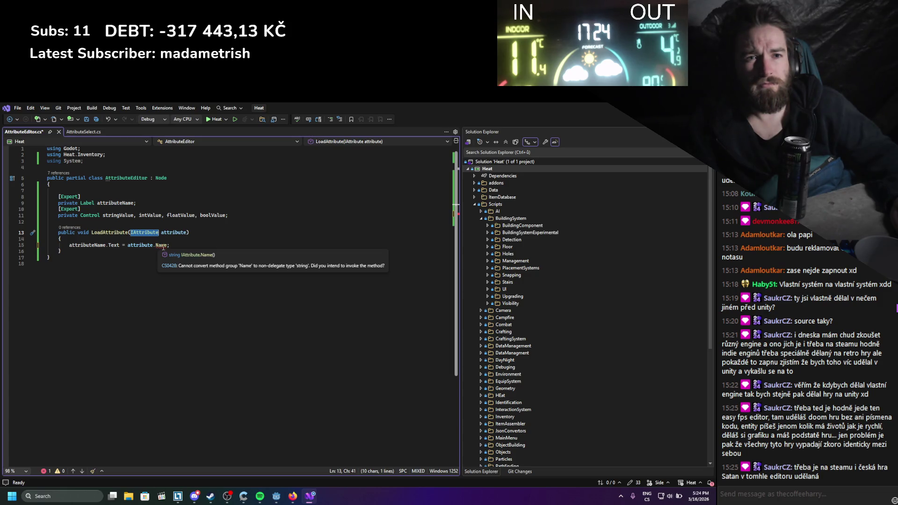
Change the label assignment to call attribute.Name() and save the script
mouse_move(112, 245)
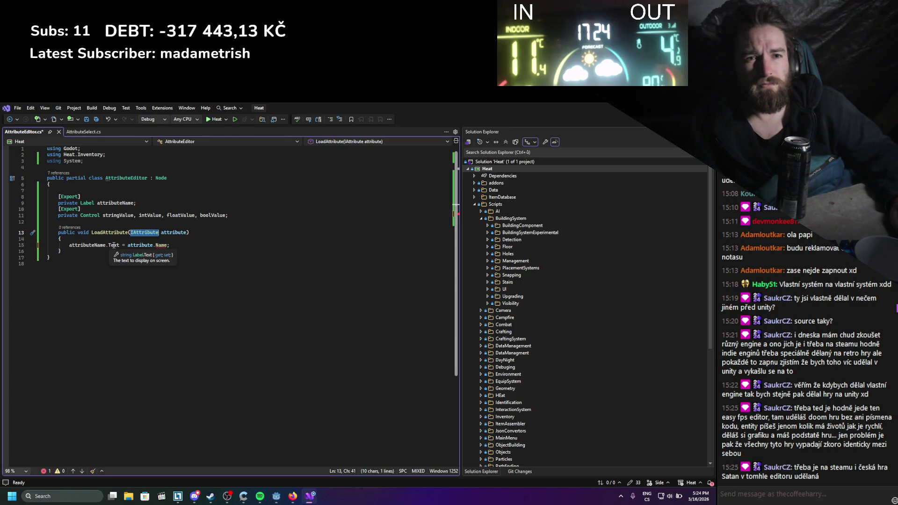
click(168, 245)
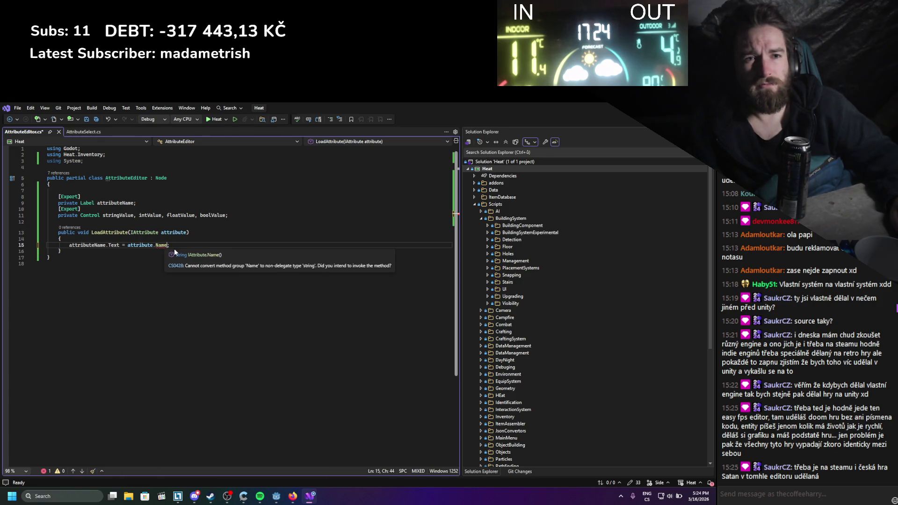
text(())
click(181, 249)
key(ctrl+s)
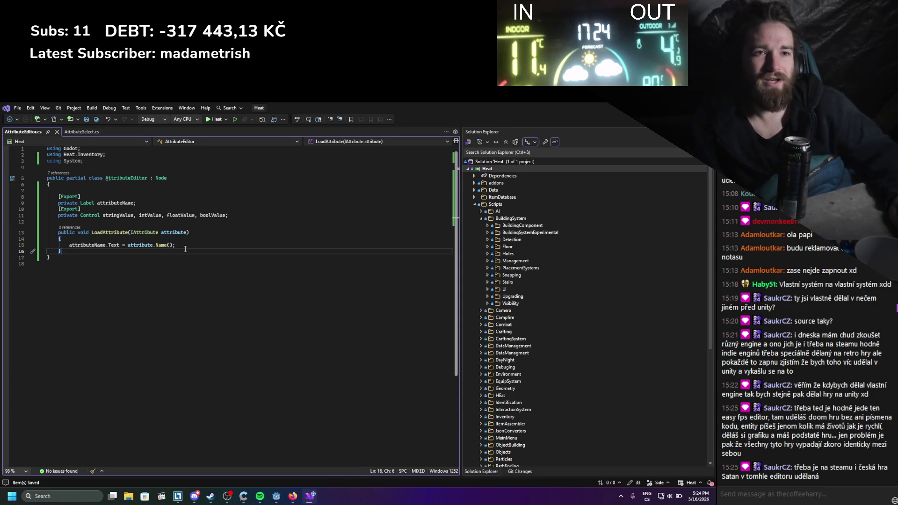
Start an if(attribute is ) check below it and search for IAttribute
click(185, 247)
key(Return)
key(Return)
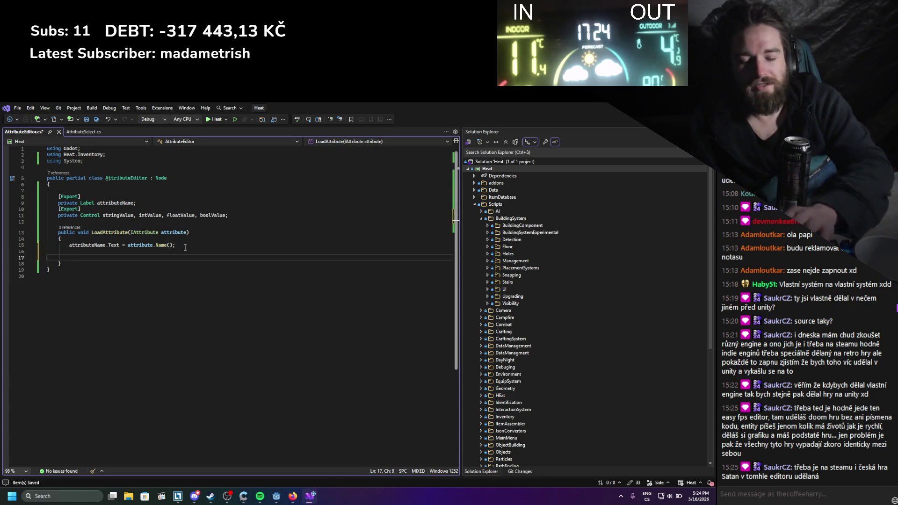
text(if)
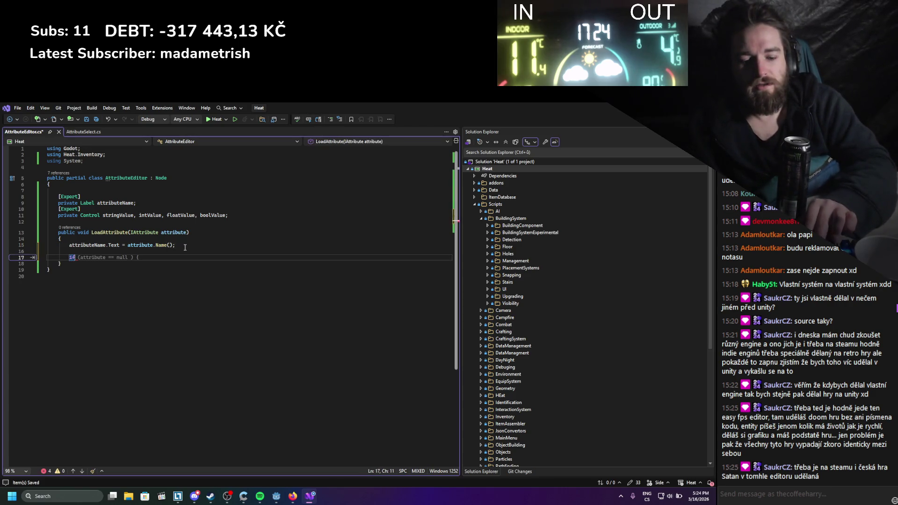
text(()
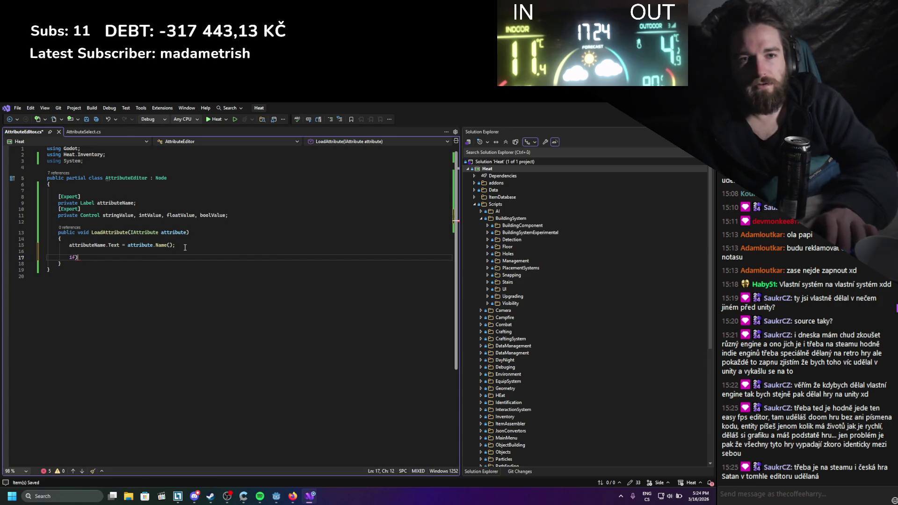
text(attribute i)
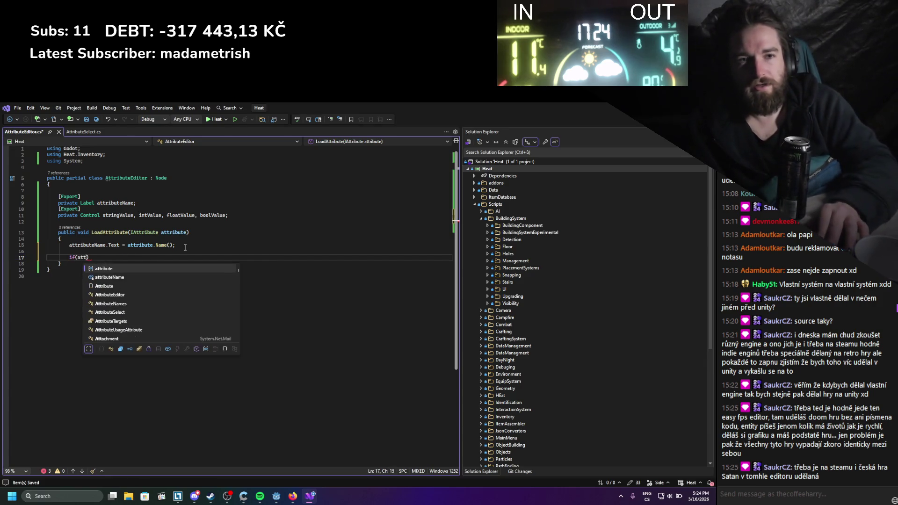
text(s)
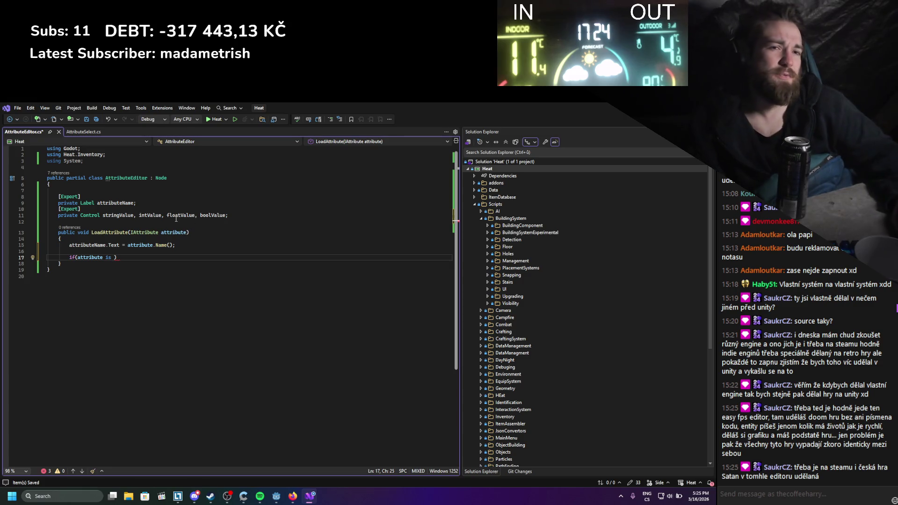
double_click(145, 233)
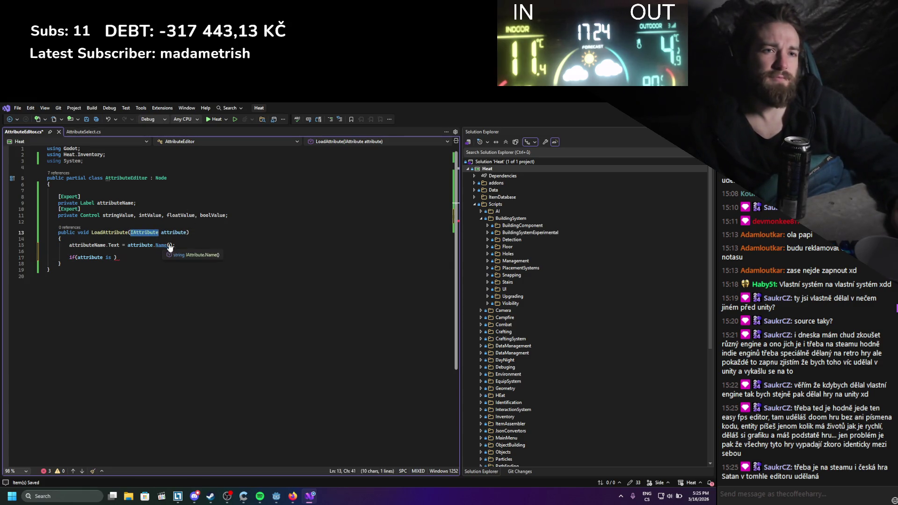
key(ctrl+f)
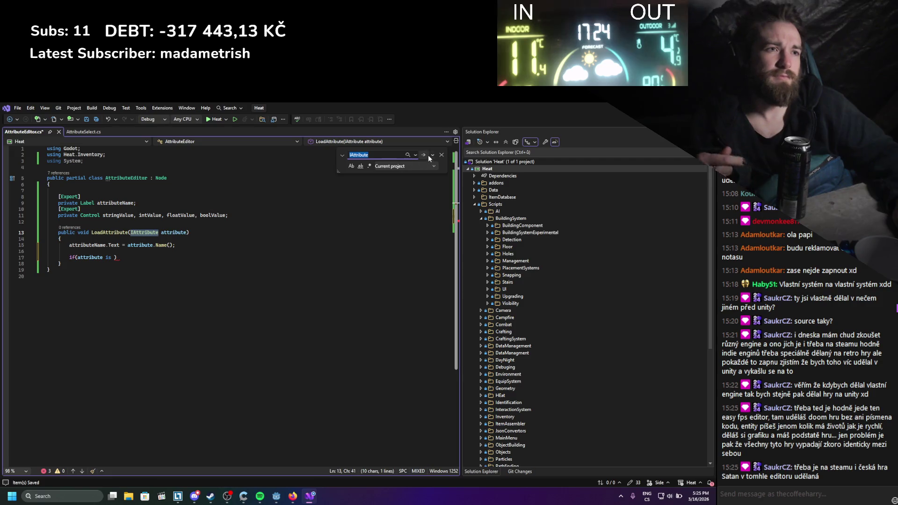
Step through IAttribute matches across files, normalizing and saving AssemblyNode.cs line endings
click(423, 156)
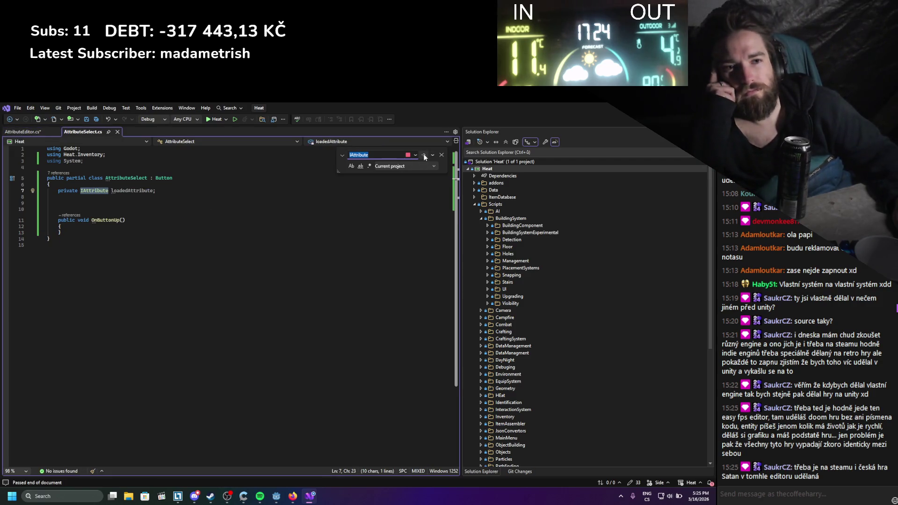
click(423, 155)
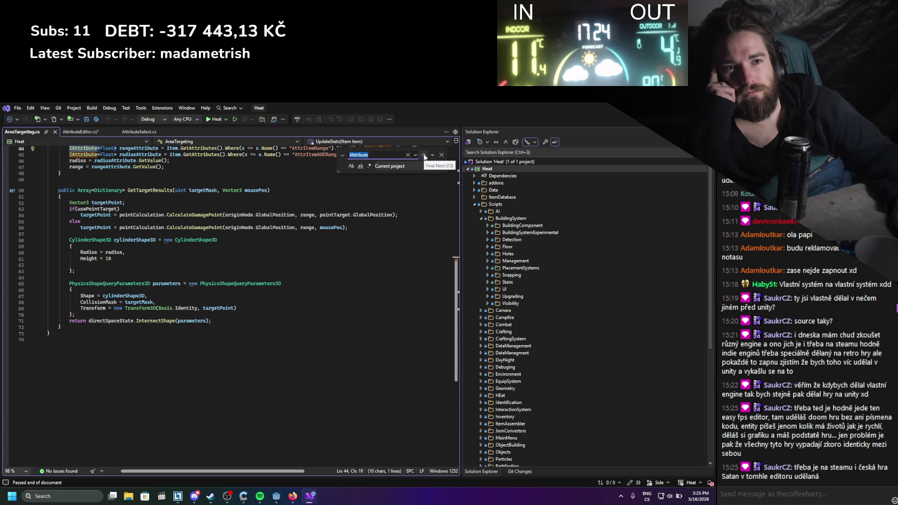
scroll(381, 238, up, 3)
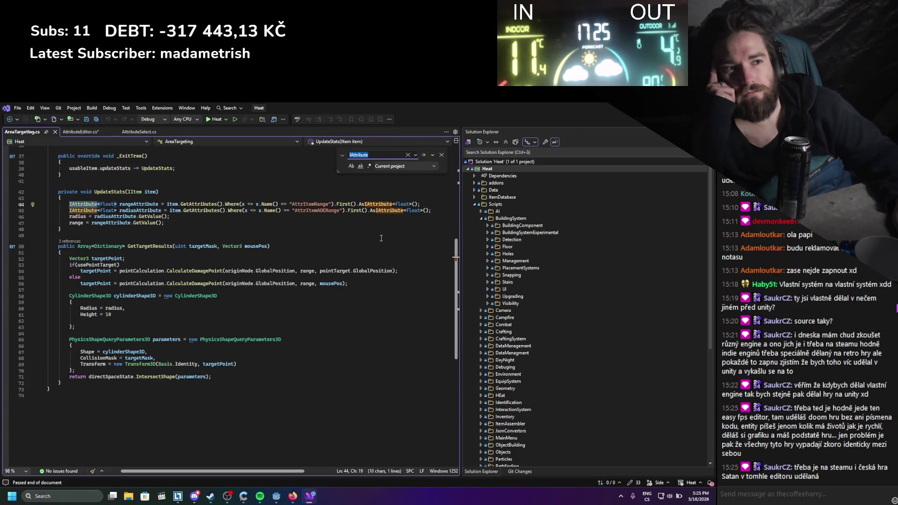
click(425, 155)
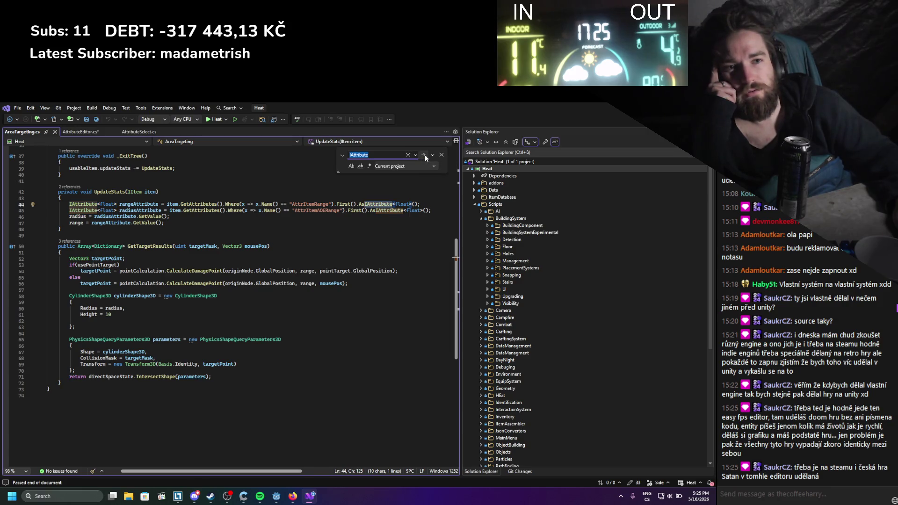
click(425, 155)
click(425, 154)
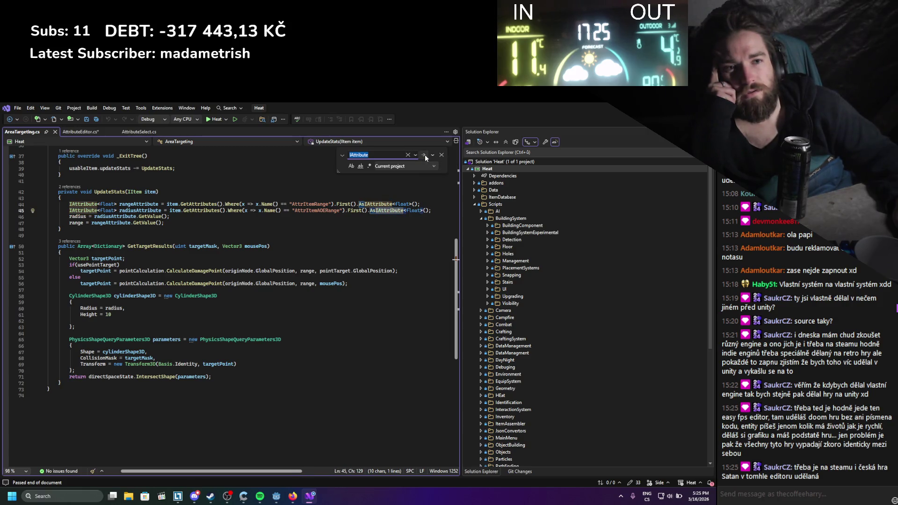
click(425, 154)
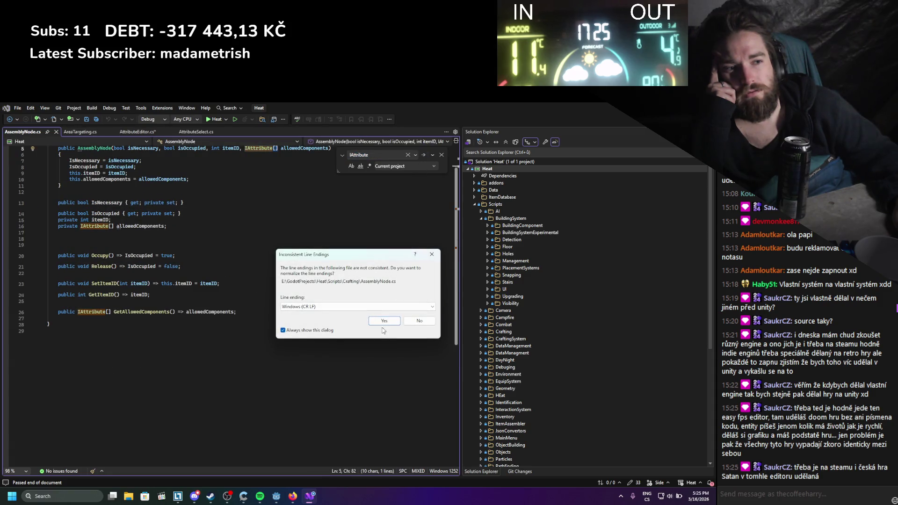
click(384, 321)
key(ctrl+s)
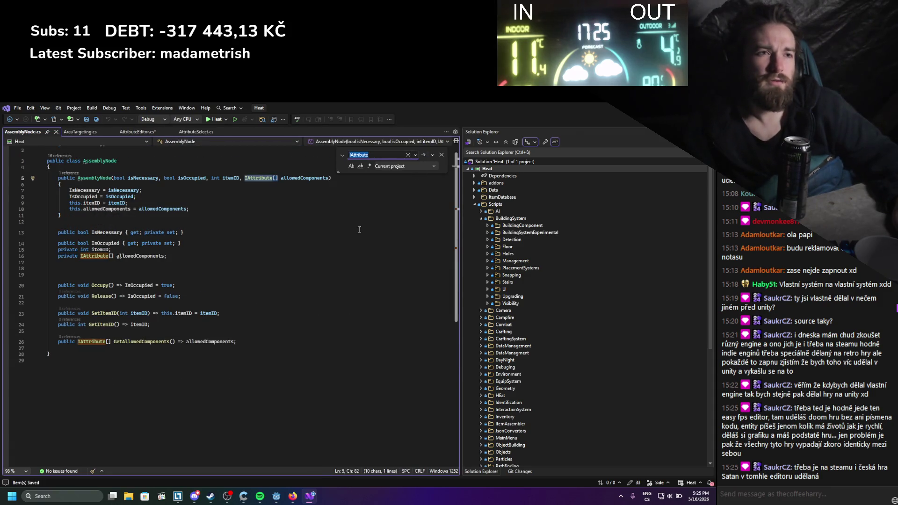
Reach AttributeConverter.cs and select the attributeType switch block in AsIAttribute (lines 11–25)
click(427, 155)
click(427, 155)
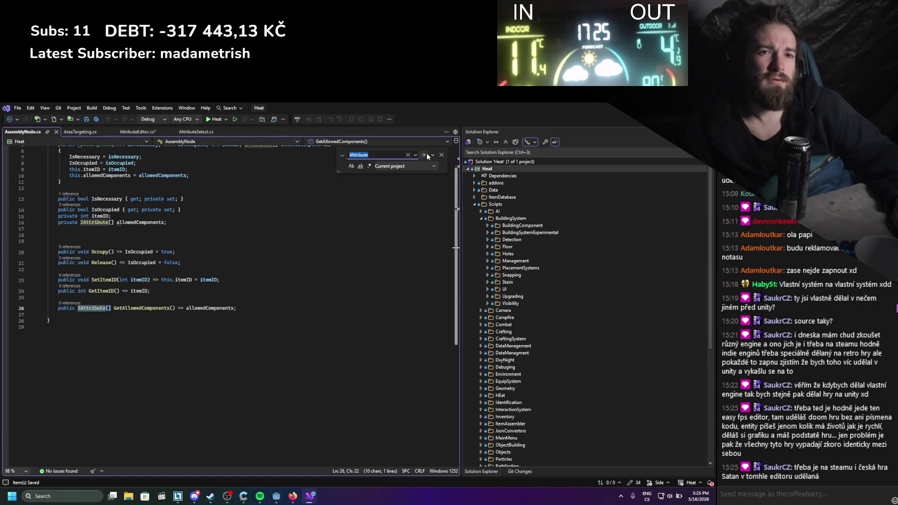
click(426, 155)
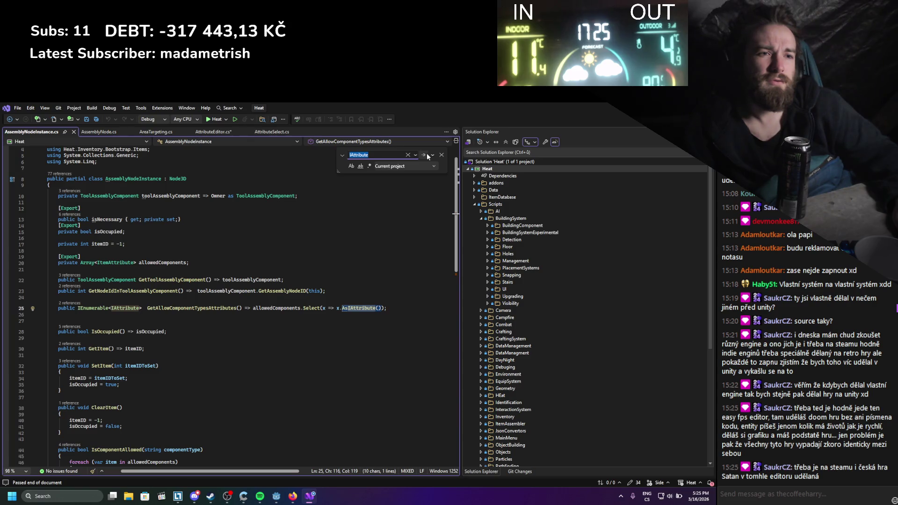
click(427, 156)
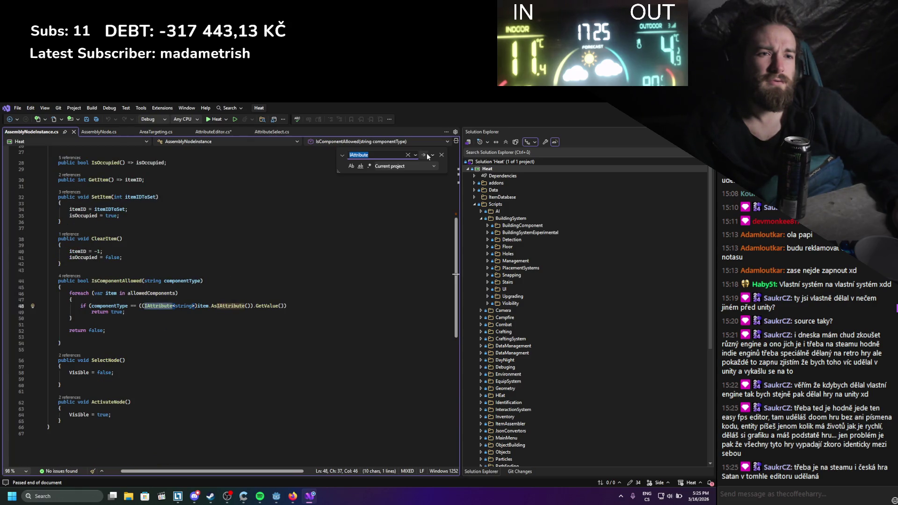
click(427, 156)
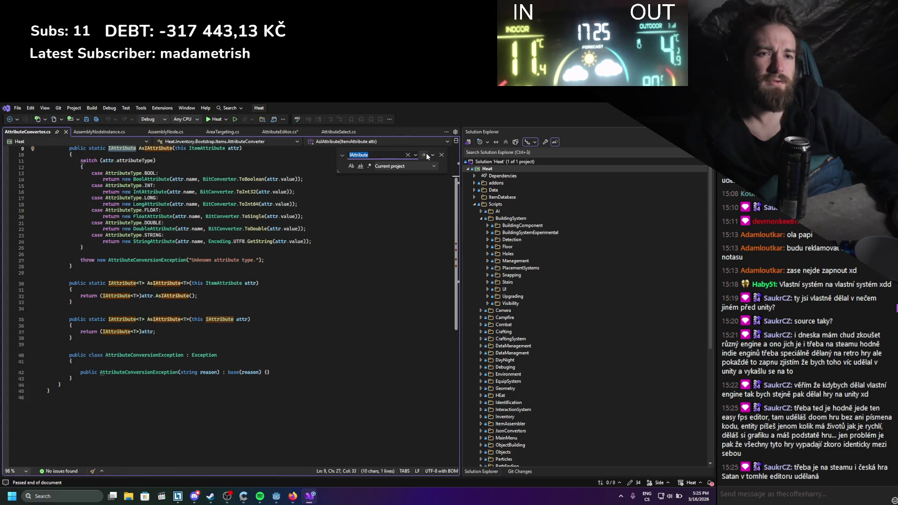
click(427, 156)
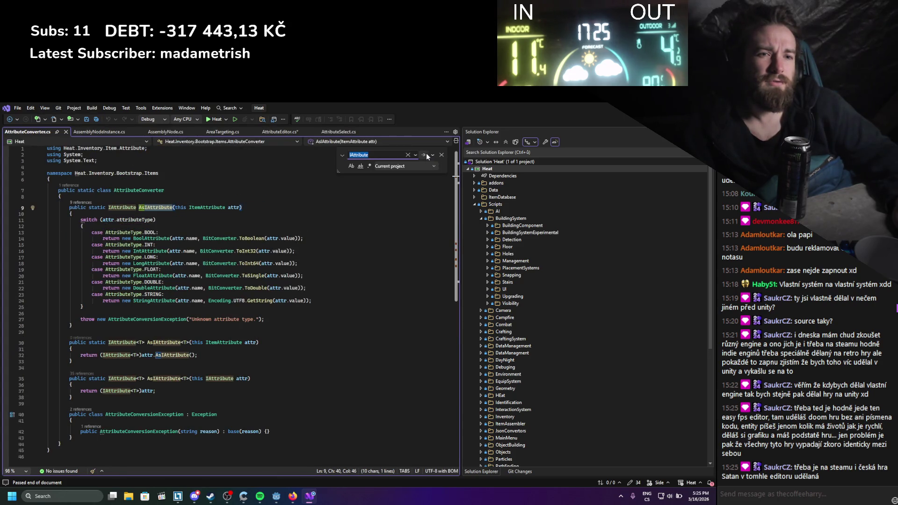
click(426, 156)
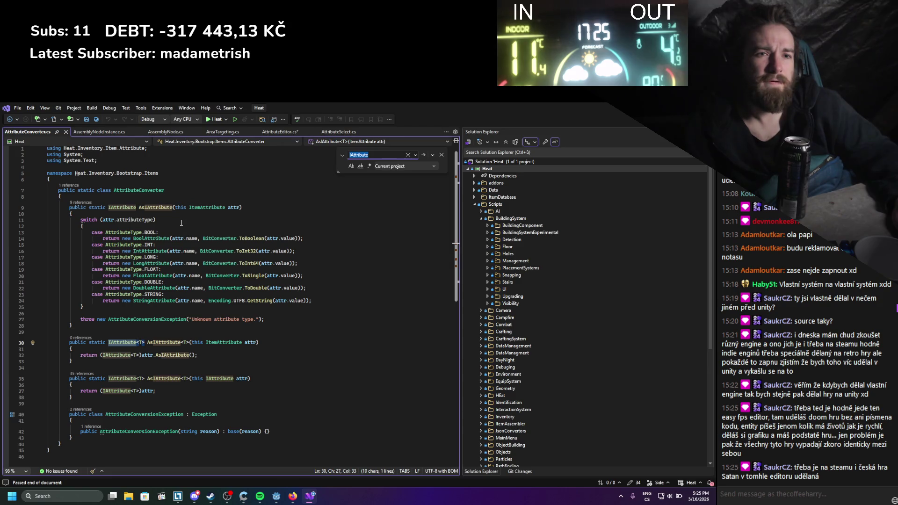
drag(86, 304, 80, 220)
key(ctrl+c)
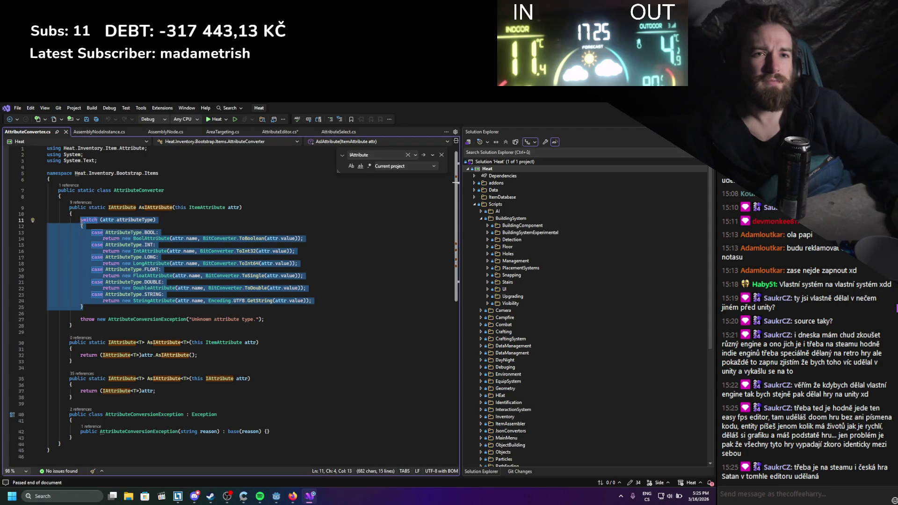
In AttributeEditor.cs, paste the copied switch block over the if line in LoadAttribute and save
click(115, 132)
click(173, 134)
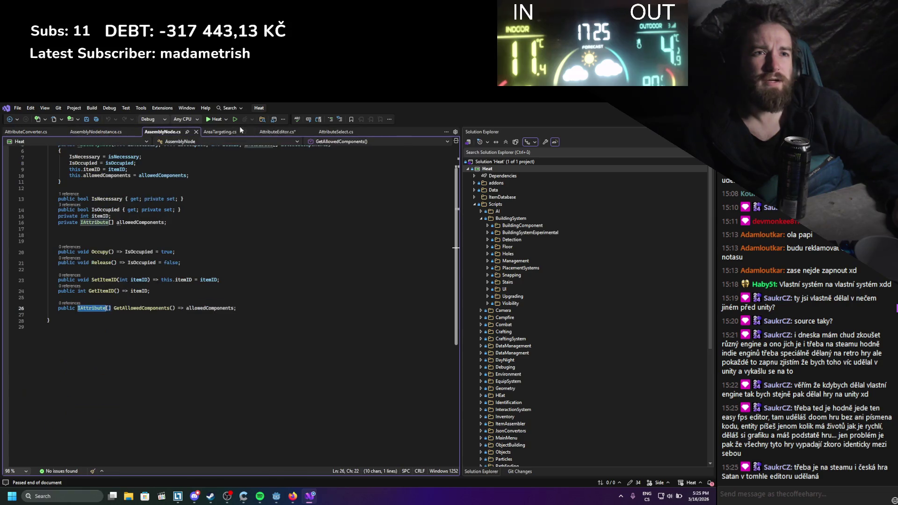
click(278, 132)
click(128, 258)
key(shift+Home)
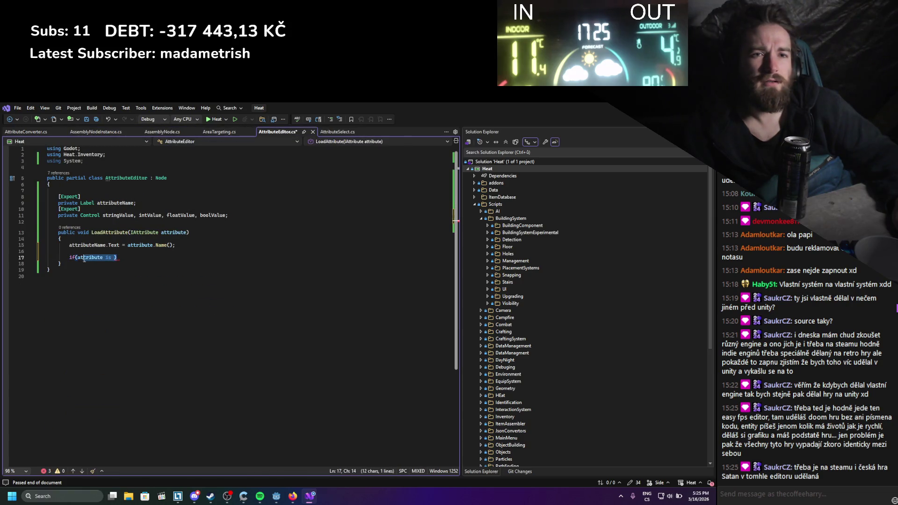
key(ctrl+v)
key(ctrl+s)
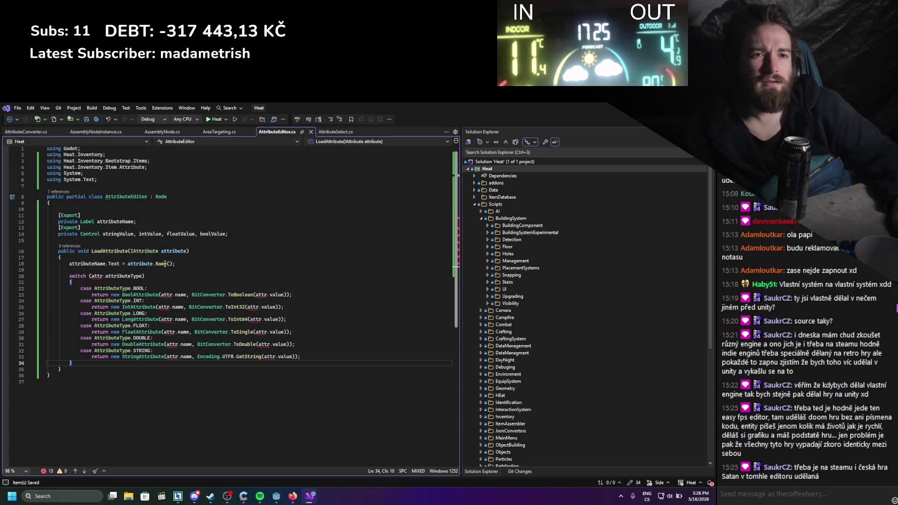
Rename attr to attribute in the switch line, drop attributeType, and return to AttributeSelect.cs
click(102, 276)
text(ibute)
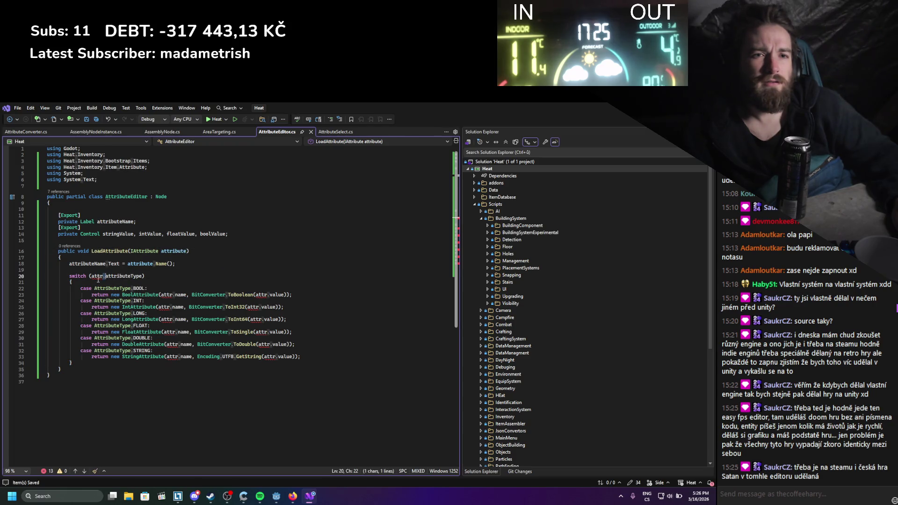
double_click(143, 276)
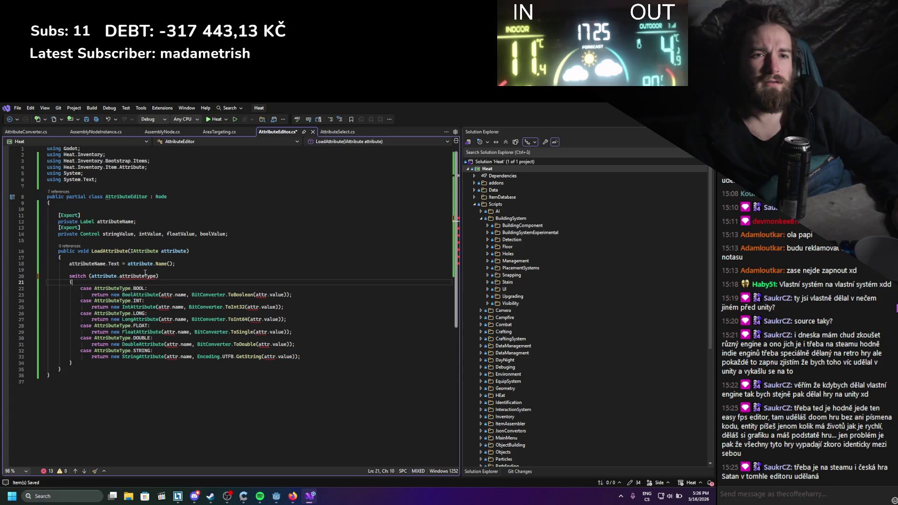
text(att)
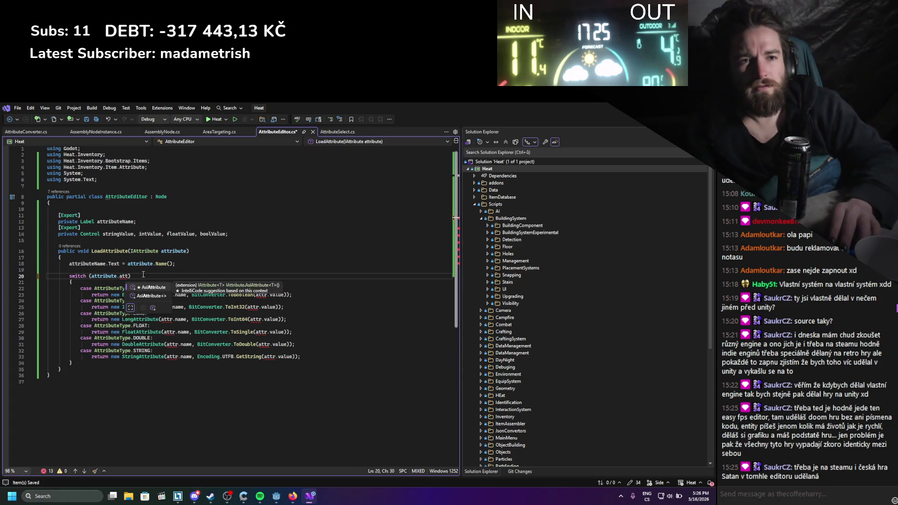
key(BackSpace)
key(BackSpace)
key(BackSpace)
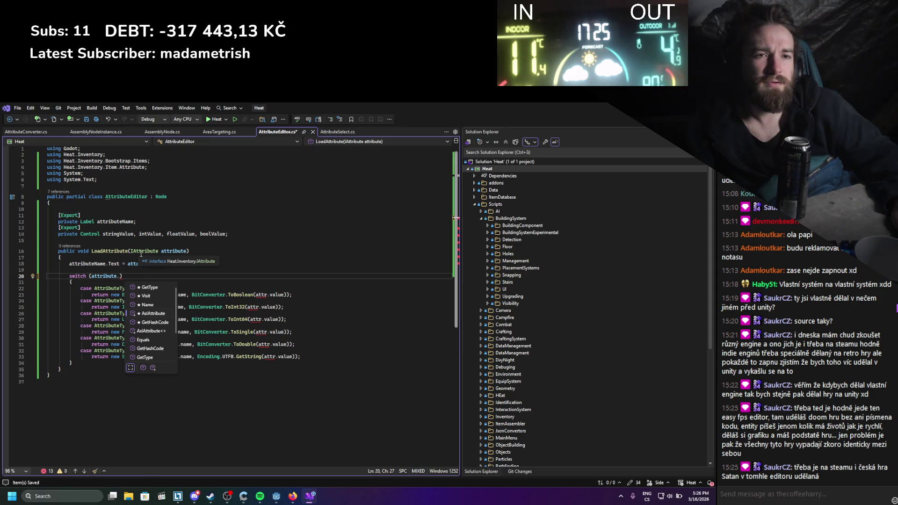
scroll(181, 265, down, 1)
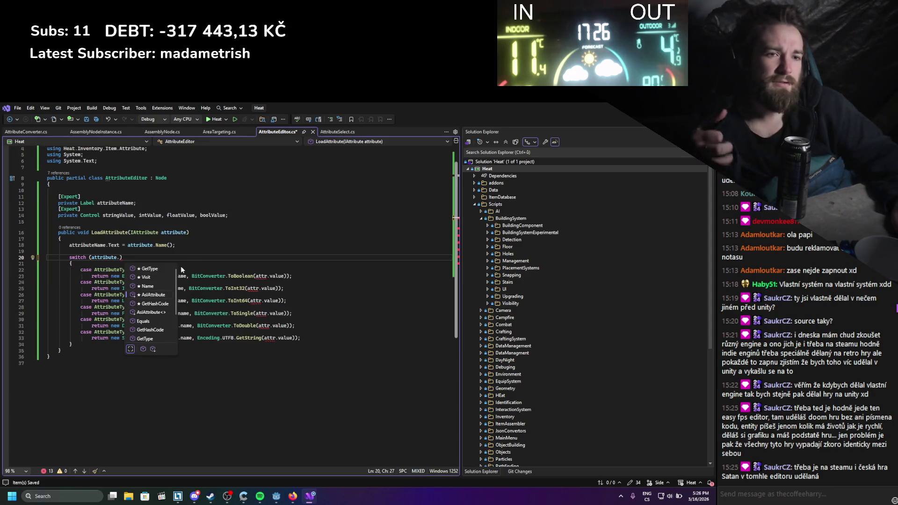
click(216, 232)
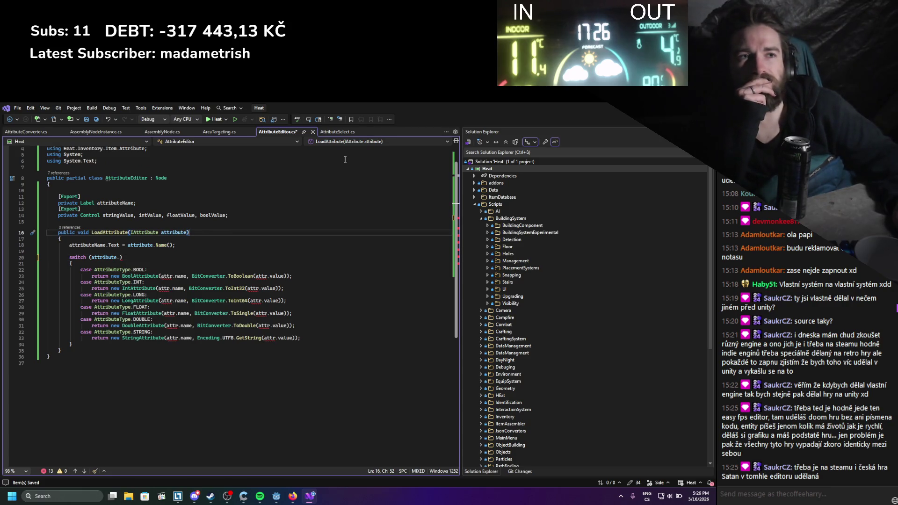
click(336, 134)
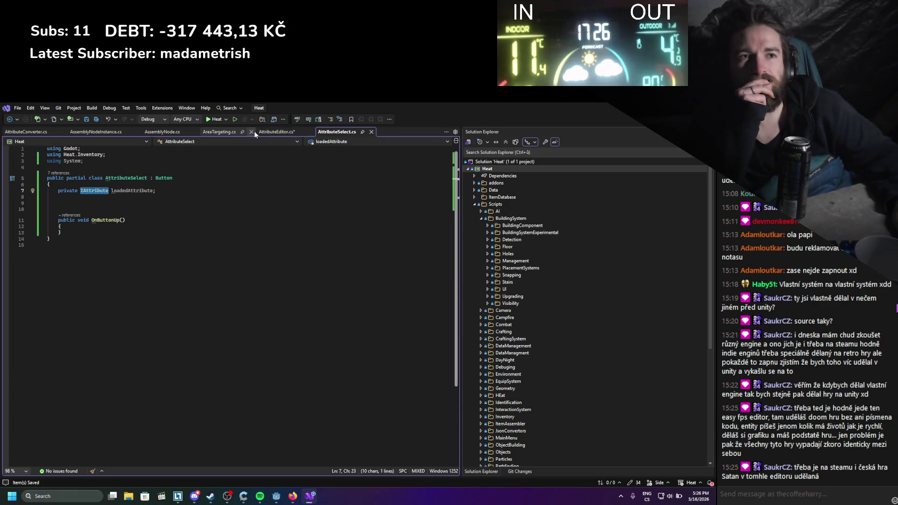
Return to AttributeConverter.cs and step through its IAttribute matches with Find Next
click(177, 132)
click(40, 132)
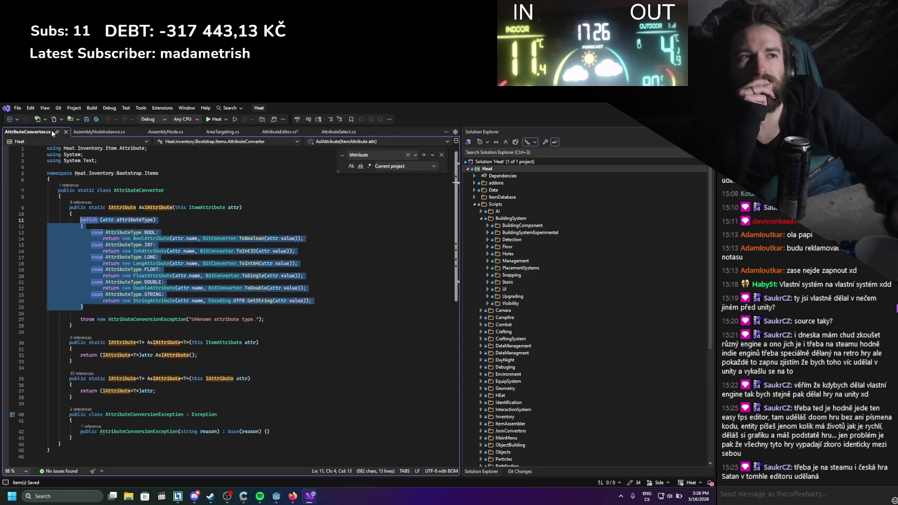
click(83, 130)
click(28, 131)
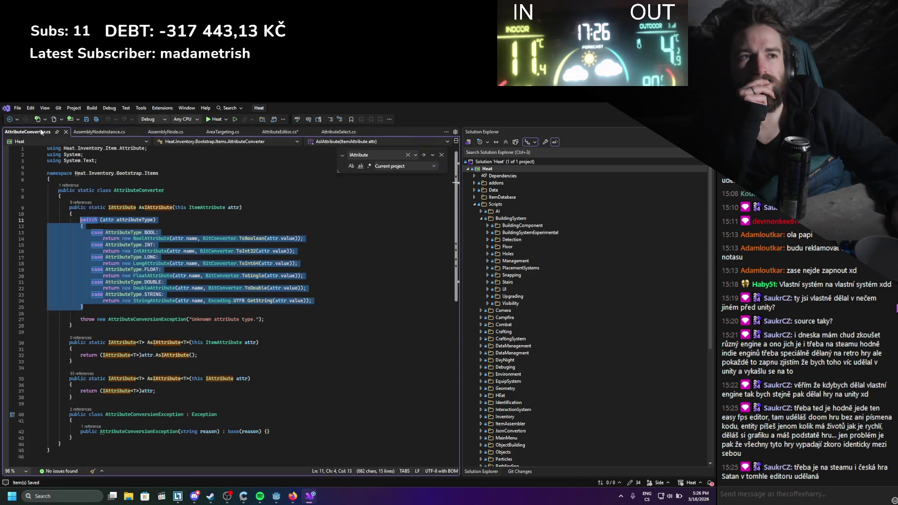
click(423, 155)
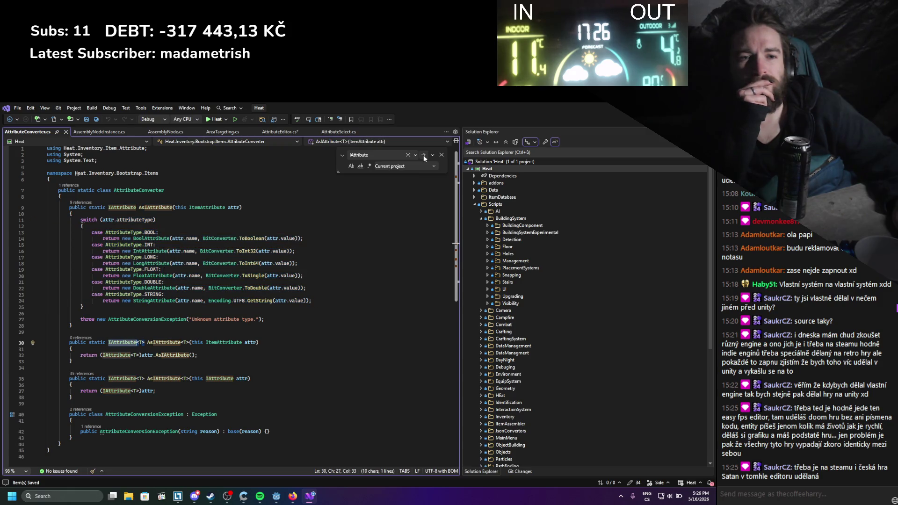
click(423, 155)
click(424, 156)
click(424, 155)
click(424, 156)
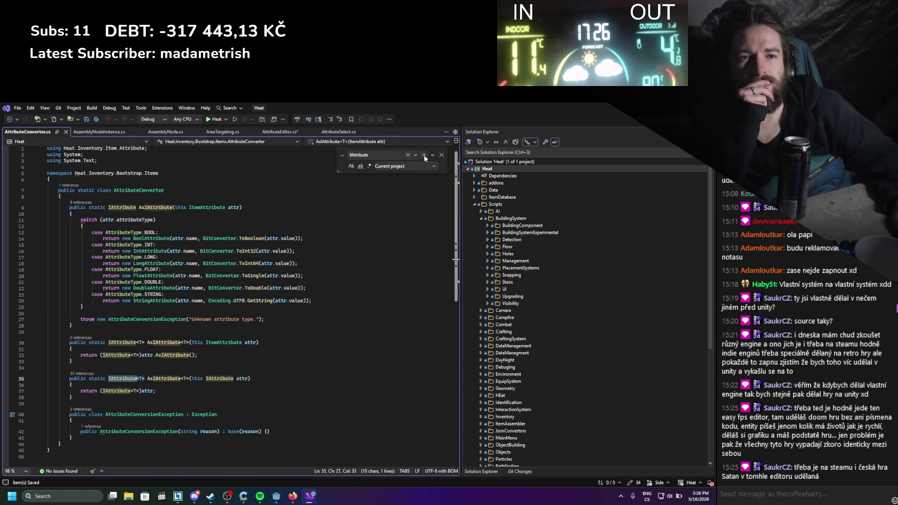
click(424, 155)
click(423, 155)
click(423, 155)
click(424, 155)
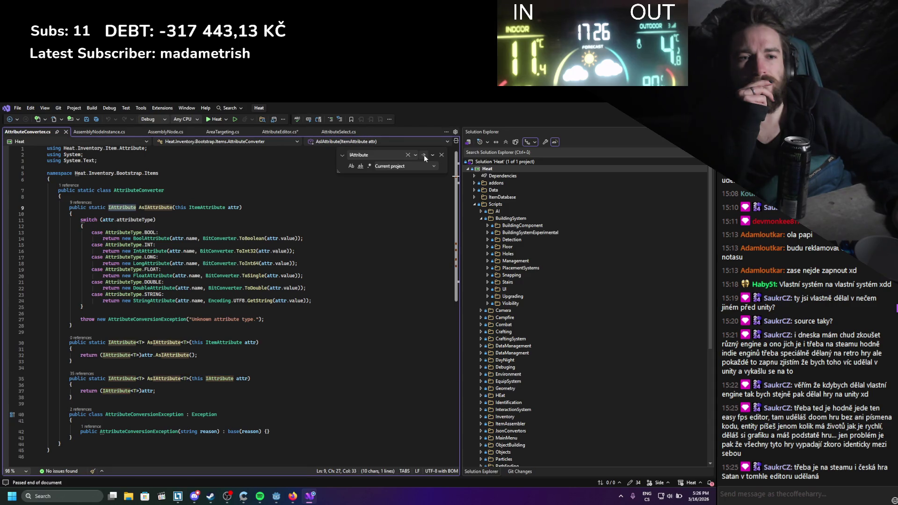
click(424, 155)
Follow IAttribute matches through AssemblyNodeInstance, AreaTargeting, AssemblyNode and AttributeMerger, then open its definition
click(424, 155)
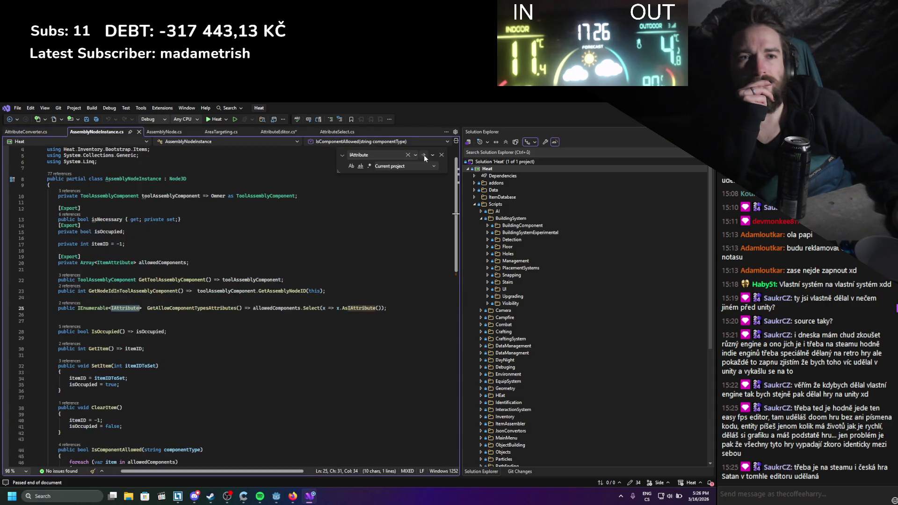
click(424, 155)
click(424, 155)
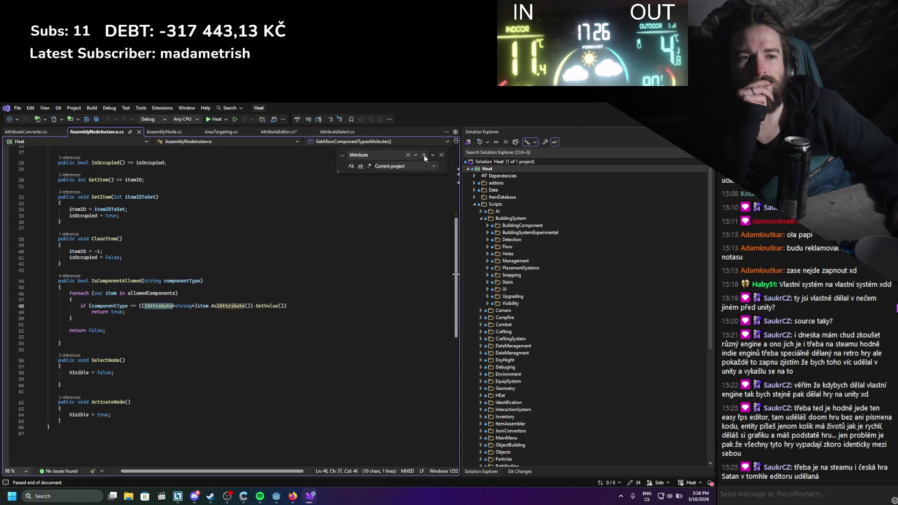
click(424, 155)
click(424, 155)
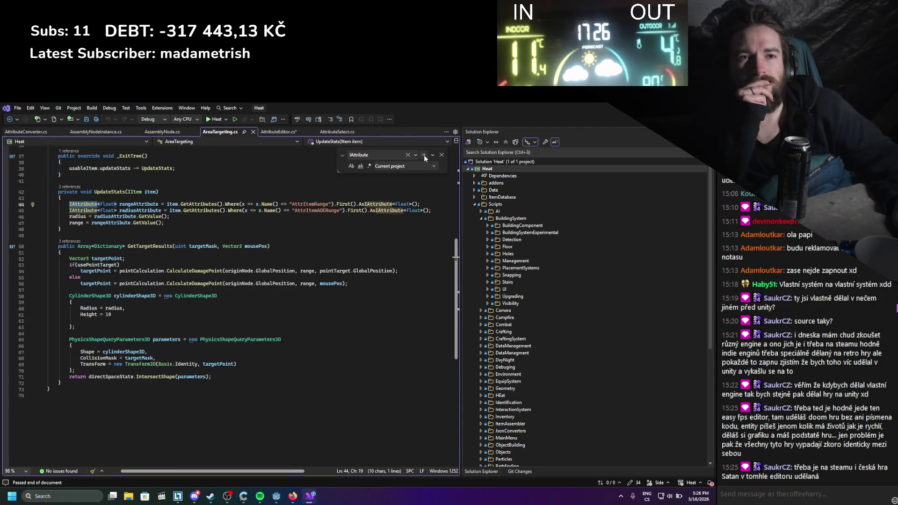
click(423, 156)
click(425, 156)
click(424, 156)
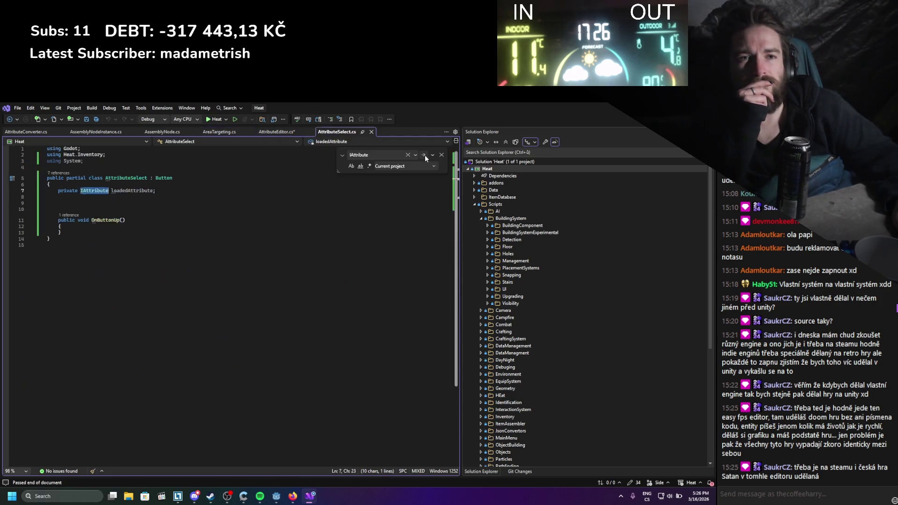
click(424, 156)
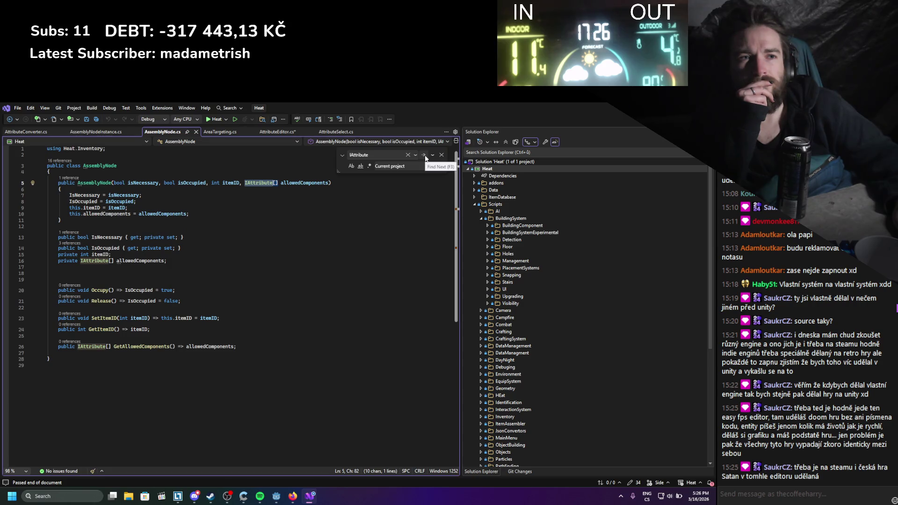
click(424, 157)
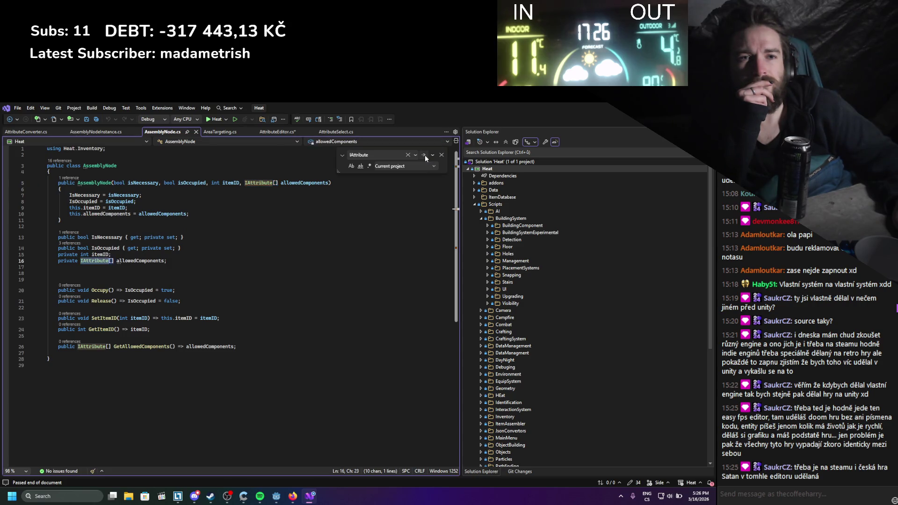
click(425, 156)
click(424, 156)
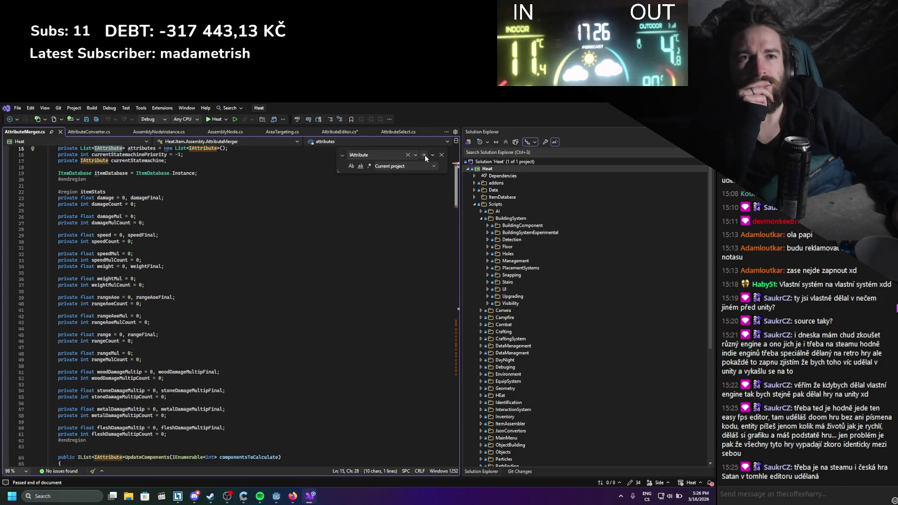
click(424, 156)
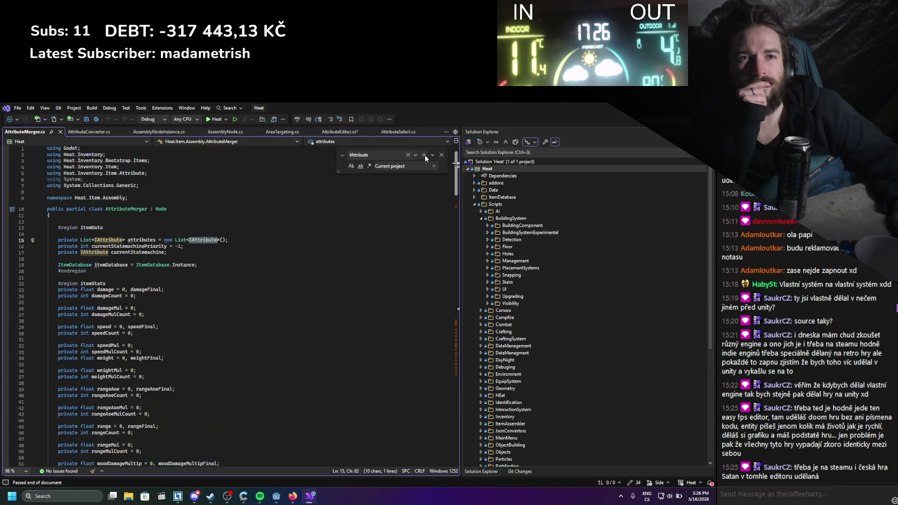
click(424, 155)
click(424, 155)
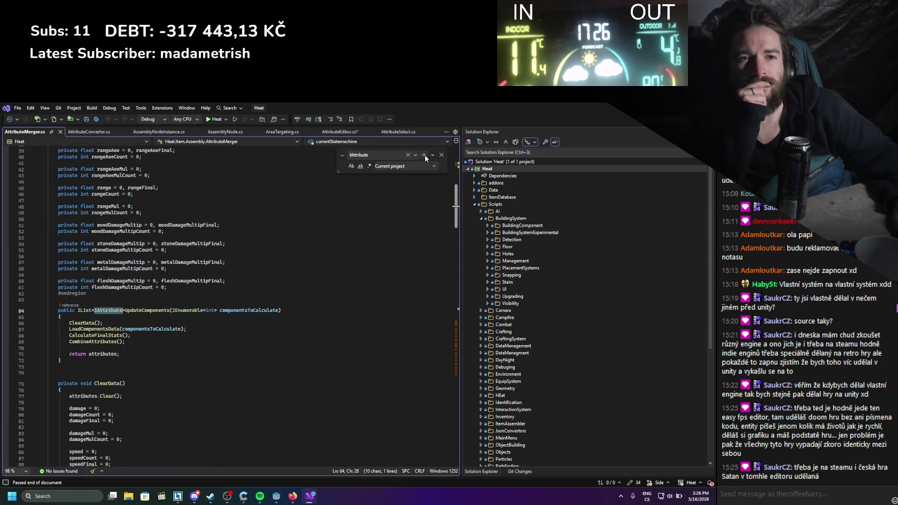
click(424, 155)
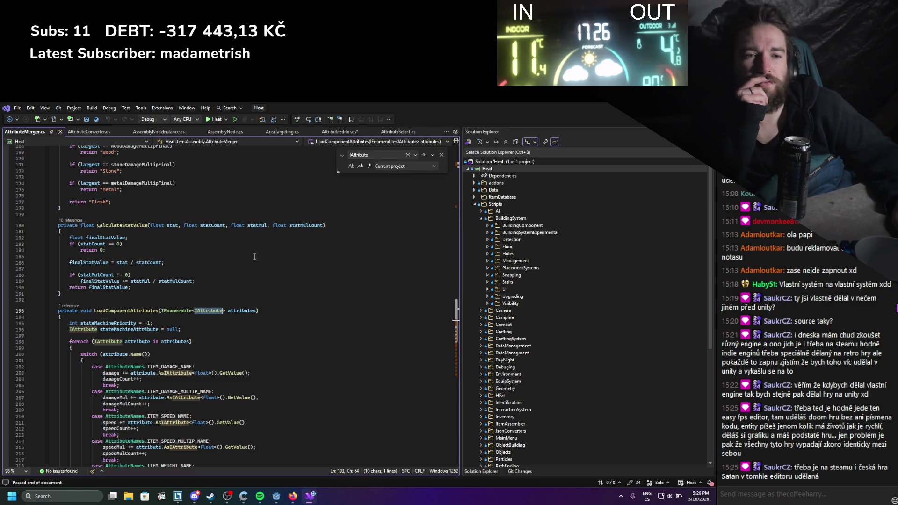
ctrl+click(205, 310)
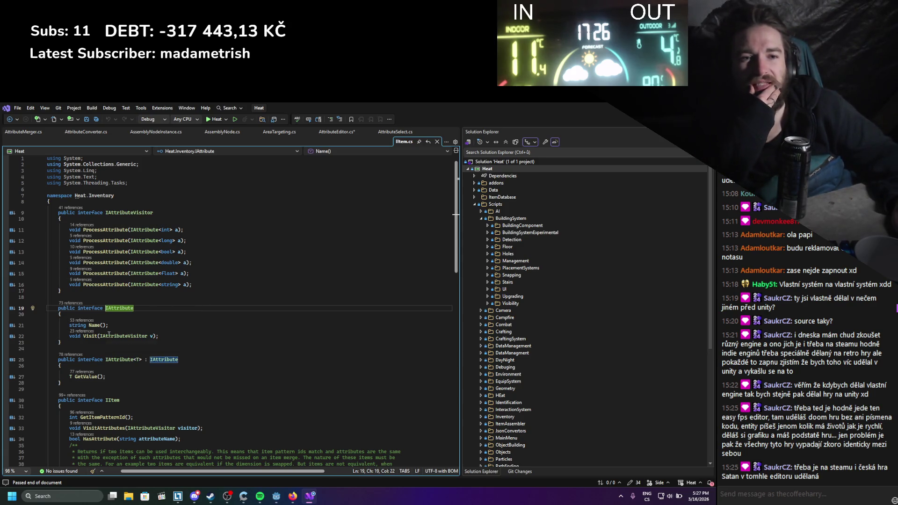
Look over IAttributeVisitor's ProcessAttribute overloads in Item.cs, then close it to return to AttributeEditor.cs
key(Up)
key(Up)
key(Up)
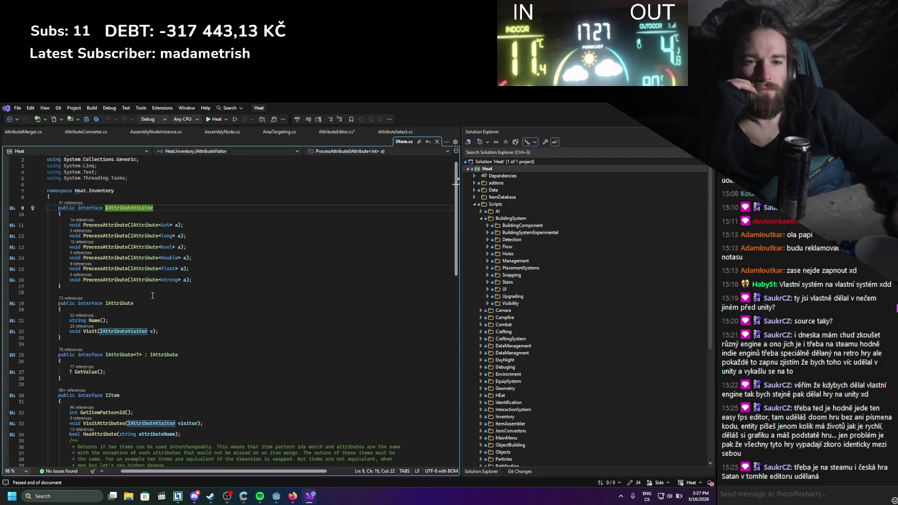
scroll(152, 295, down, 3)
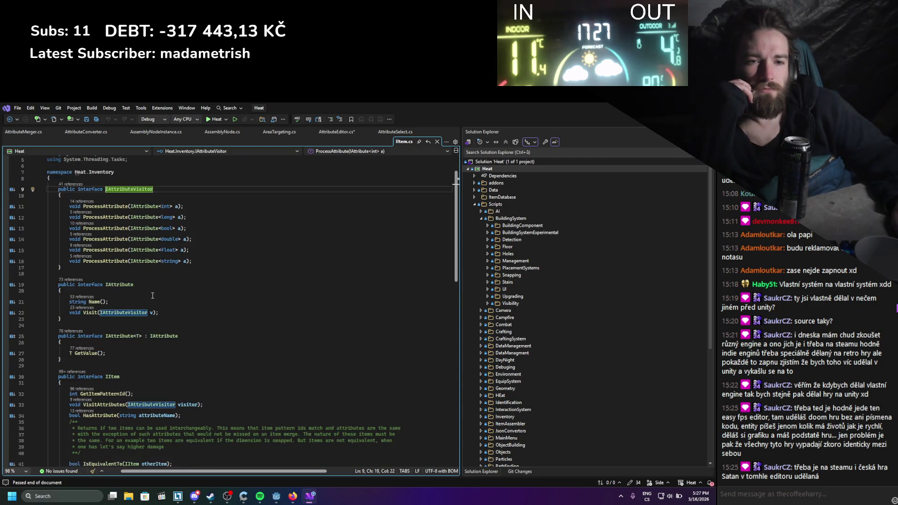
scroll(152, 297, down, 1)
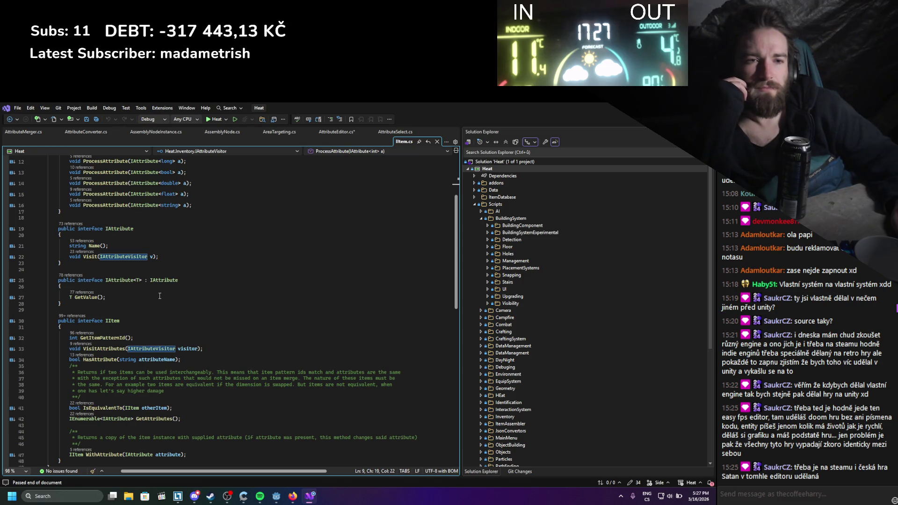
scroll(160, 296, up, 3)
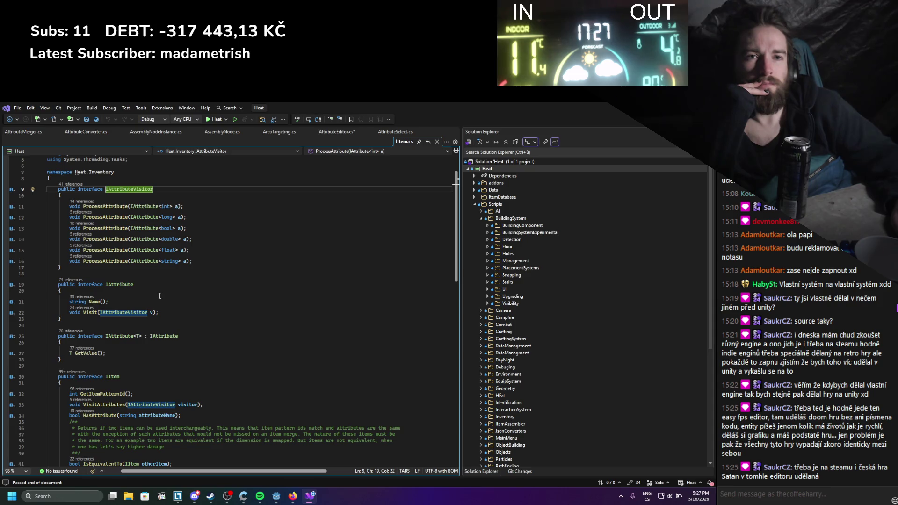
click(437, 142)
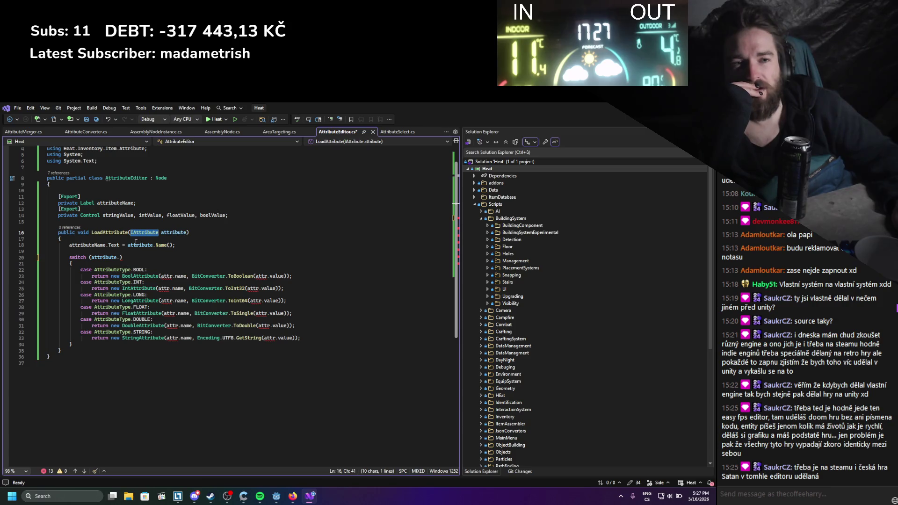
Change LoadAttribute's parameter type from IAttribute to ItemAttribute and save
click(136, 240)
click(139, 263)
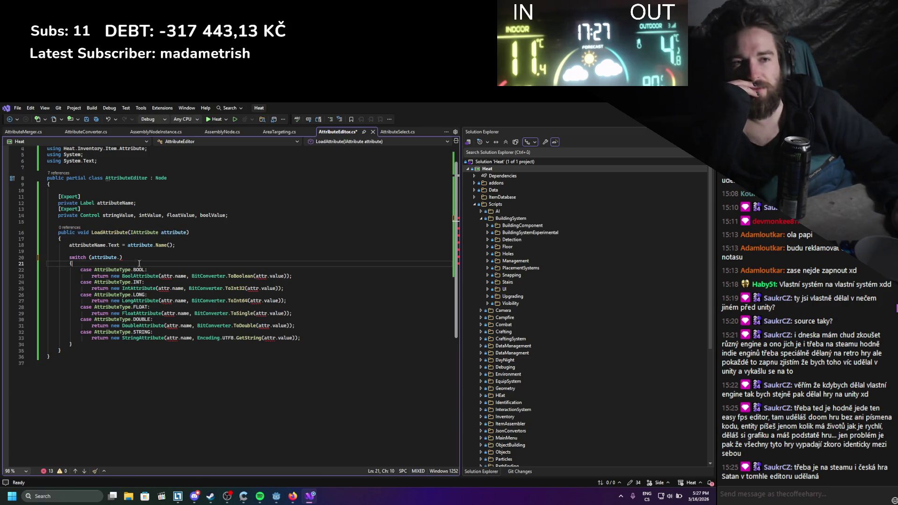
double_click(141, 234)
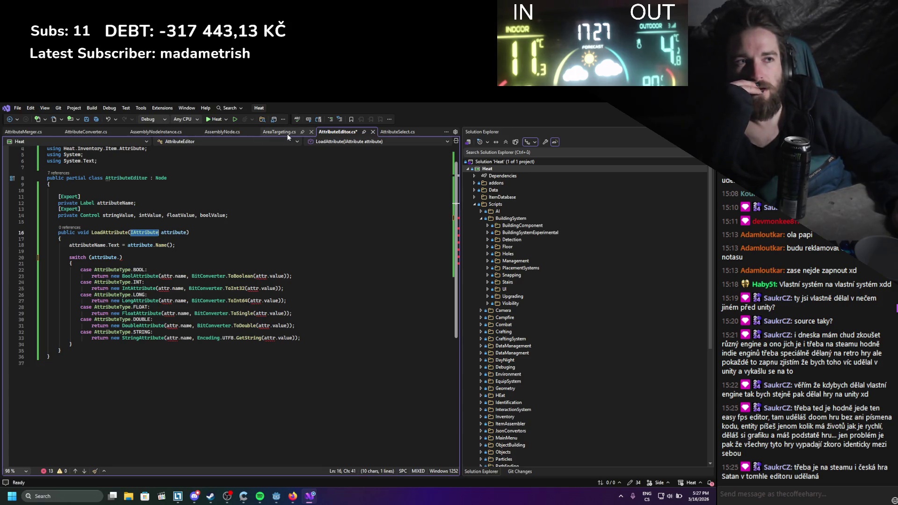
click(152, 134)
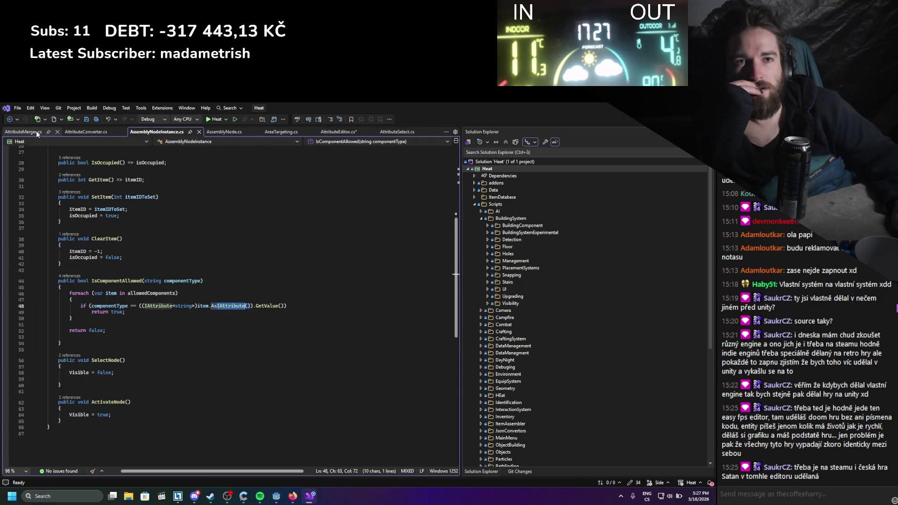
click(67, 132)
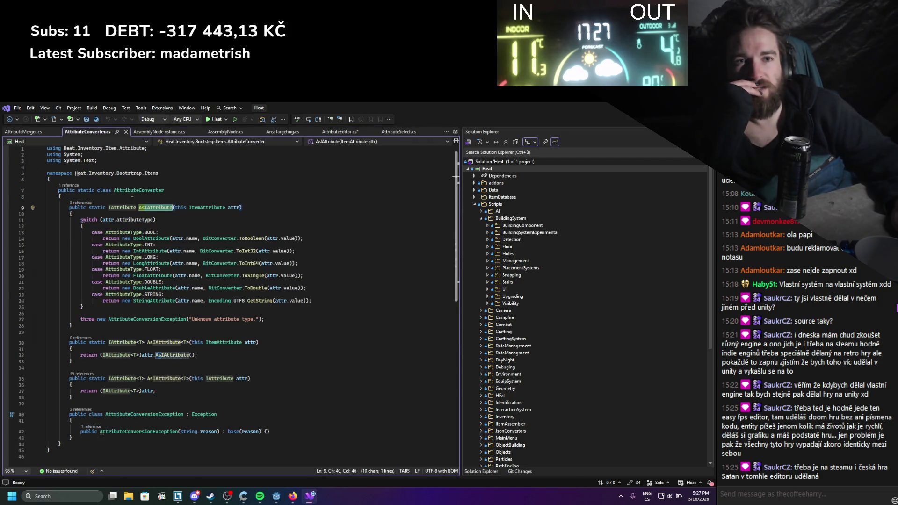
double_click(206, 207)
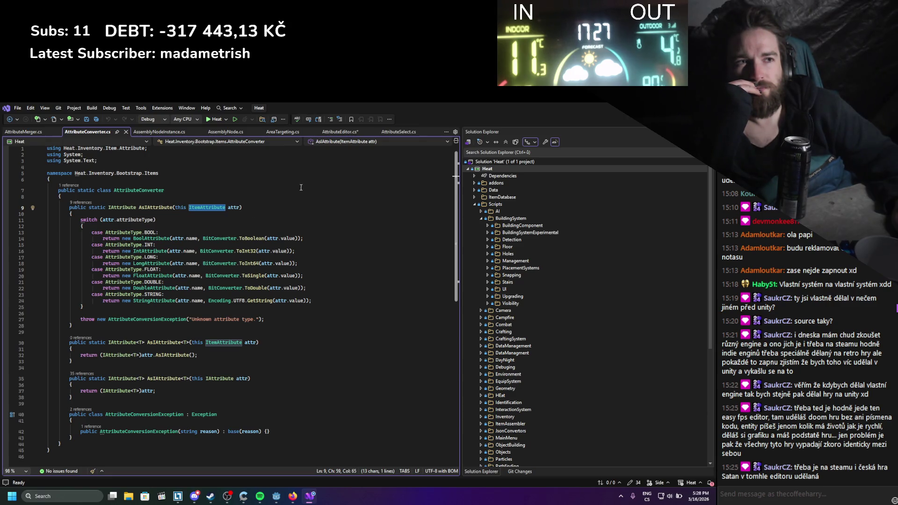
click(345, 133)
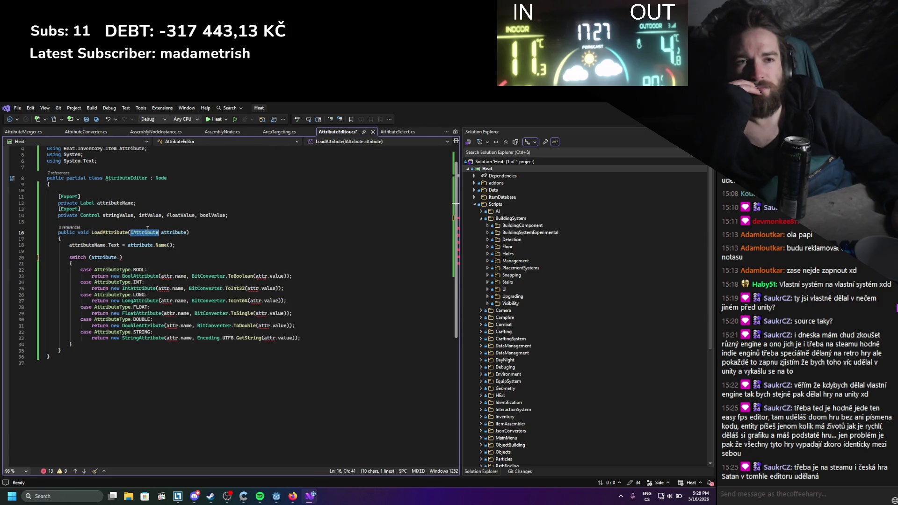
text(Item)
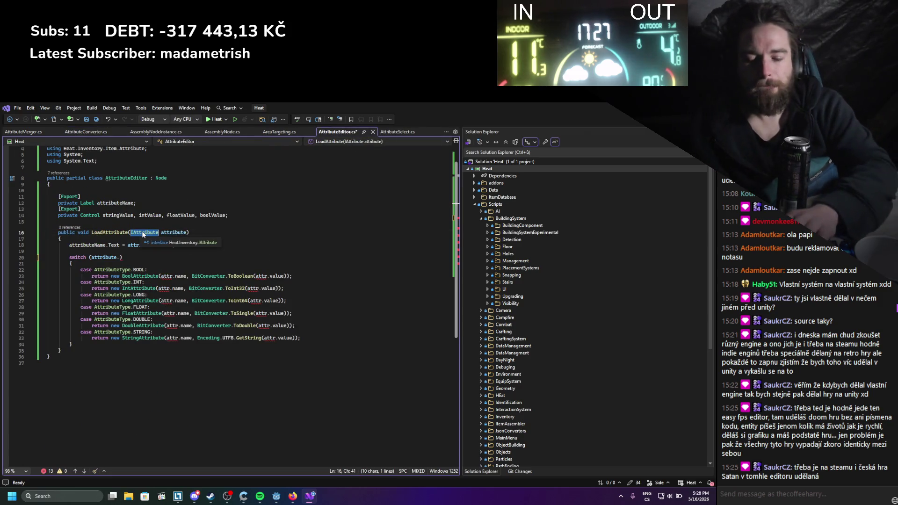
key(Tab)
key(ctrl+s)
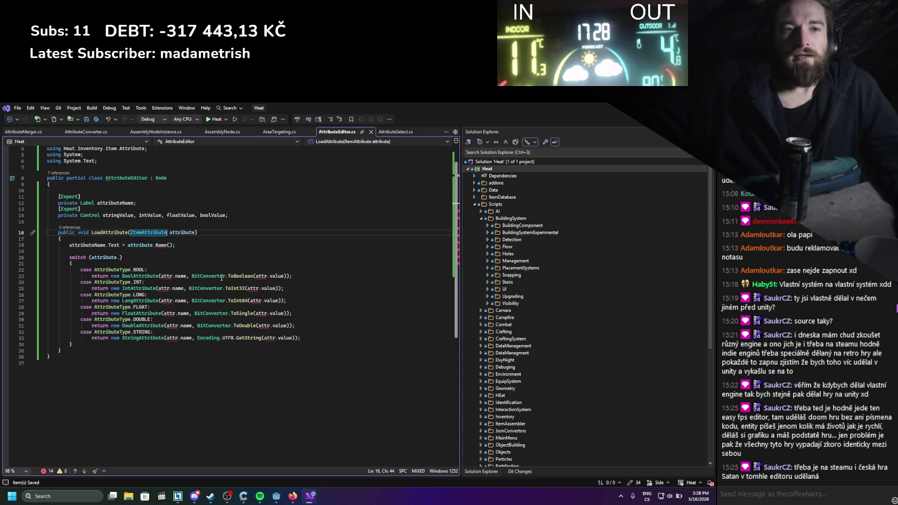
Replace the Name() call on line 18 with the name field and save
double_click(159, 245)
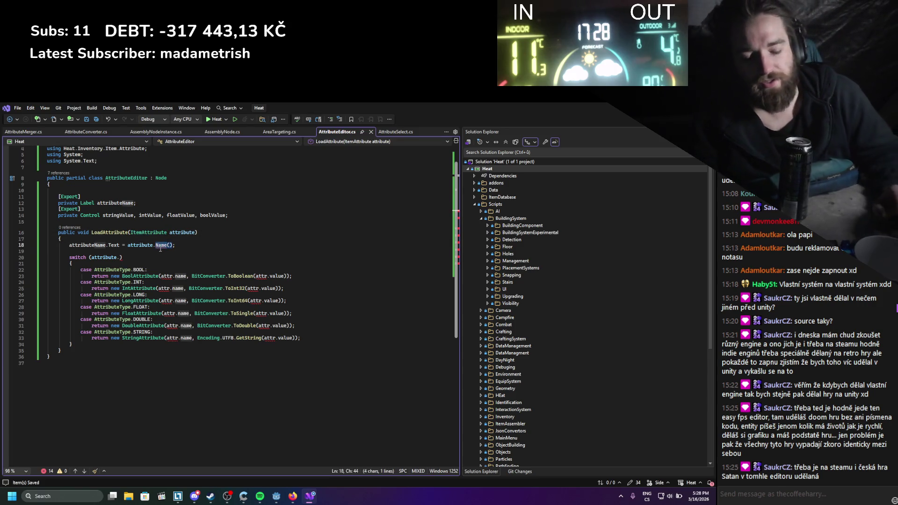
text(Nam)
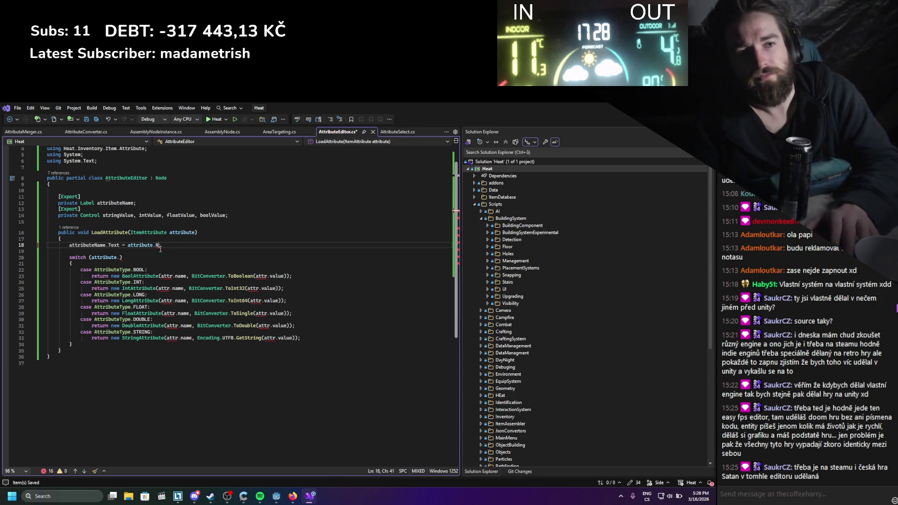
key(BackSpace)
key(BackSpace)
key(BackSpace)
text(name)
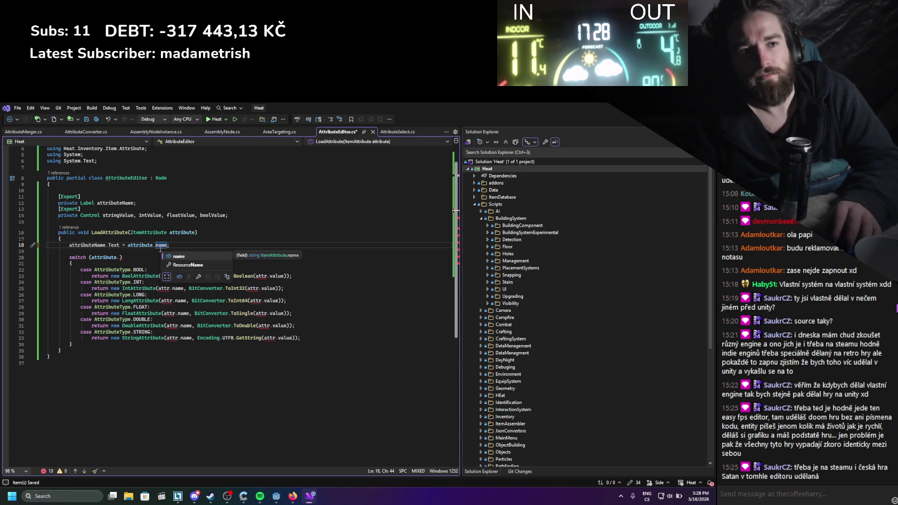
key(ctrl+s)
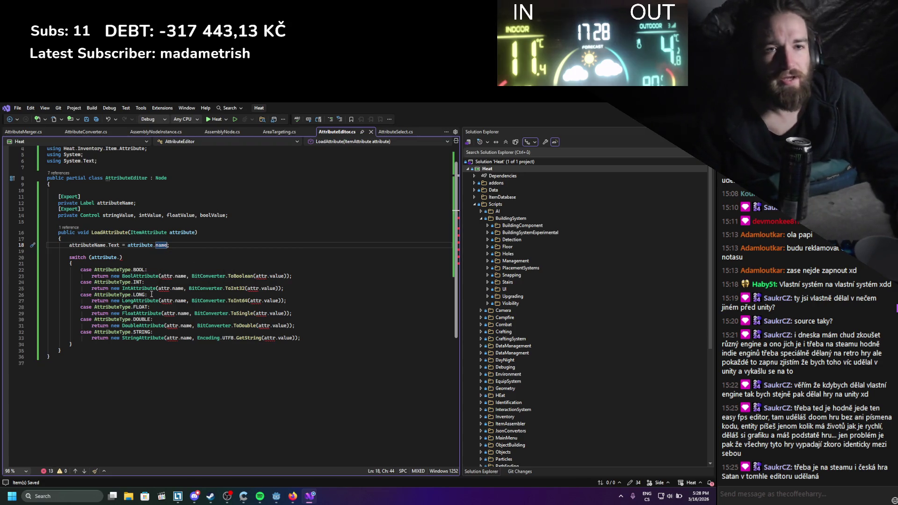
Check the ItemAttribute definition with F12, then switch on attribute.attributeType and save
scroll(149, 252, up, 1)
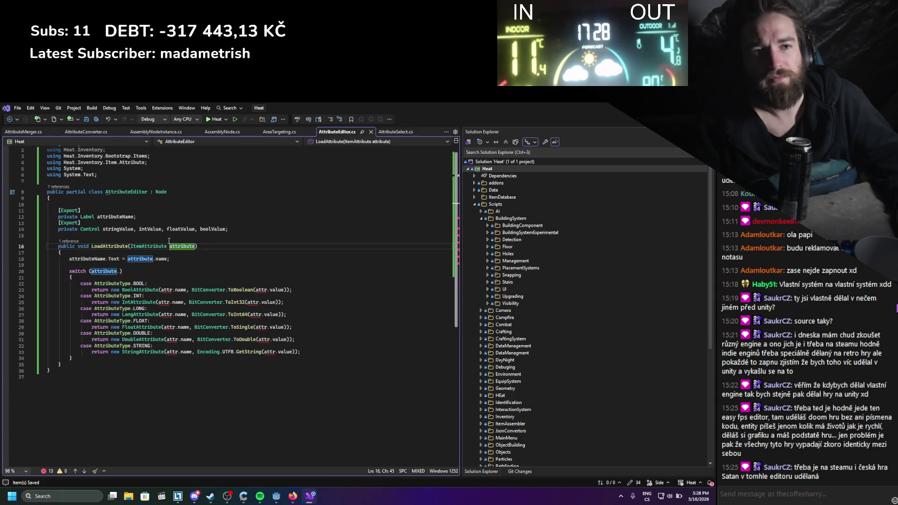
double_click(156, 247)
key(F12)
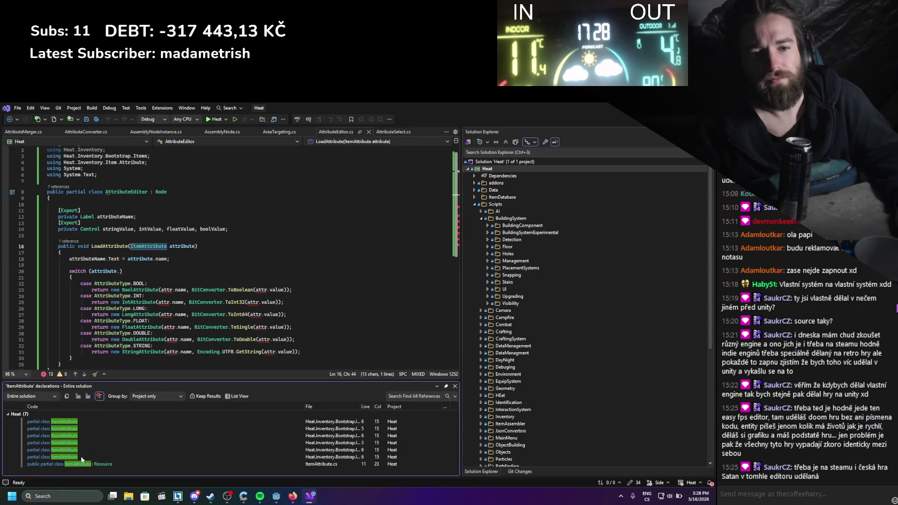
double_click(81, 463)
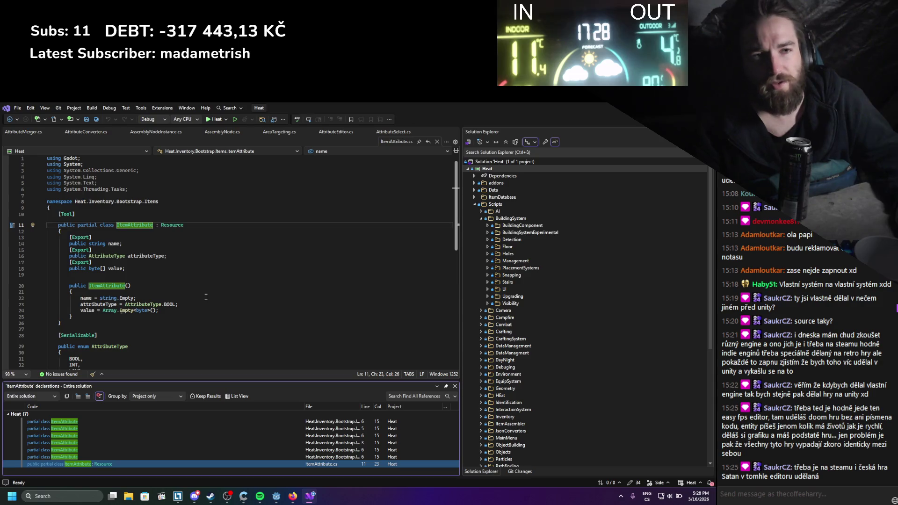
click(455, 386)
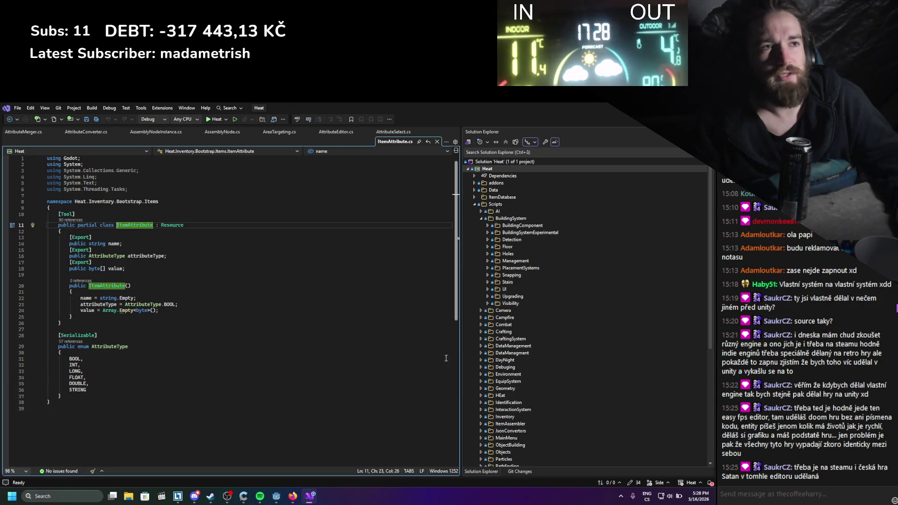
click(438, 141)
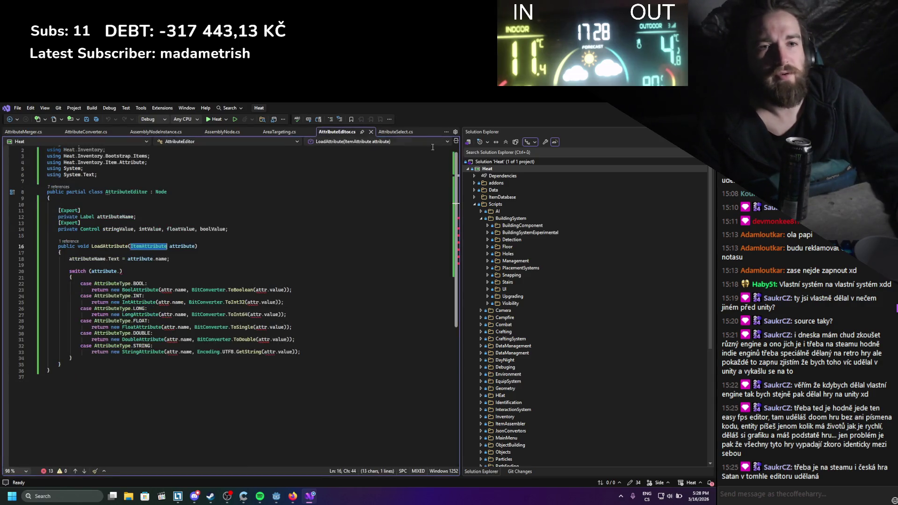
click(119, 274)
text(attributeType)
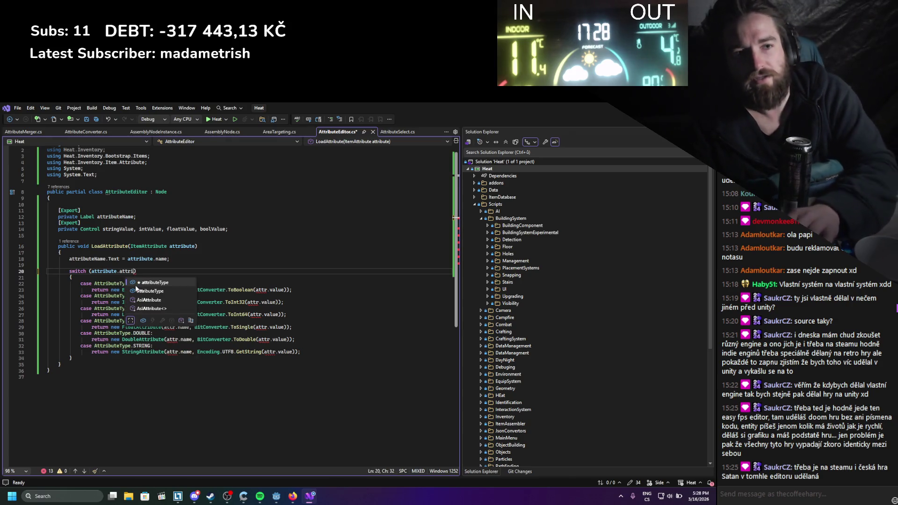
key(ctrl+s)
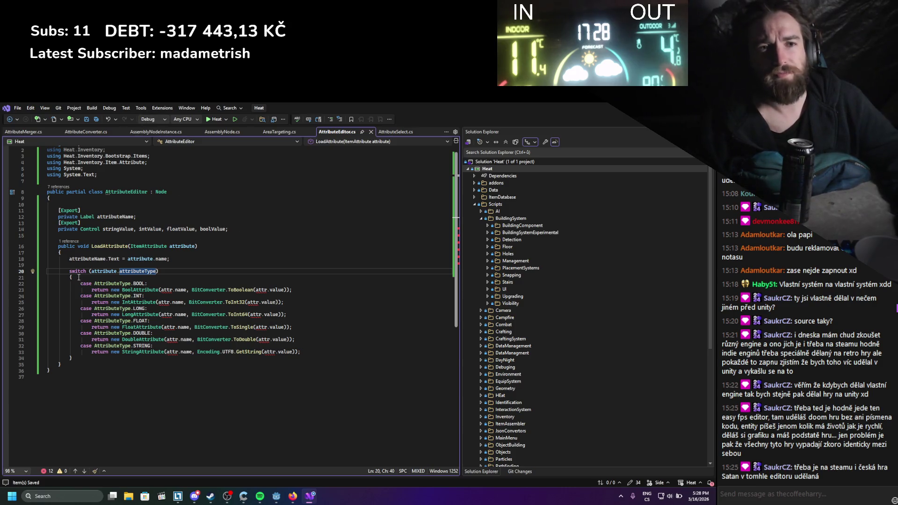
double_click(109, 272)
Change attr.name to attribute.name on lines 23 and 25
key(ctrl+c)
double_click(166, 290)
key(ctrl+v)
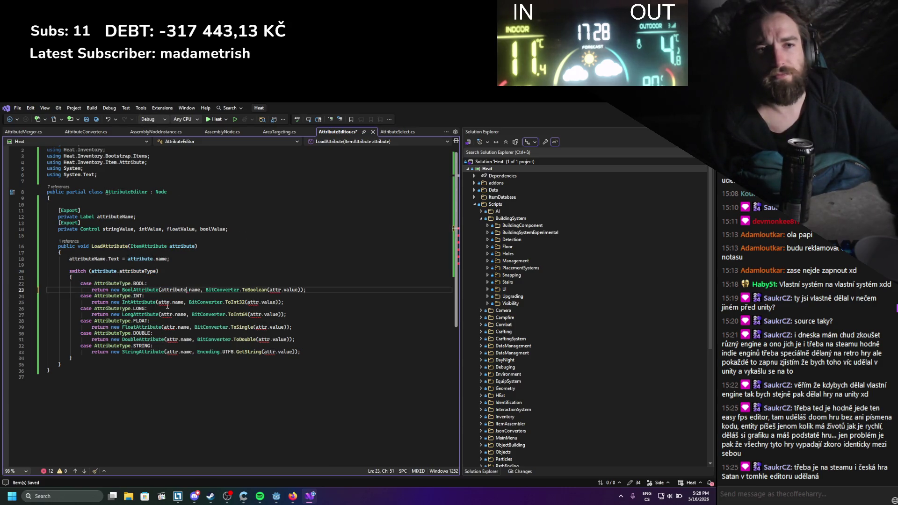
click(167, 303)
double_click(167, 302)
key(ctrl+v)
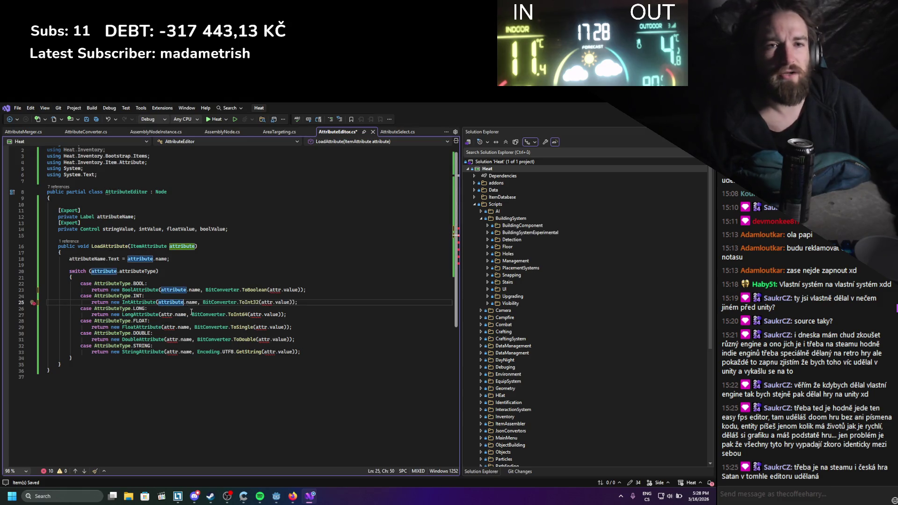
Replace the BOOL case's return statement with boolValue.Visible = true; and save
drag(306, 290, 92, 290)
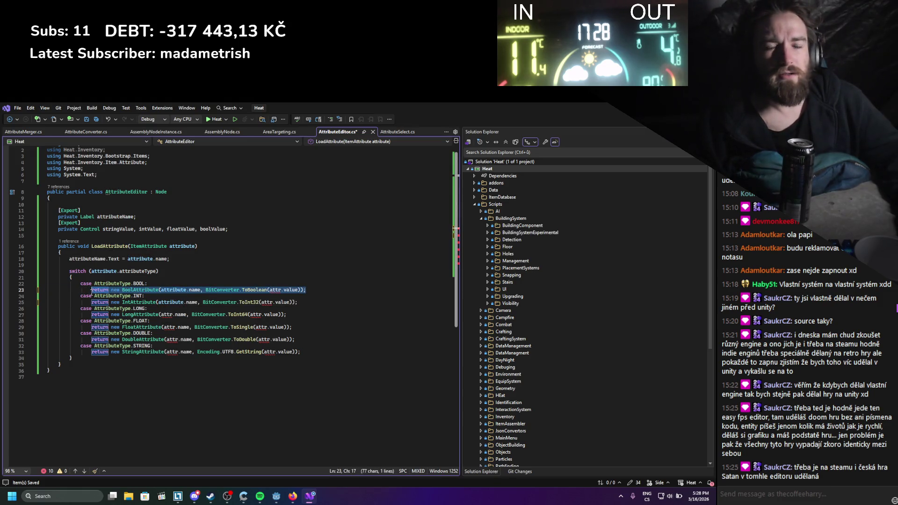
double_click(212, 229)
key(ctrl+c)
drag(307, 289, 92, 290)
key(ctrl+v)
text(.setvisi)
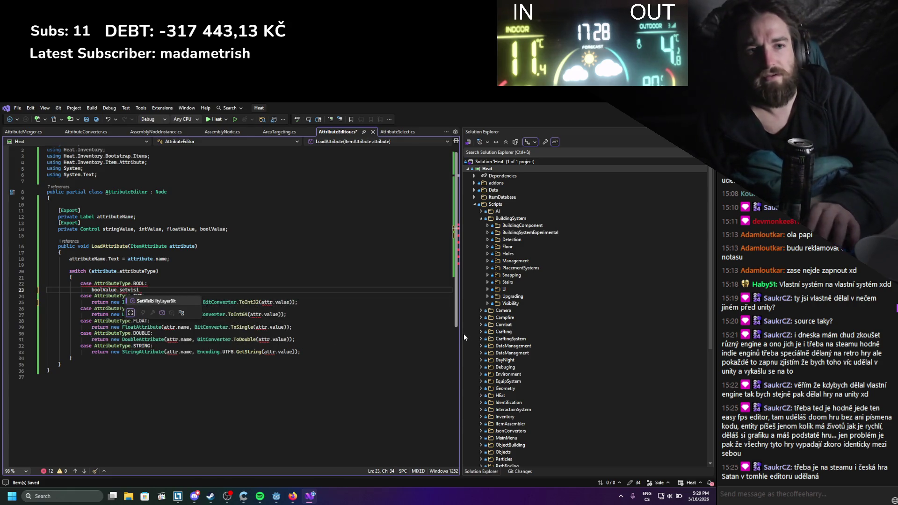
key(BackSpace)
key(BackSpace)
key(BackSpace)
text(Visible =)
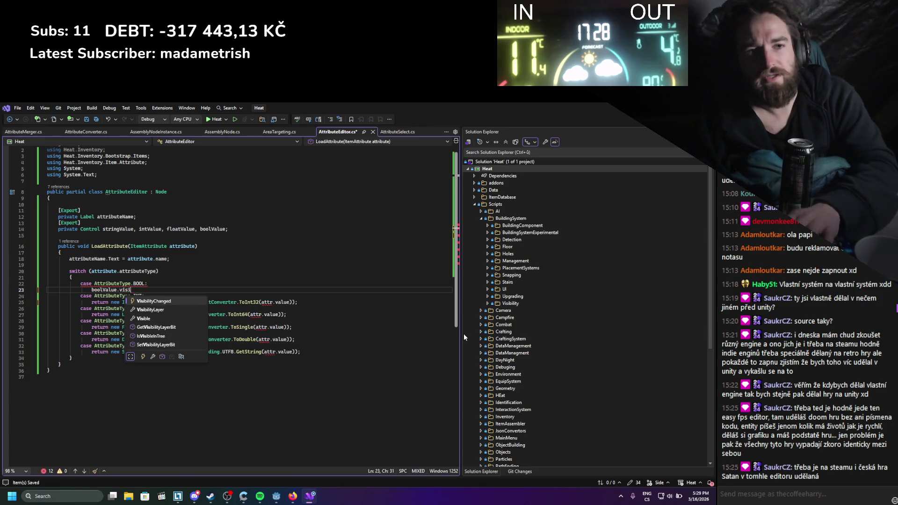
text( true;)
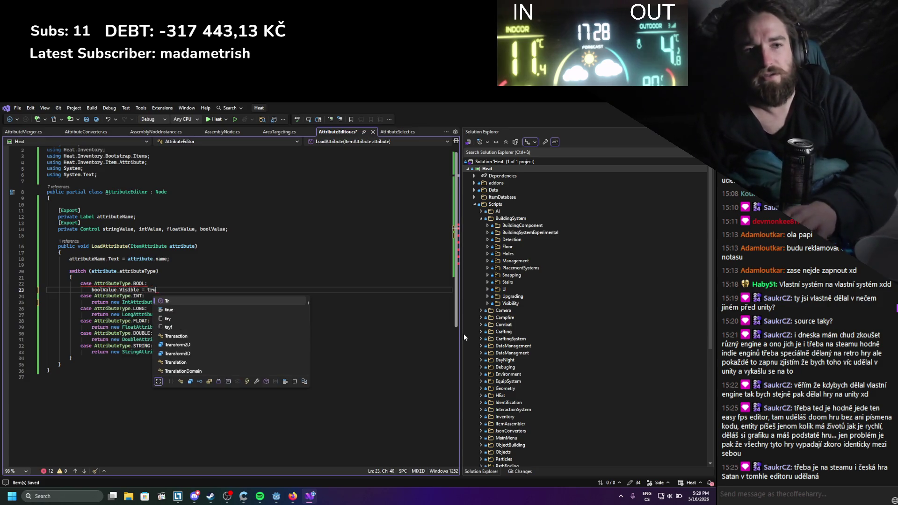
key(ctrl+s)
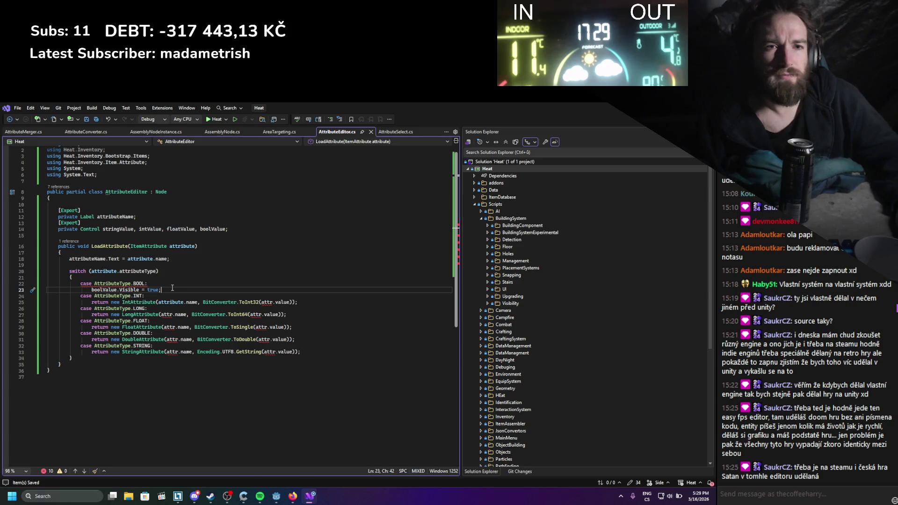
Add a break; line to the BOOL case and save
key(Return)
text(bret)
key(Return)
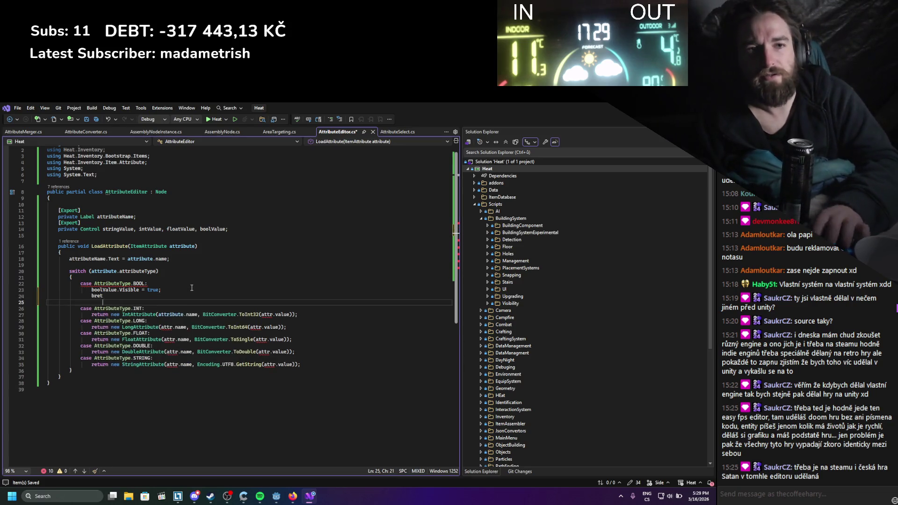
text(;)
key(ctrl+BackSpace)
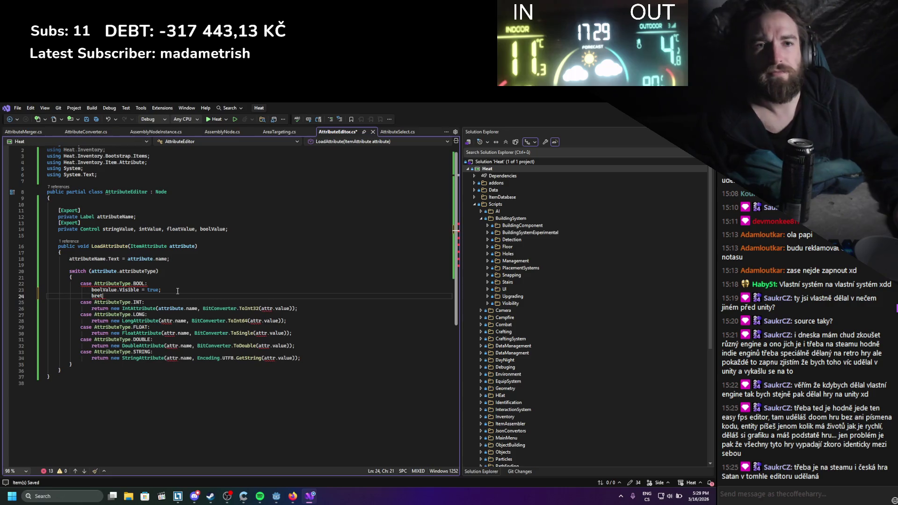
key(Left)
key(BackSpace)
text(ak)
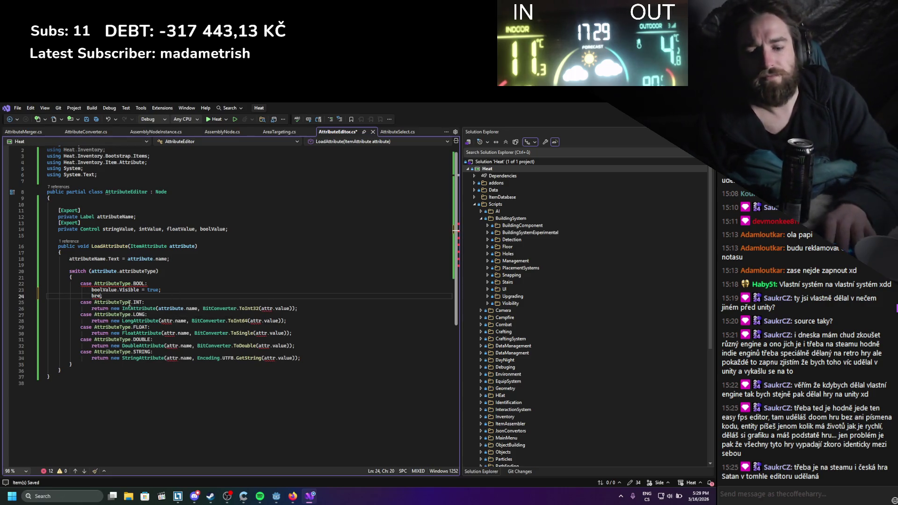
key(ctrl+s)
key(Up)
key(Up)
key(Up)
key(End)
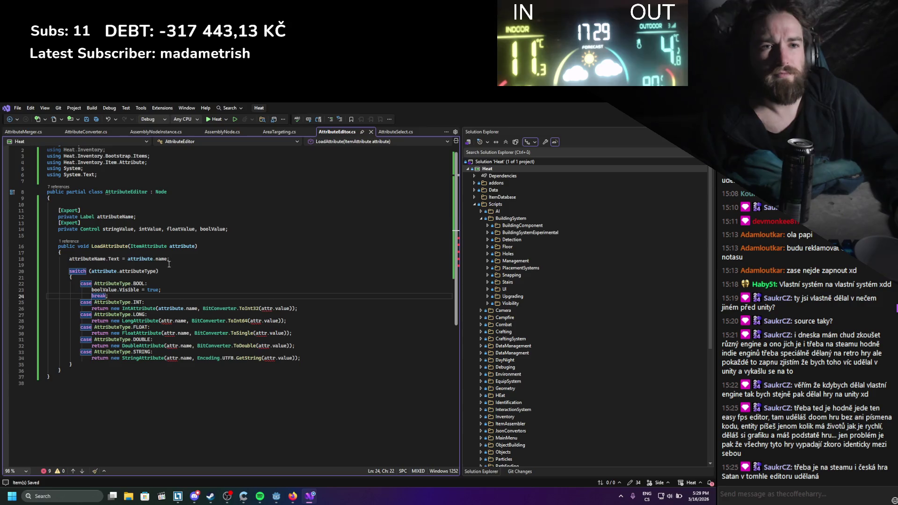
Paste the BOOL case's two lines over the INT, LONG, FLOAT, DOUBLE and STRING returns
click(138, 295)
key(shift+Up)
key(shift+Home)
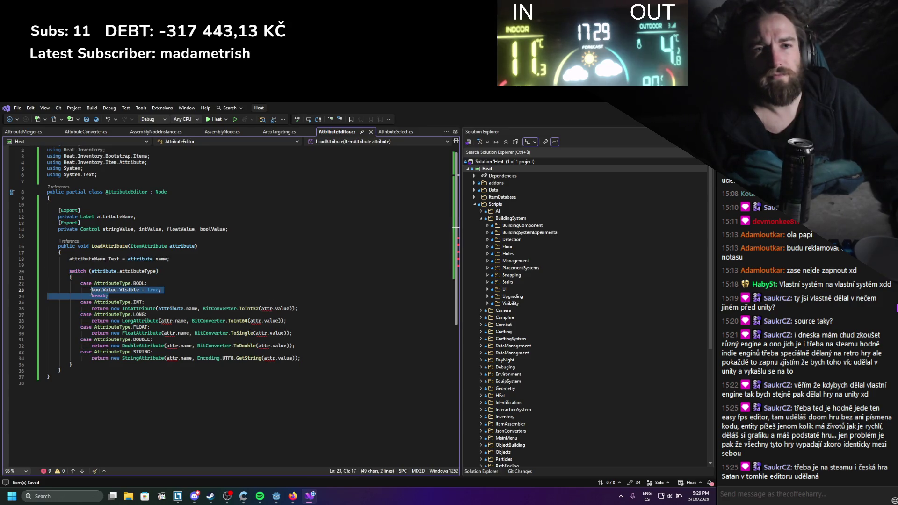
drag(298, 308, 92, 309)
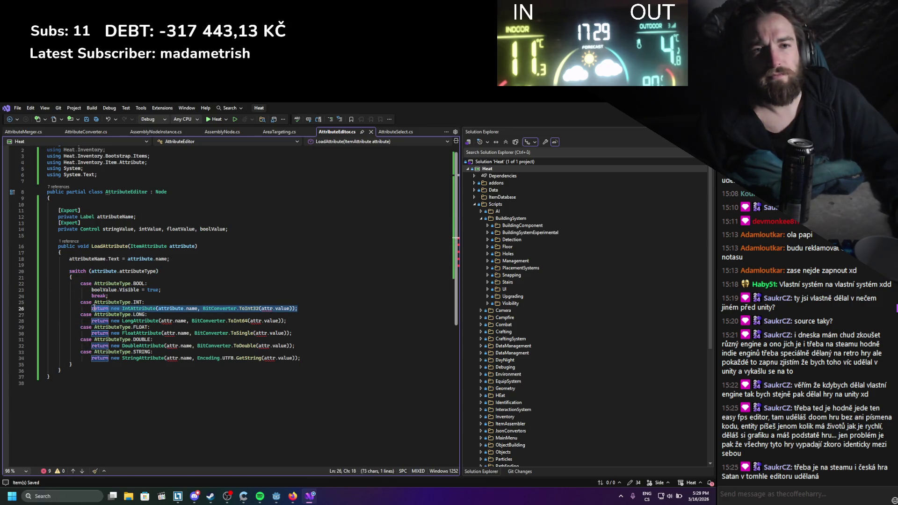
key(ctrl+v)
drag(287, 327, 92, 327)
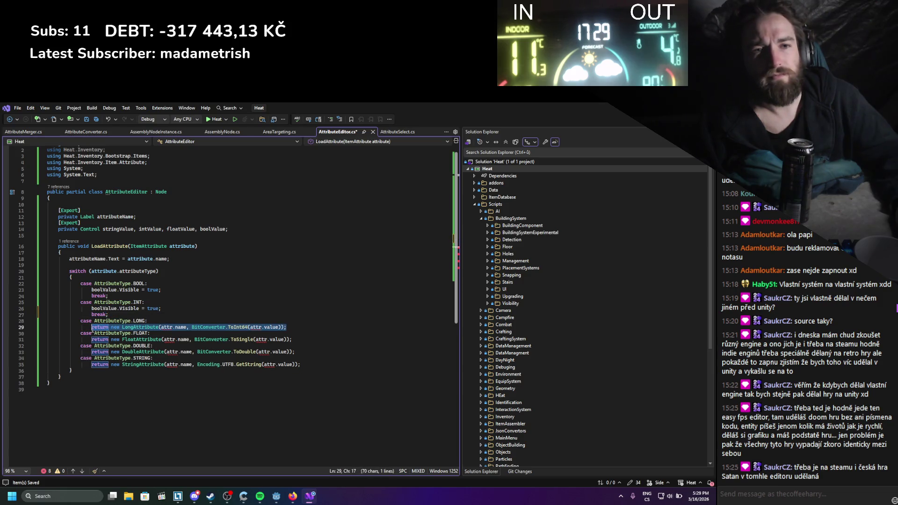
key(ctrl+v)
drag(292, 345, 92, 346)
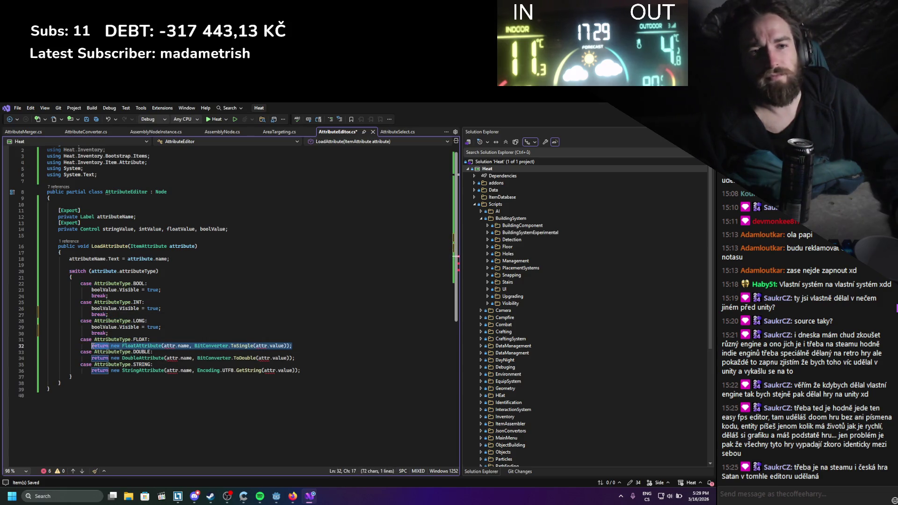
key(ctrl+v)
drag(294, 364, 93, 364)
key(ctrl+v)
drag(300, 383, 93, 383)
key(ctrl+v)
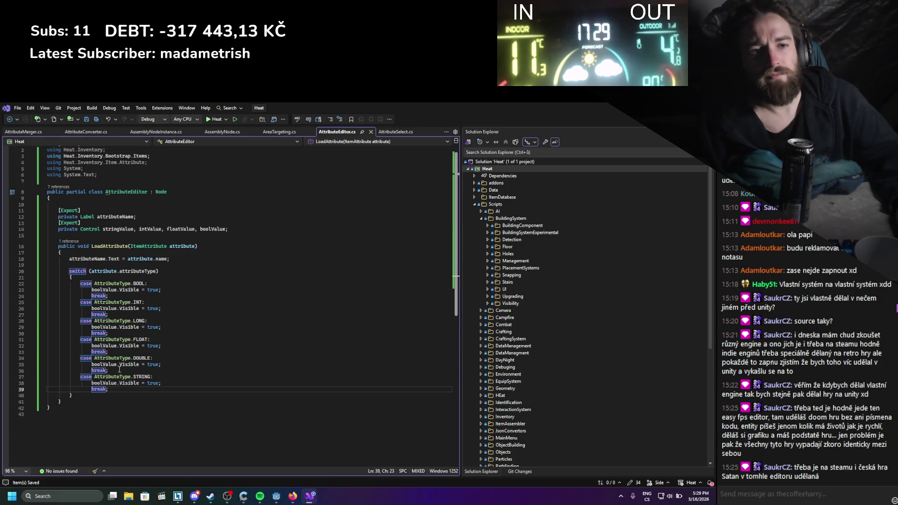
Comment out the LONG and DOUBLE case bodies with // and save
click(92, 371)
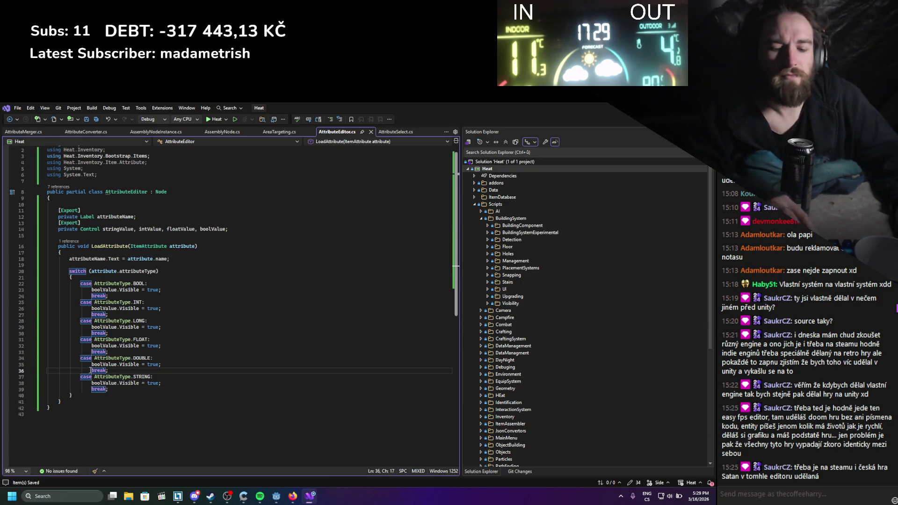
text(//)
click(92, 364)
text(//)
click(92, 352)
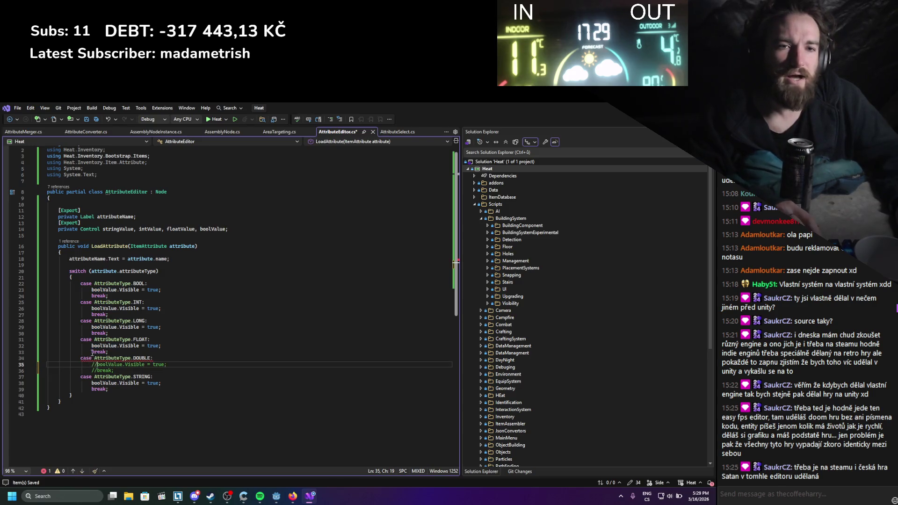
text(//)
click(91, 346)
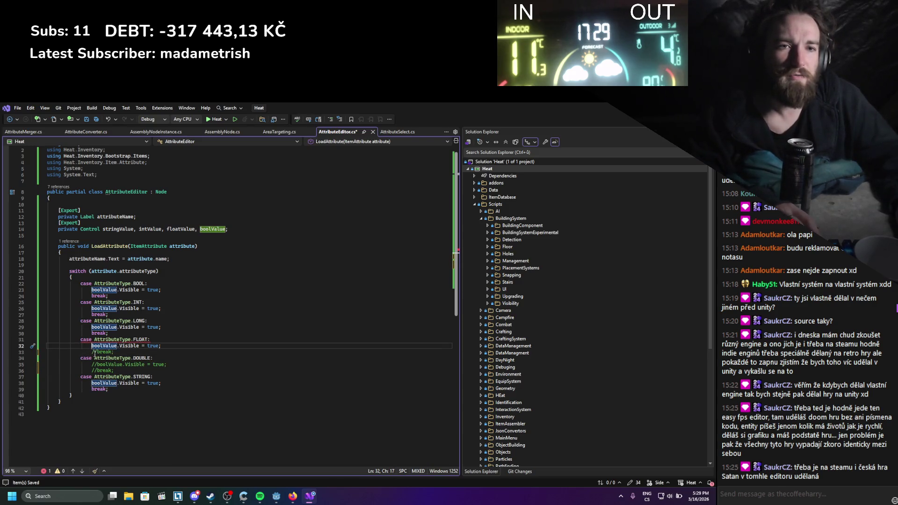
key(ctrl+z)
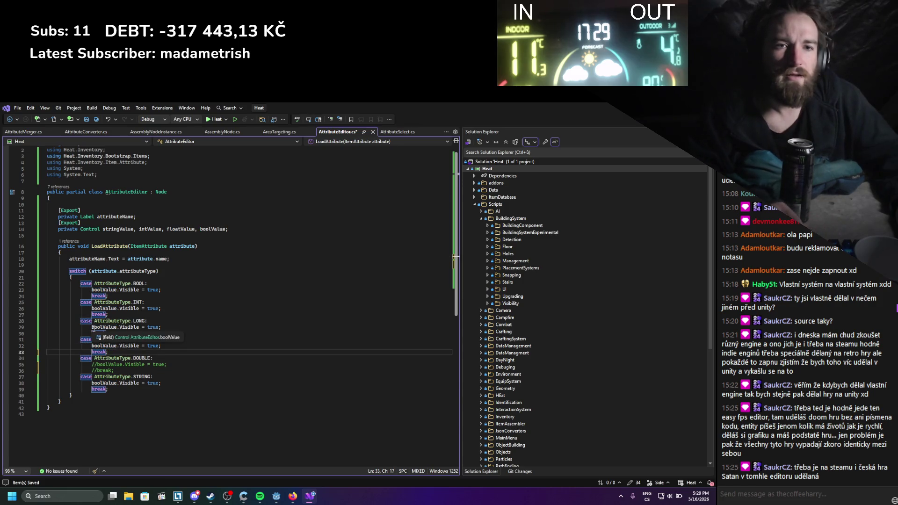
click(92, 327)
text(//)
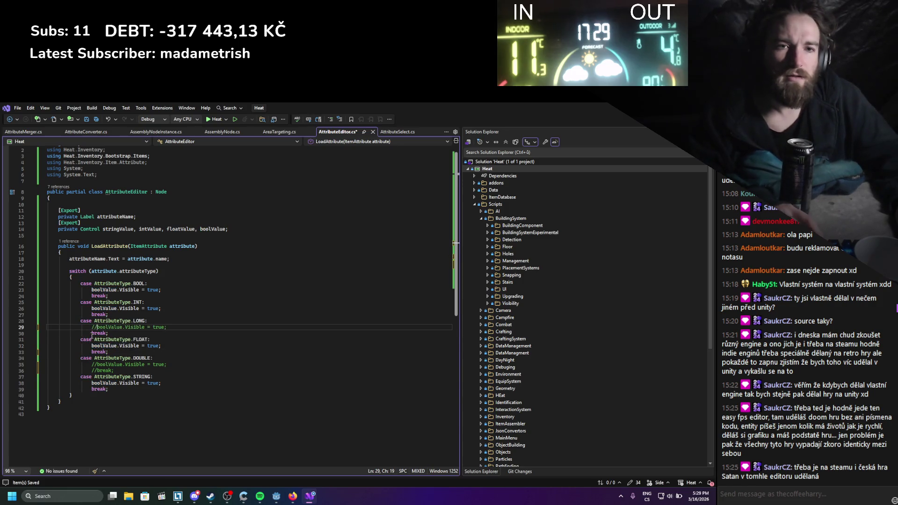
click(92, 333)
text(//)
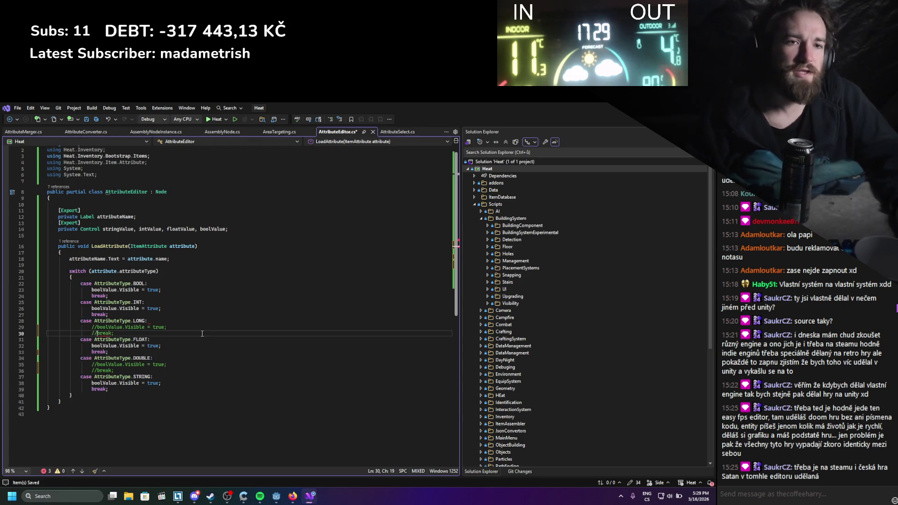
key(ctrl+s)
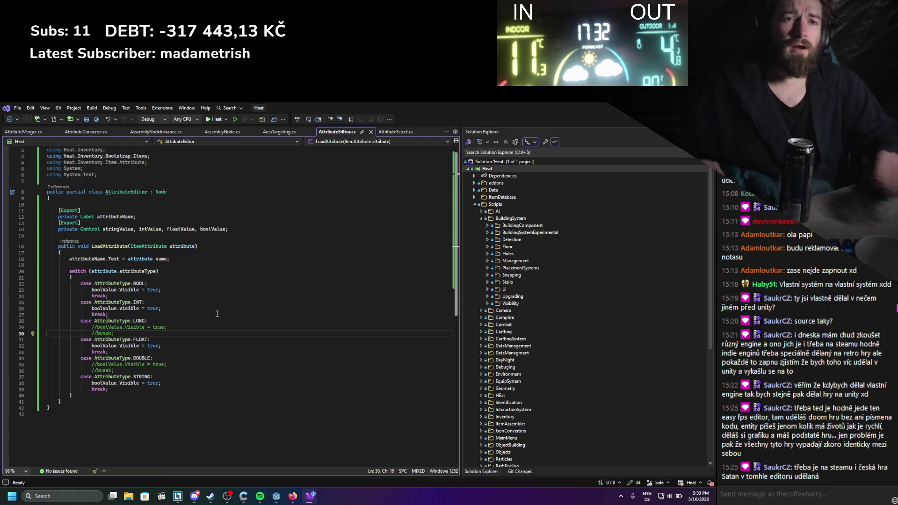
click(139, 308)
key(ctrl+s)
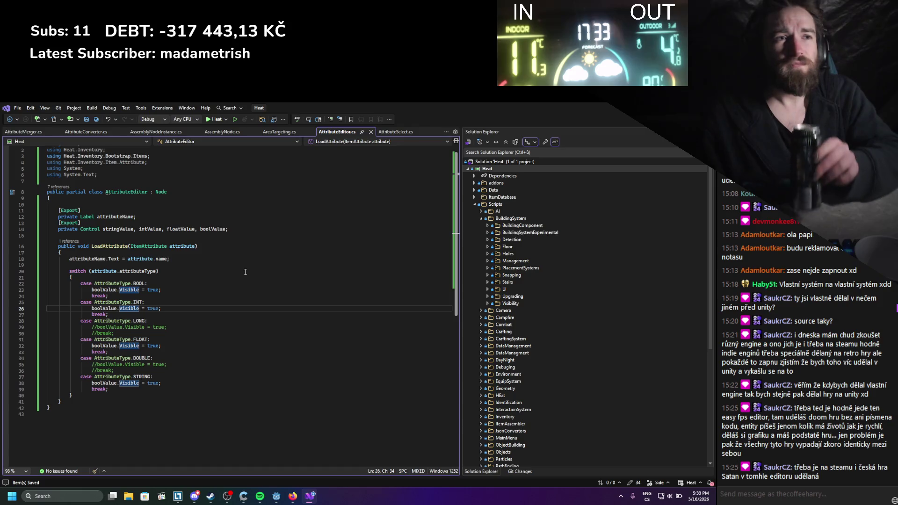
click(393, 132)
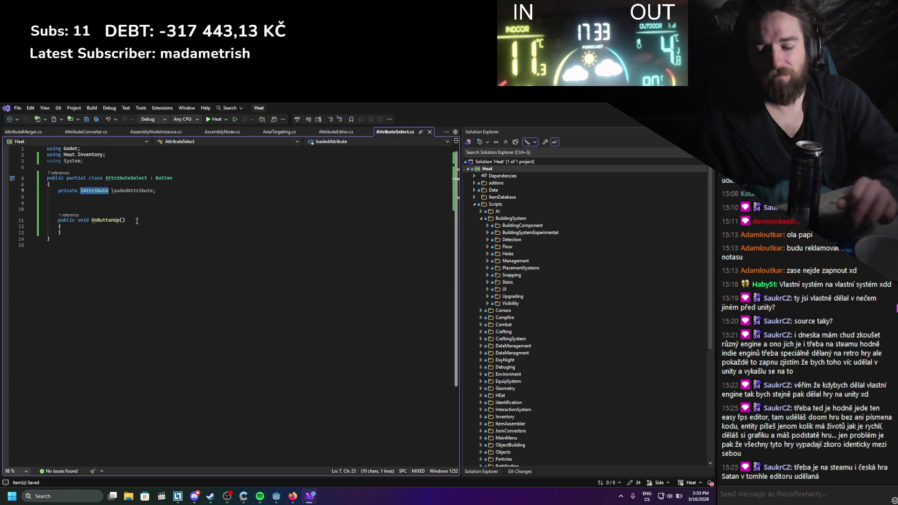
Retype loadedAttribute as ItemAttribute, delete the blank lines below it, and switch back to Godot
text(ItemA)
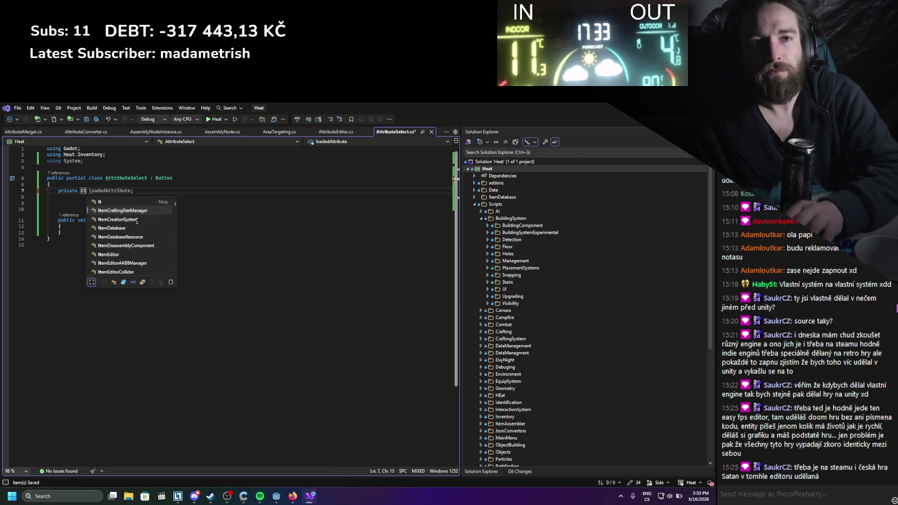
text(ttribute)
key(Tab)
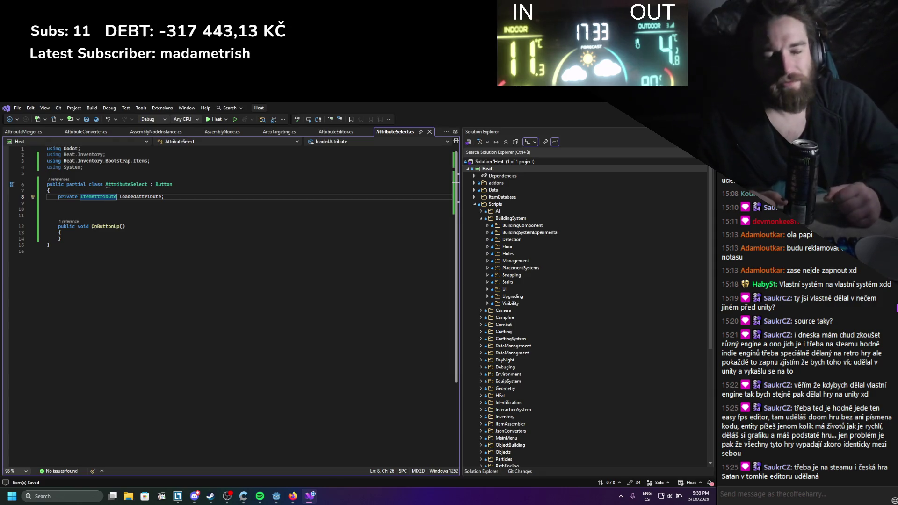
drag(58, 215, 65, 206)
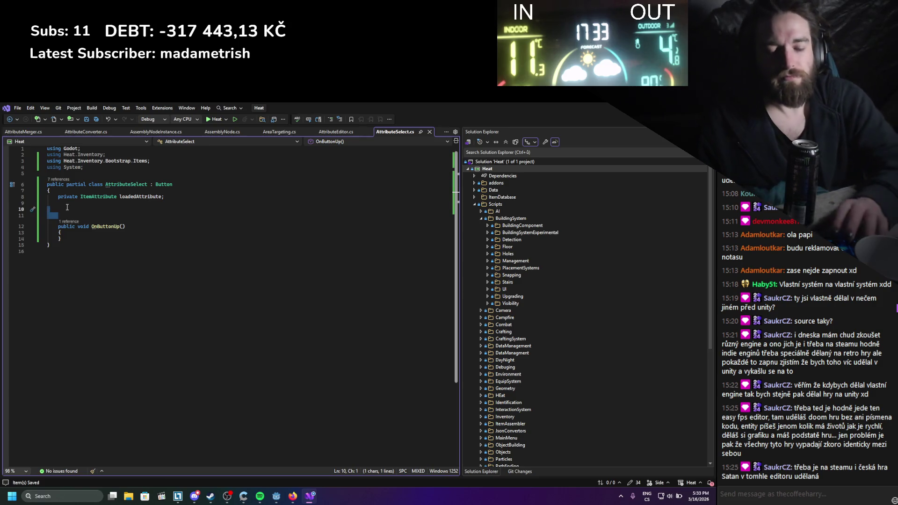
key(BackSpace)
key(BackSpace)
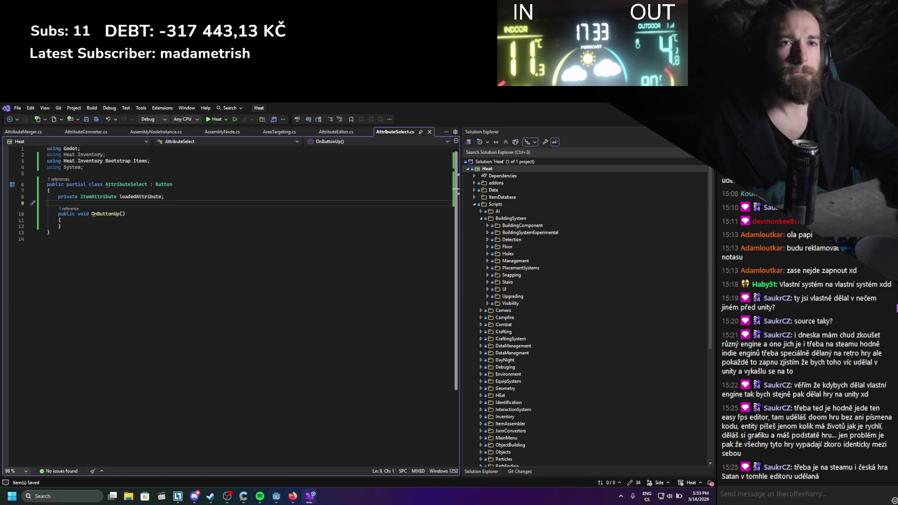
key(alt+Tab)
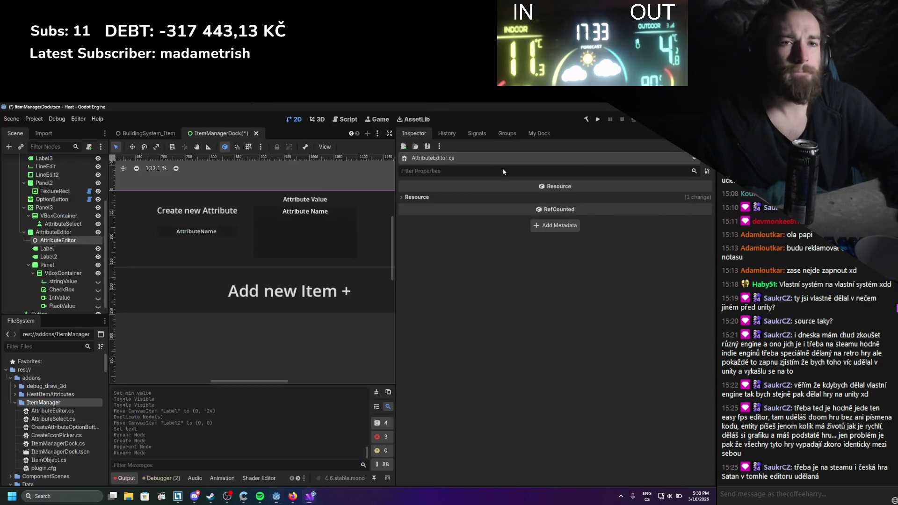
Save the ItemManagerDock scene
drag(109, 235, 119, 235)
scroll(35, 267, down, 1)
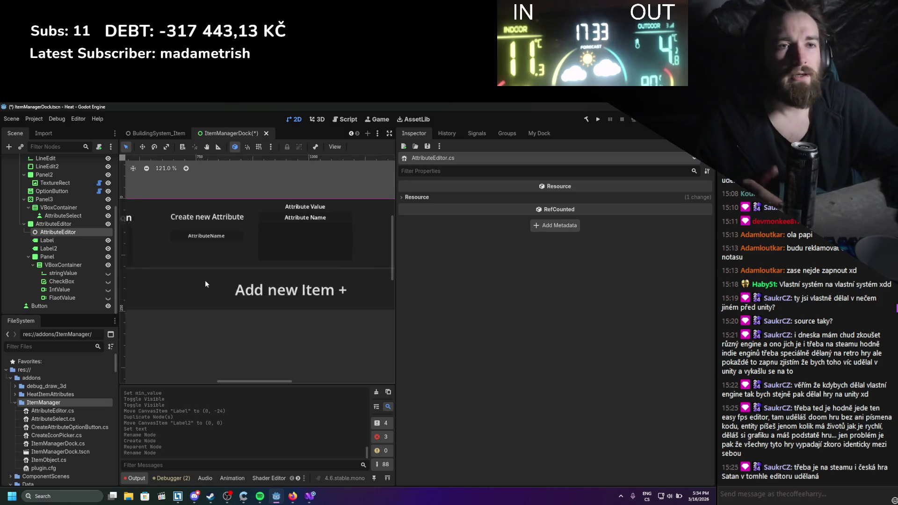
key(ctrl+s)
scroll(229, 282, left, 5)
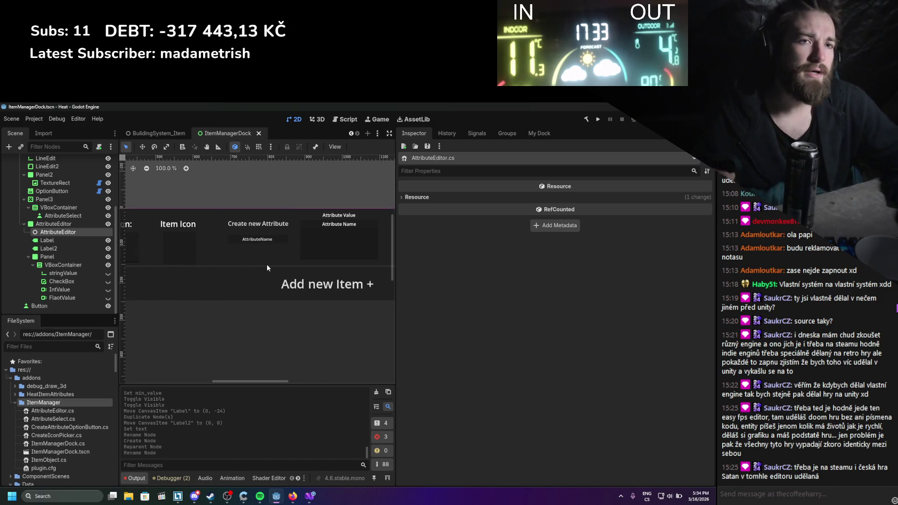
scroll(259, 277, left, 3)
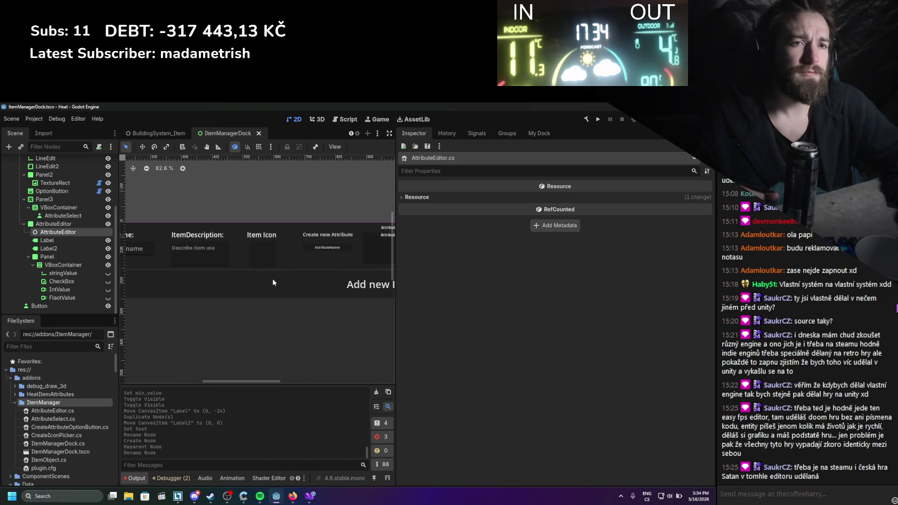
scroll(295, 283, down, 5)
scroll(298, 285, up, 2)
scroll(313, 269, right, 5)
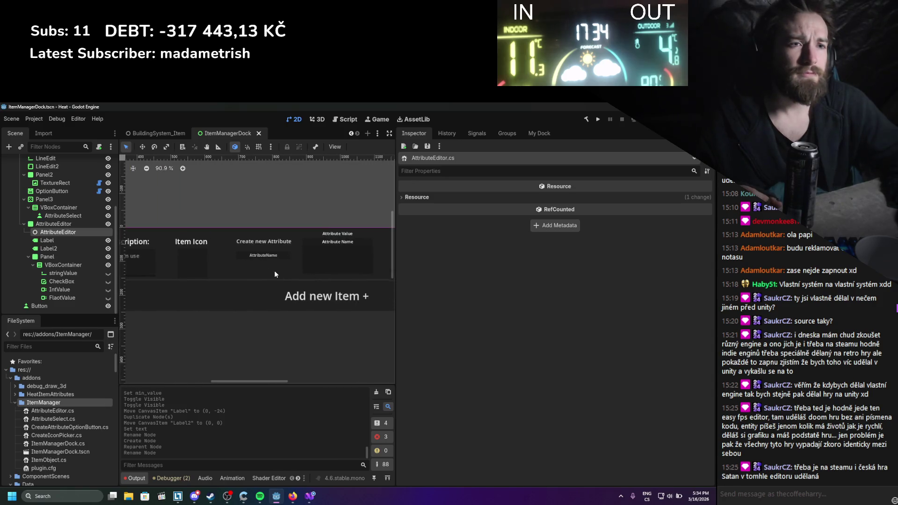
scroll(276, 270, up, 4)
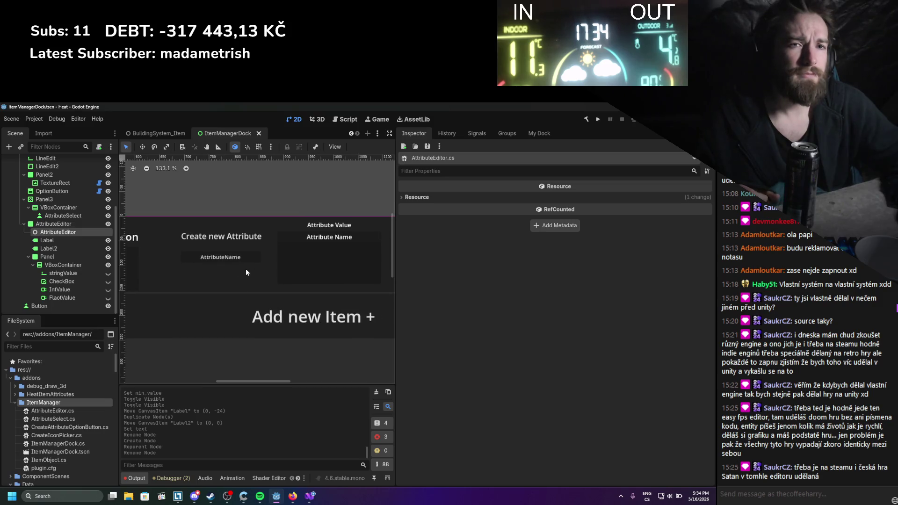
Attach AttributeEditor.cs to the AttributeEditor node's Script field and build the C# project
drag(118, 251, 120, 252)
click(75, 266)
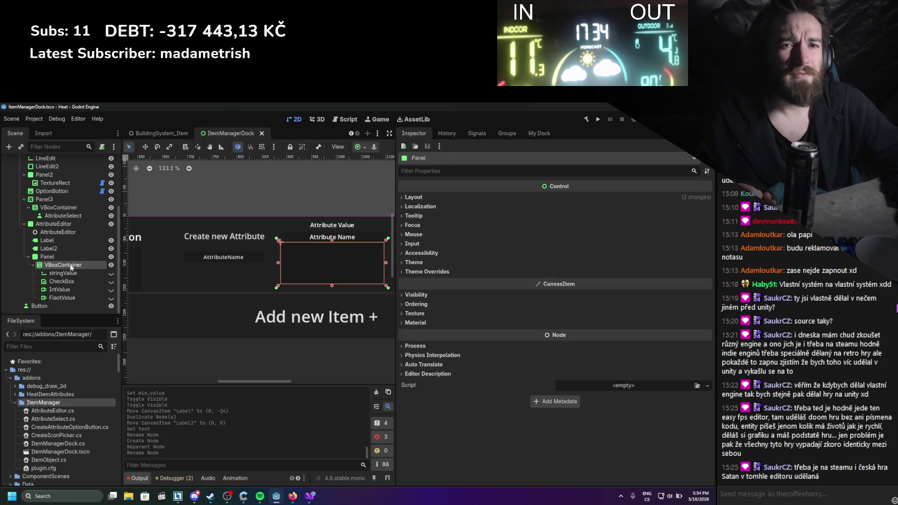
click(65, 233)
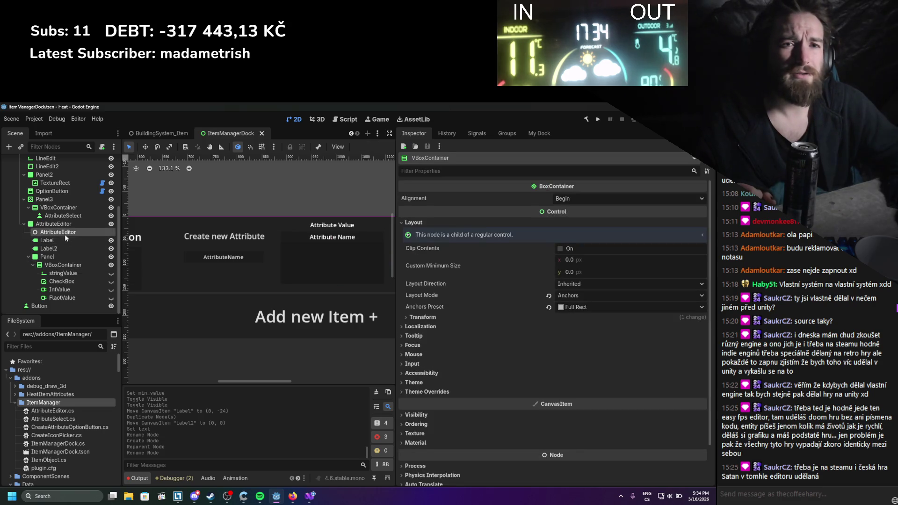
drag(66, 408, 567, 245)
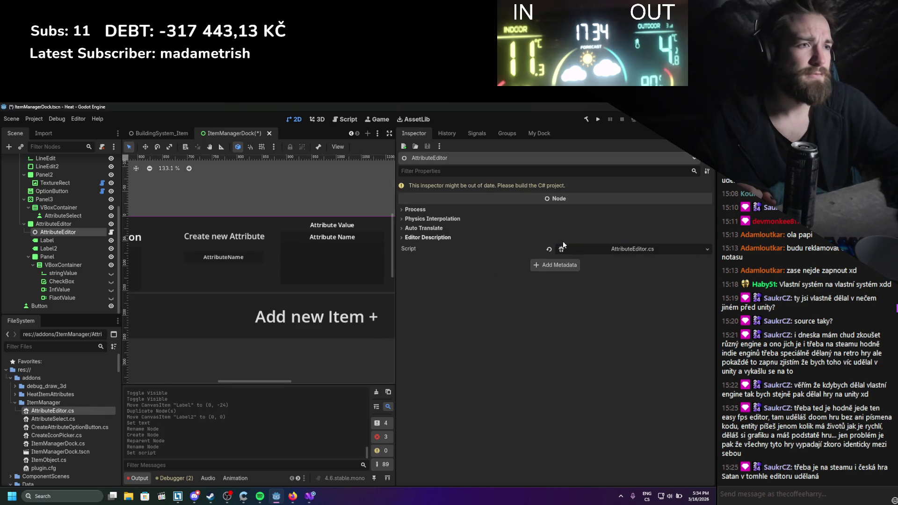
click(588, 121)
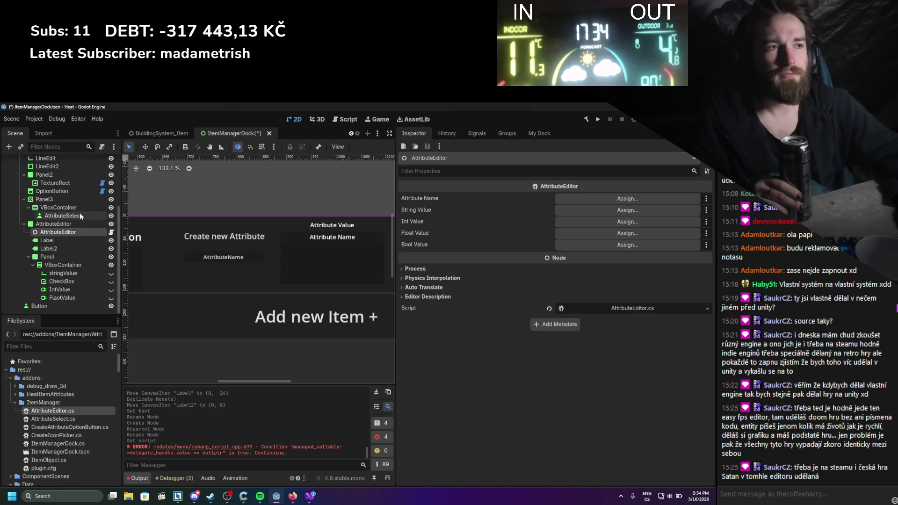
click(69, 239)
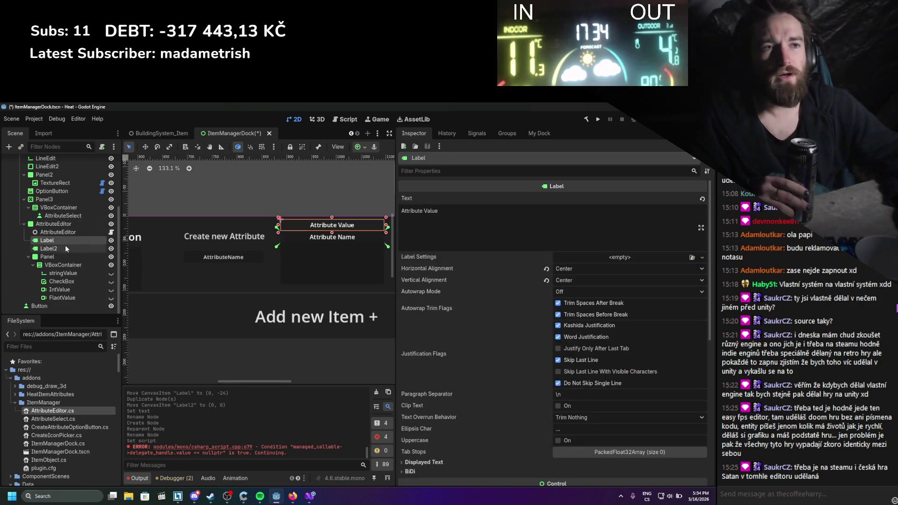
Rename the Label2 node to AttributeName, correcting the capitalization typo
click(62, 248)
double_click(63, 248)
text(Att)
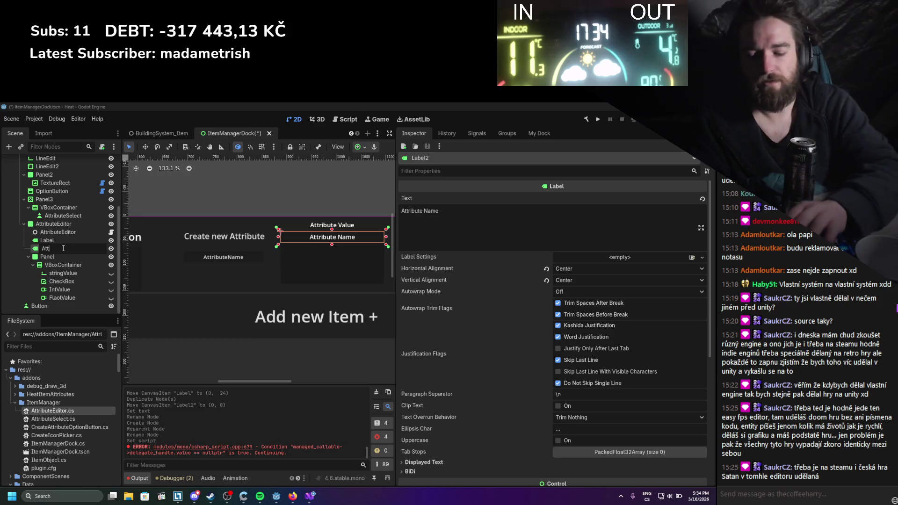
text(ributeNAme)
key(Return)
key(ctrl+s)
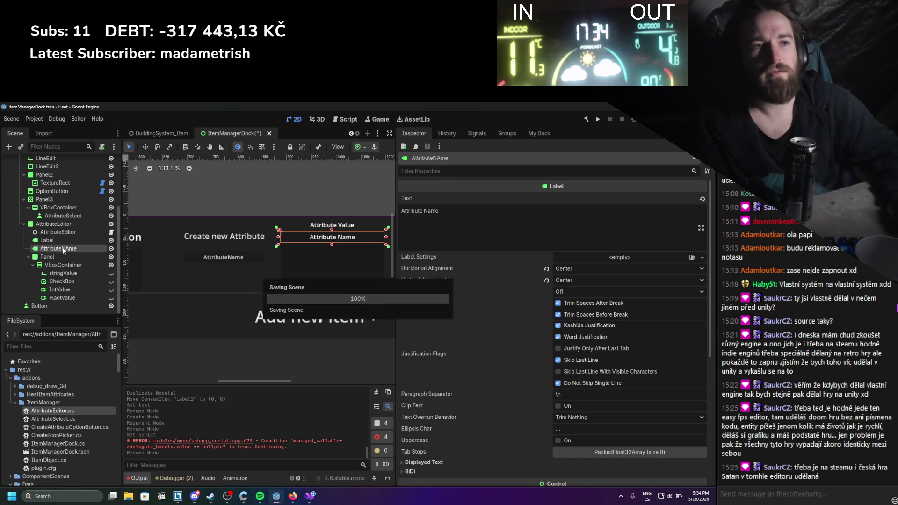
double_click(63, 248)
text(AttributeName)
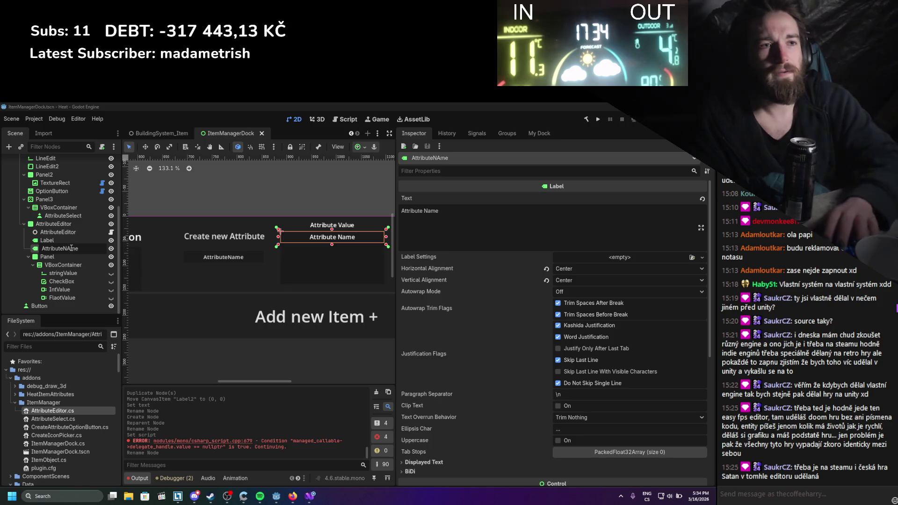
key(Return)
Assign AttributeName, stringValue, CheckBox, IntValue and FlaotValue to AttributeEditor's slots and save
click(75, 230)
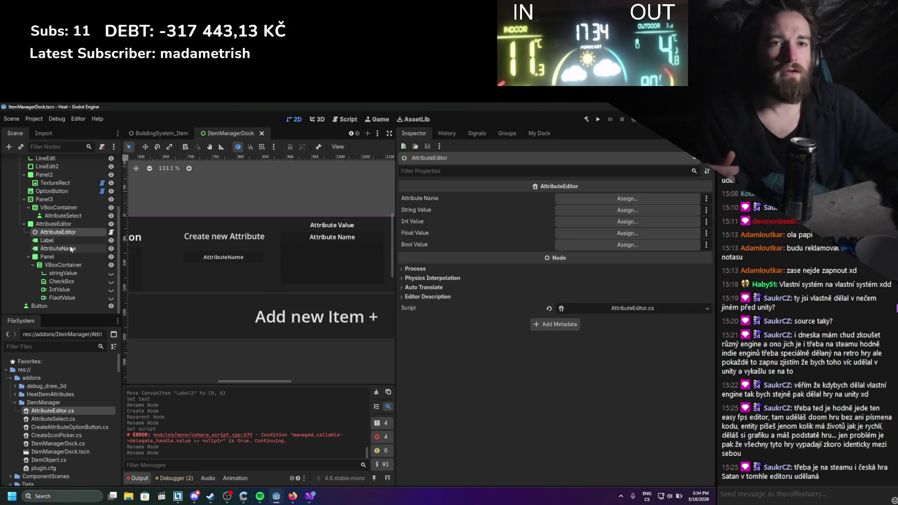
mouse_move(70, 246)
mouse_down()
mouse_move(421, 205)
mouse_move(573, 209)
mouse_move(573, 199)
mouse_up()
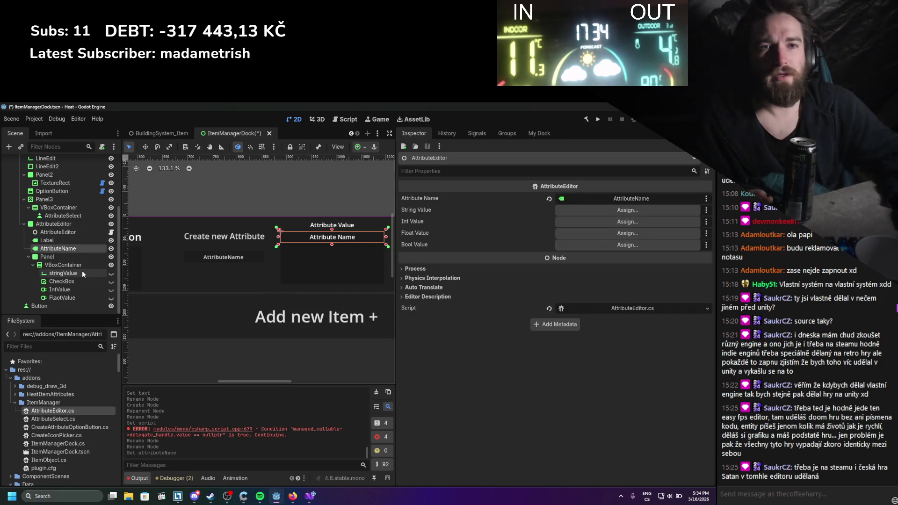
mouse_move(80, 272)
mouse_down()
mouse_move(561, 262)
mouse_move(583, 210)
mouse_up()
mouse_move(82, 281)
mouse_down()
mouse_move(617, 228)
mouse_move(596, 228)
mouse_move(594, 245)
mouse_up()
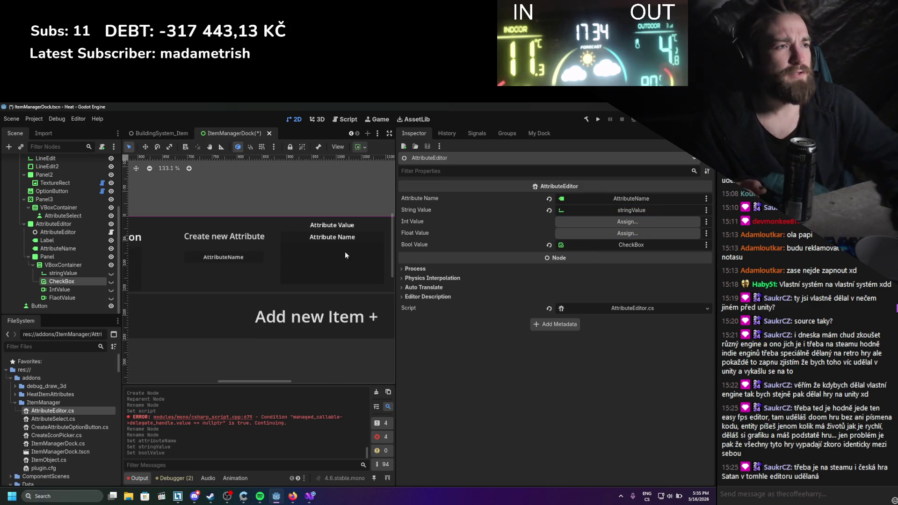
mouse_move(69, 290)
mouse_down()
mouse_move(636, 230)
mouse_move(629, 222)
mouse_up()
drag(77, 297, 626, 234)
key(ctrl+s)
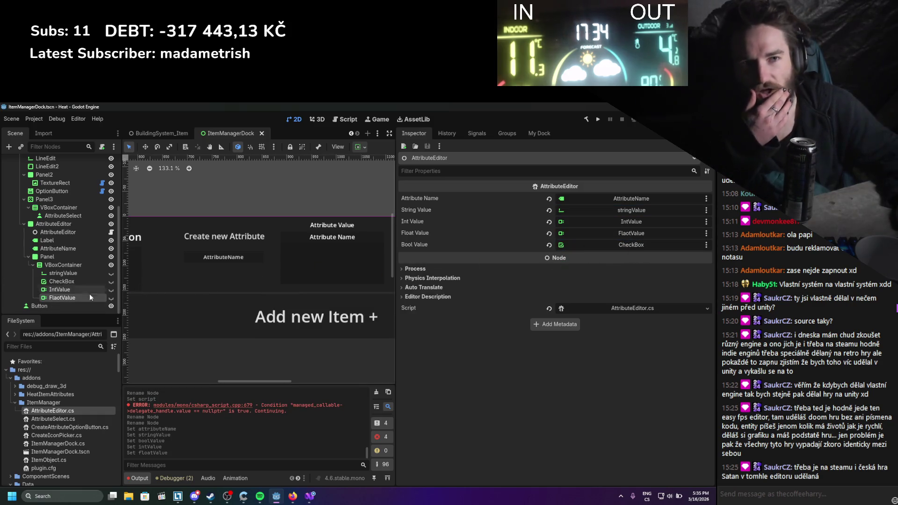
Rename the FlaotValue node to FloatValue
double_click(57, 298)
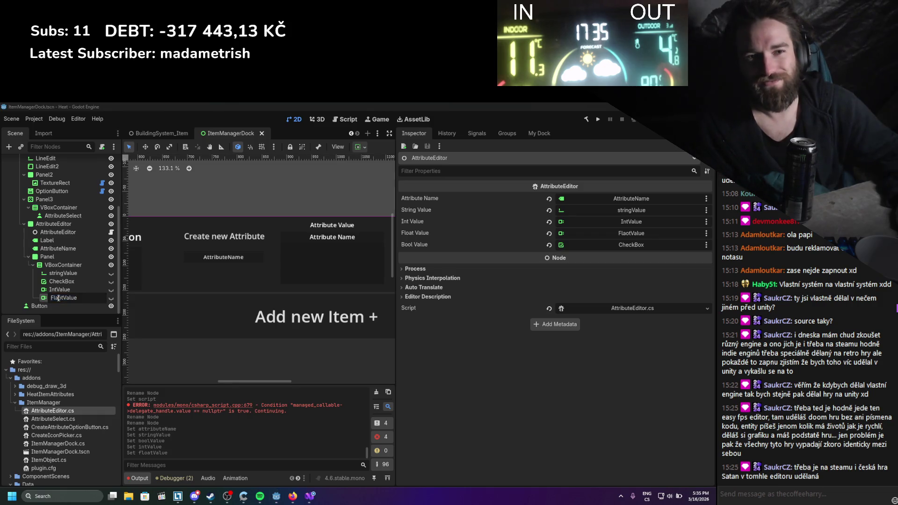
key(Escape)
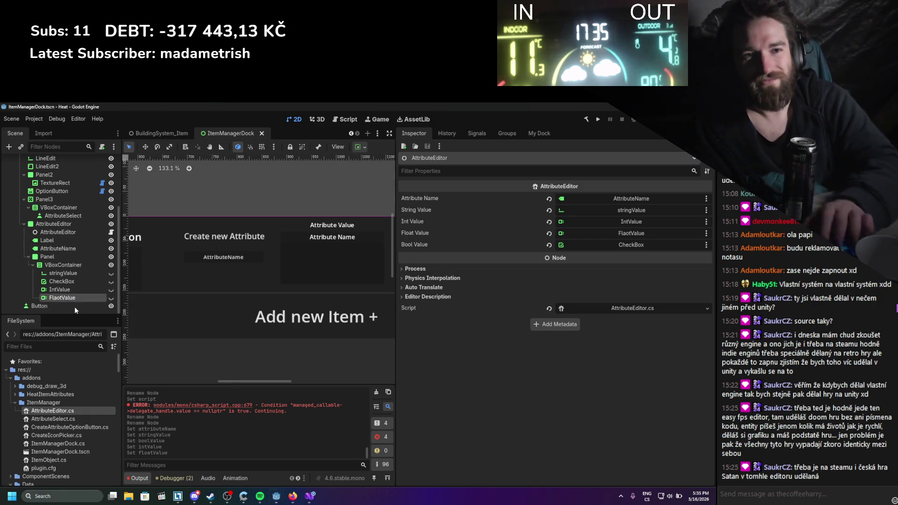
text(FloatValue)
key(Return)
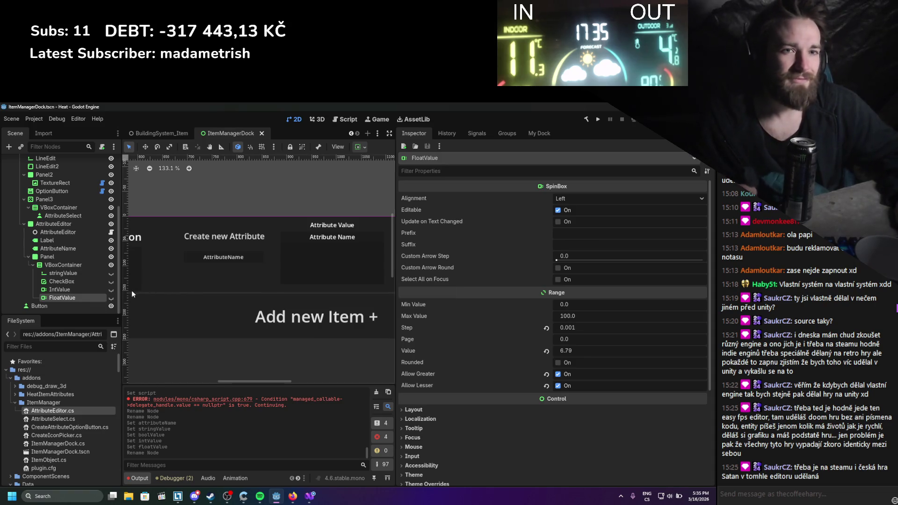
click(111, 289)
click(112, 290)
click(111, 289)
click(112, 289)
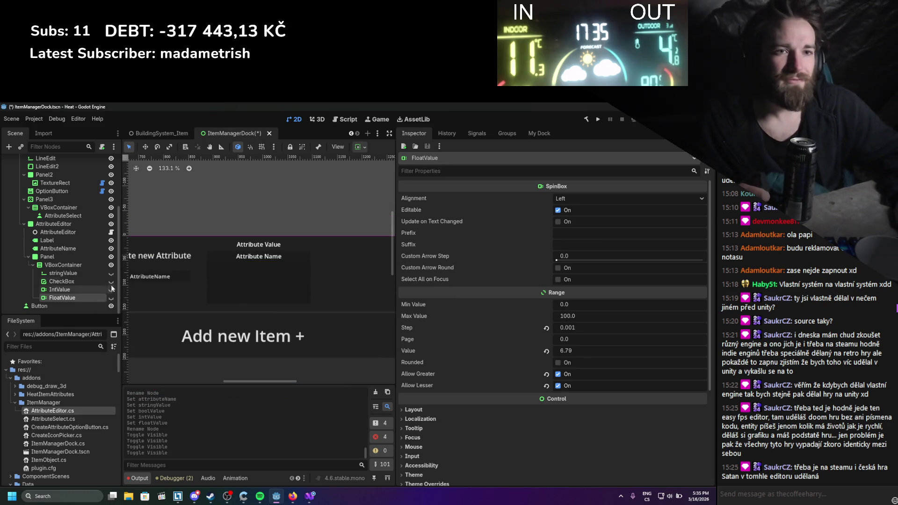
click(111, 282)
click(111, 282)
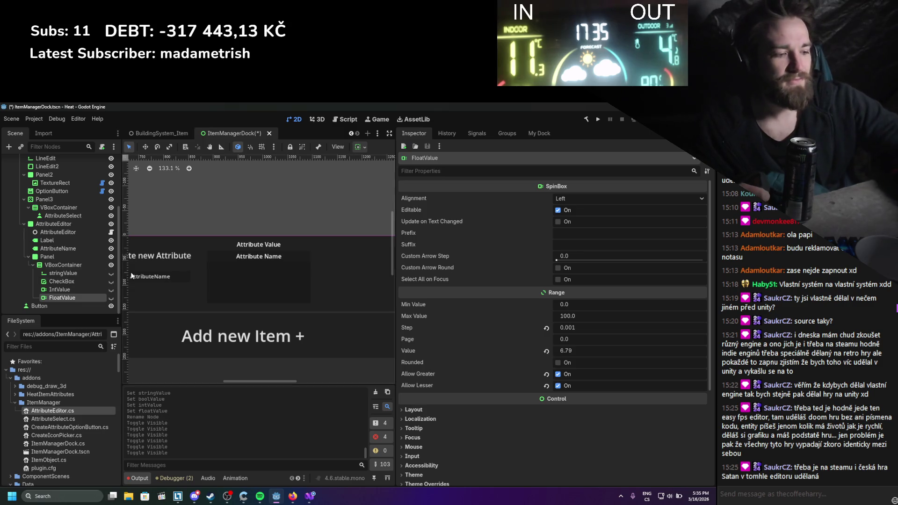
scroll(173, 247, down, 2)
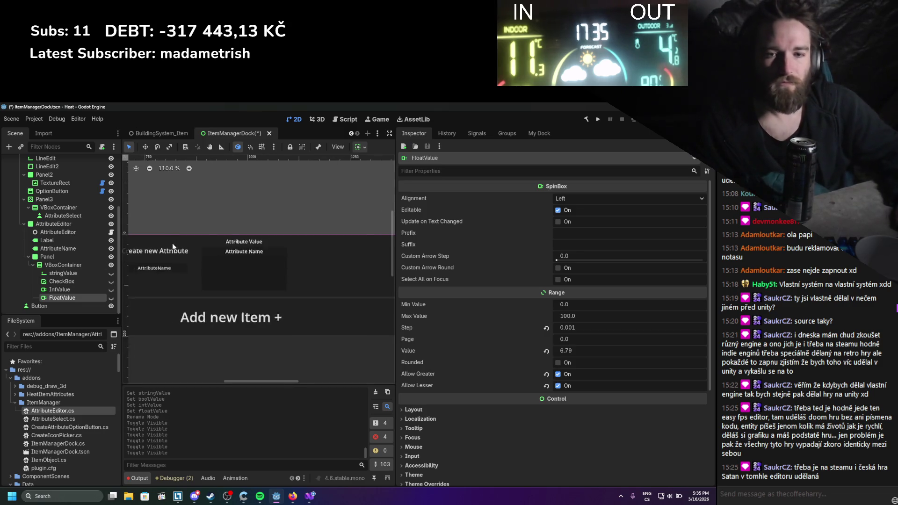
scroll(173, 247, down, 2)
key(ctrl+s)
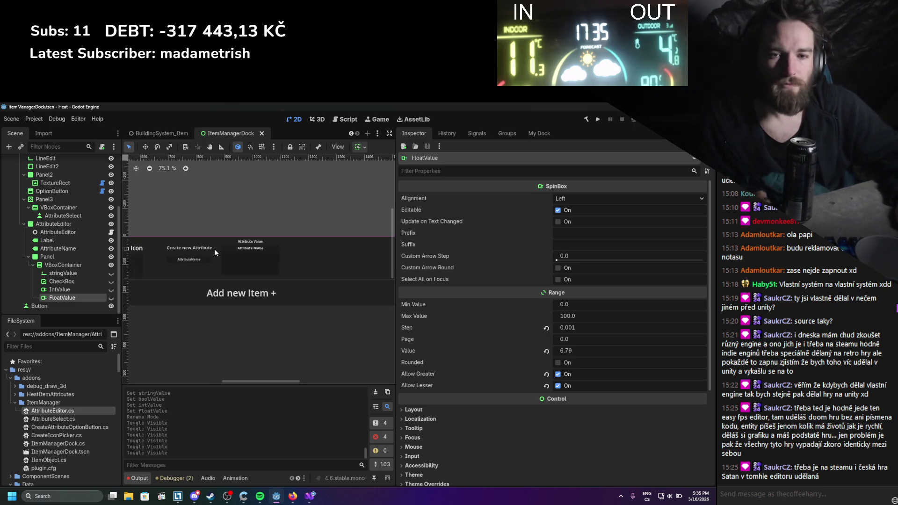
mouse_move(200, 252)
mouse_down()
mouse_move(367, 267)
mouse_move(223, 260)
mouse_up()
scroll(223, 260, down, 2)
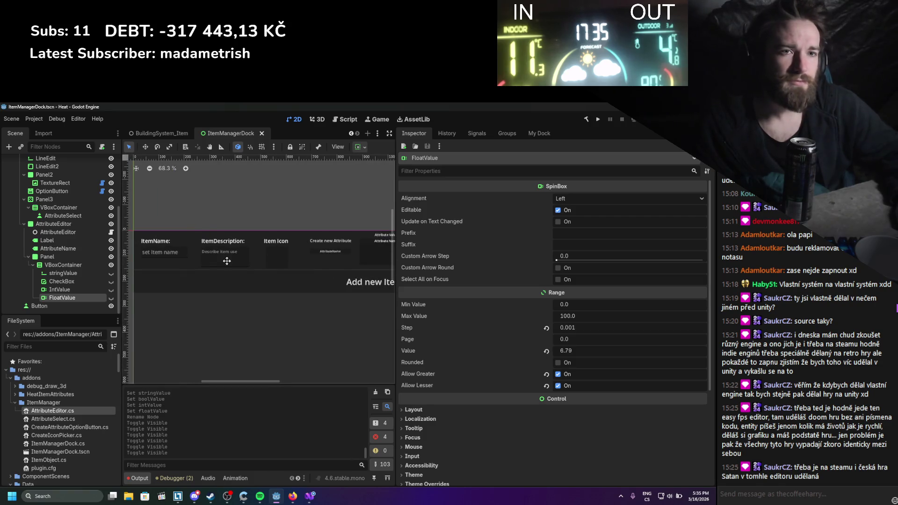
scroll(232, 236, down, 4)
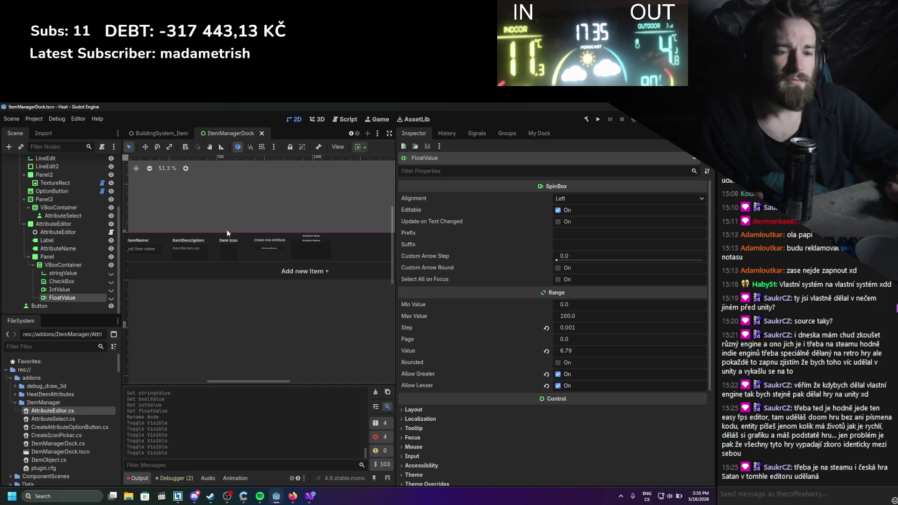
scroll(301, 238, up, 1)
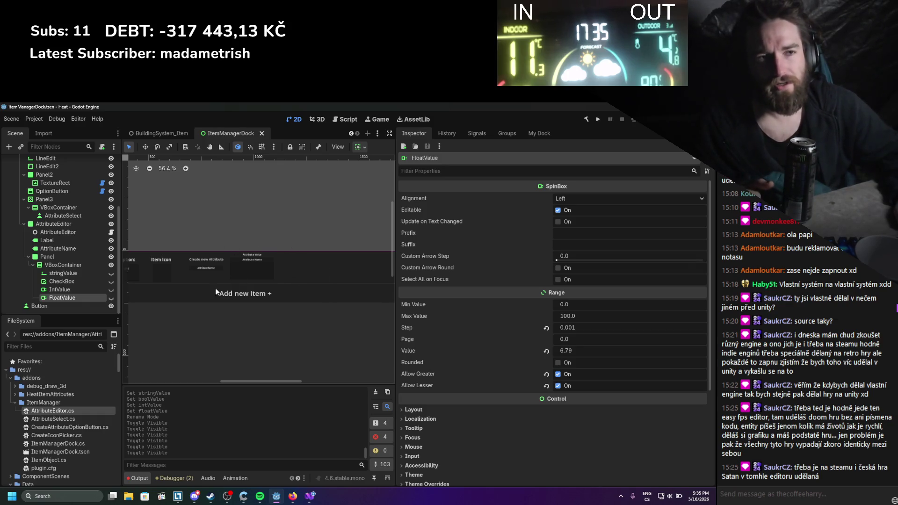
scroll(276, 256, up, 7)
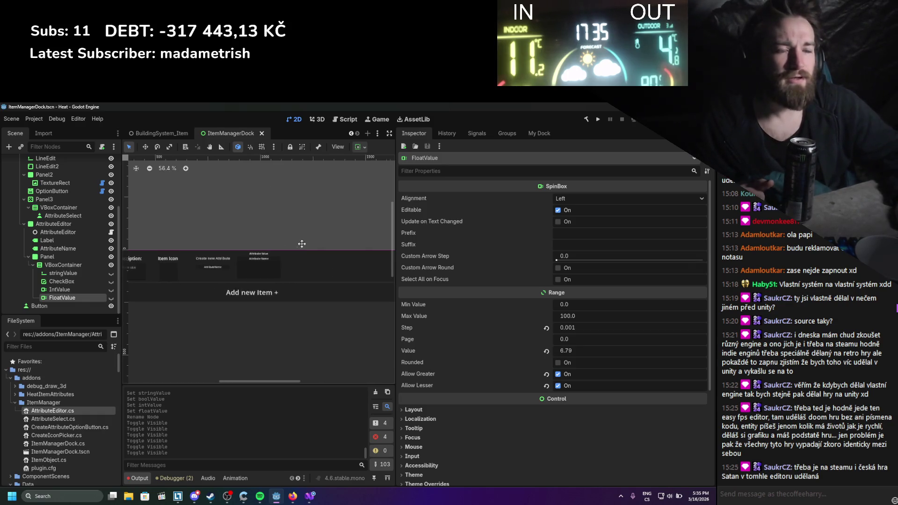
scroll(256, 288, left, 5)
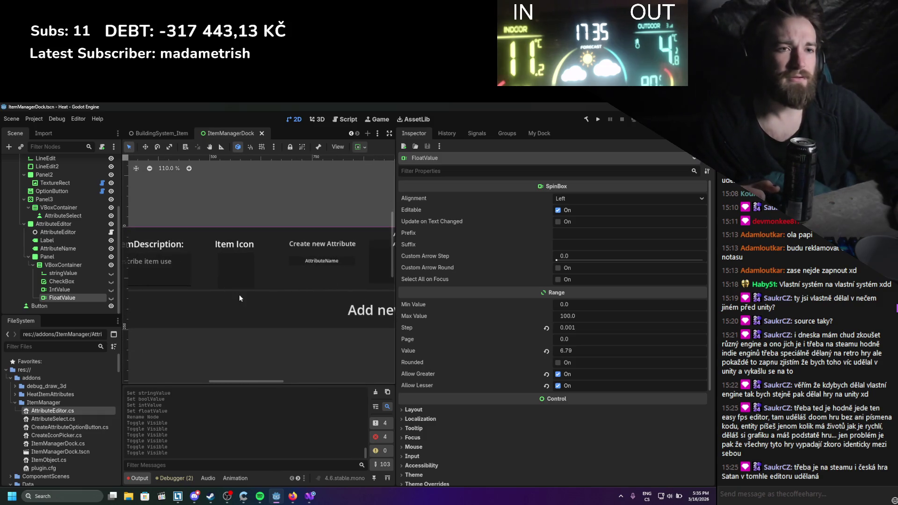
scroll(288, 263, down, 1)
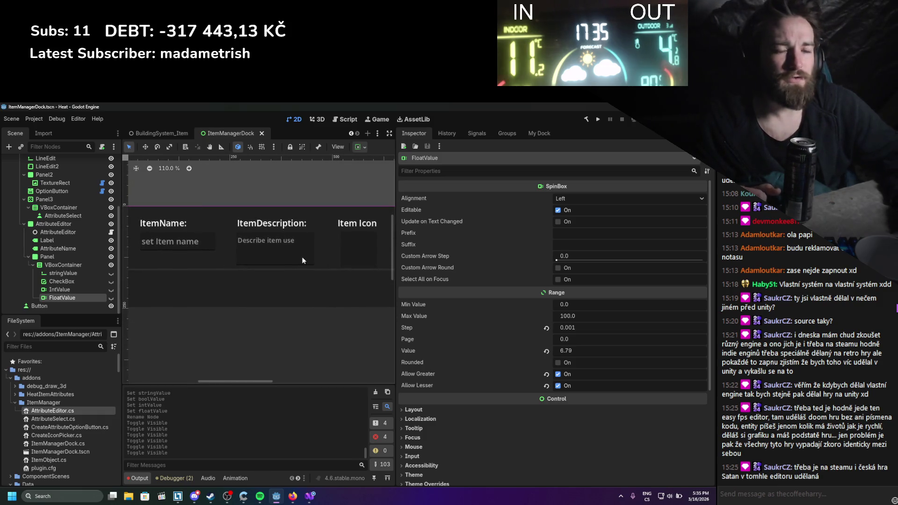
scroll(309, 256, down, 6)
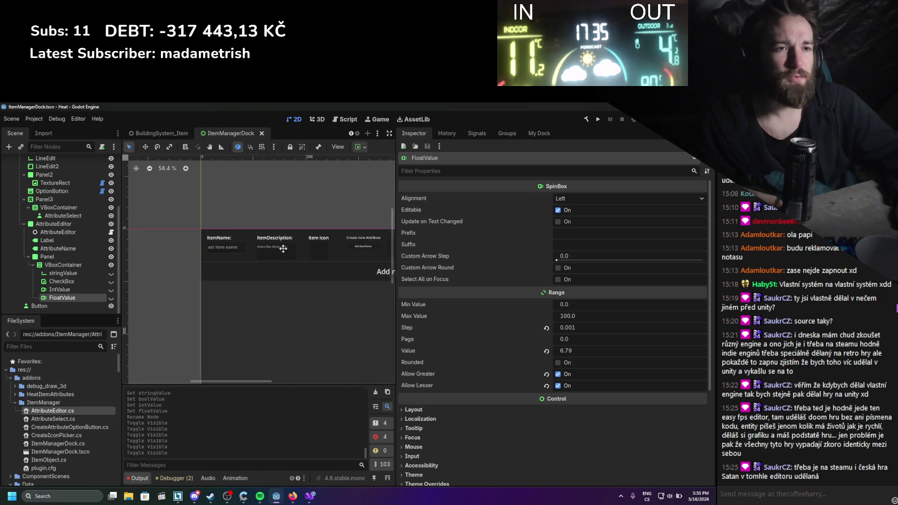
scroll(227, 237, down, 4)
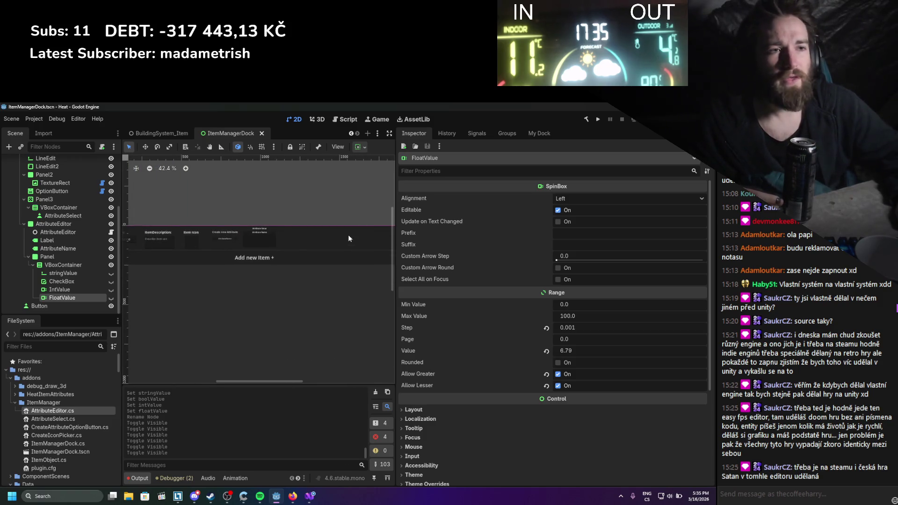
scroll(263, 264, up, 3)
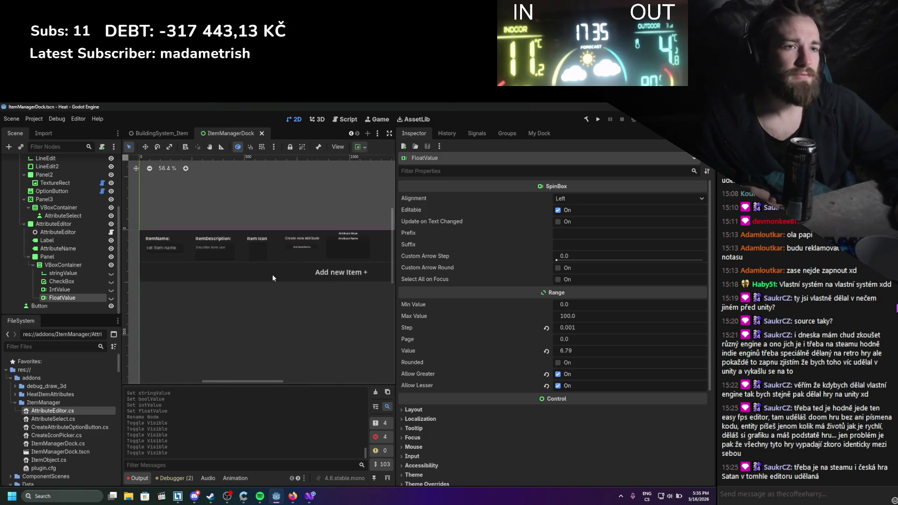
scroll(307, 216, left, 3)
scroll(319, 235, right, 5)
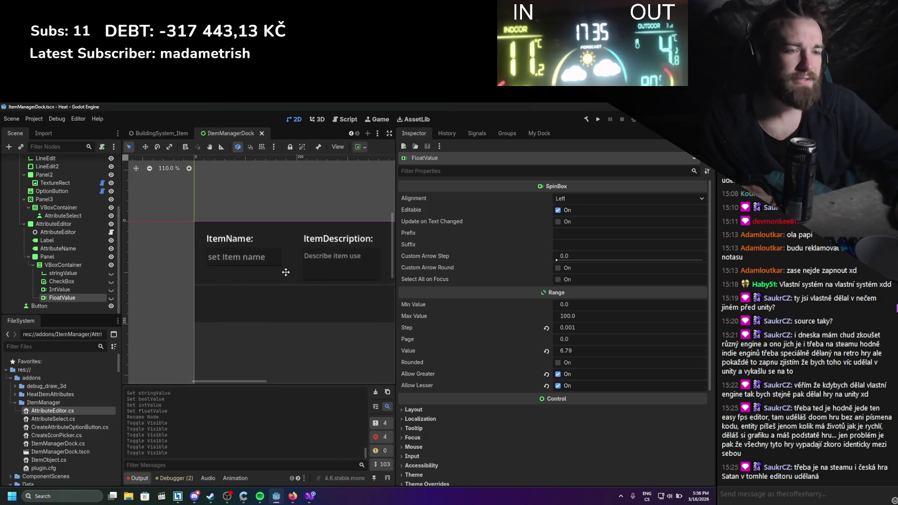
scroll(313, 263, right, 3)
scroll(256, 257, up, 2)
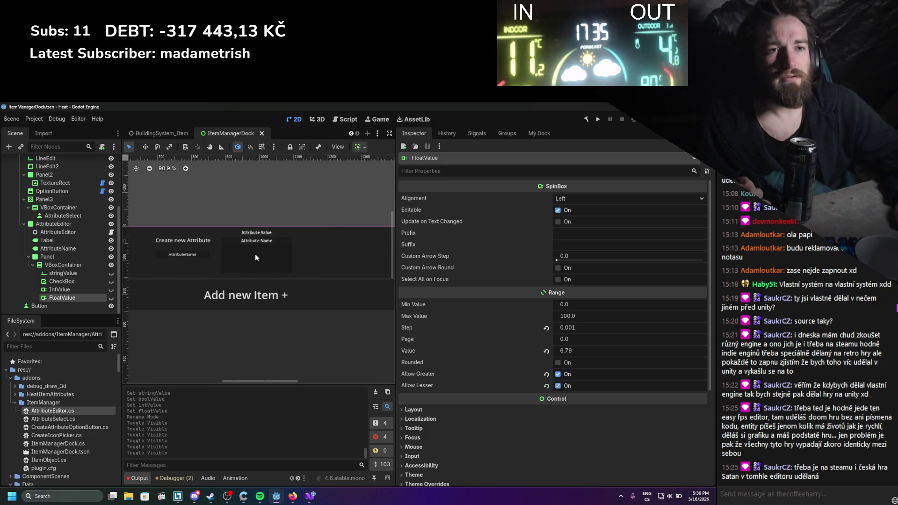
scroll(299, 264, left, 2)
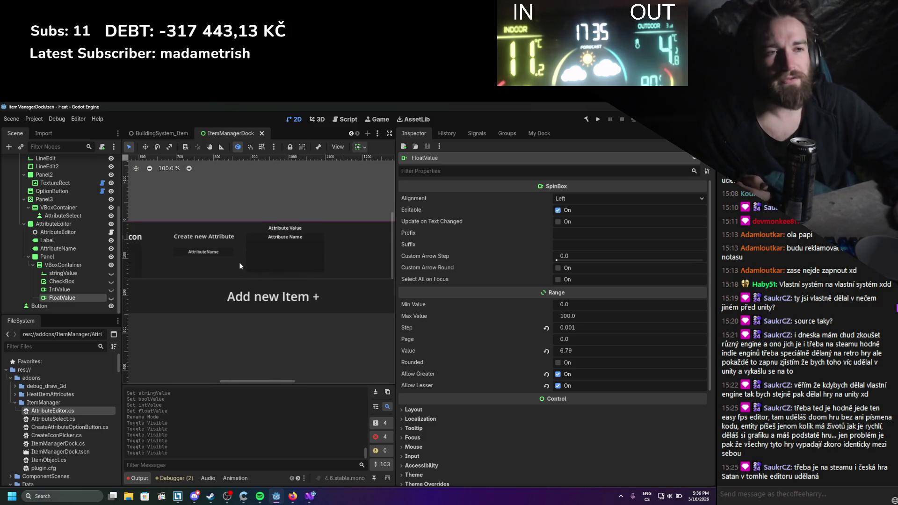
scroll(217, 290, up, 2)
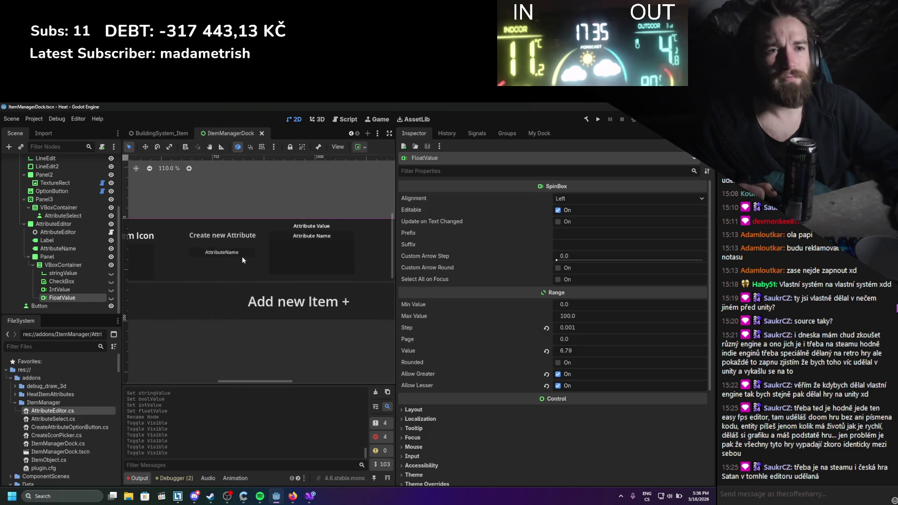
Inspect the VBoxContainers, Panel3 and OptionButton nodes in the Scene tree
click(88, 264)
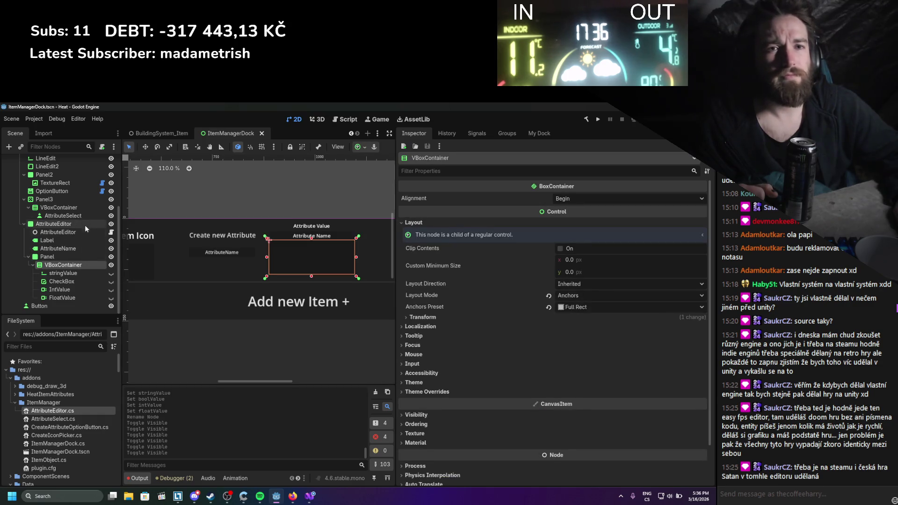
click(85, 209)
scroll(143, 245, up, 3)
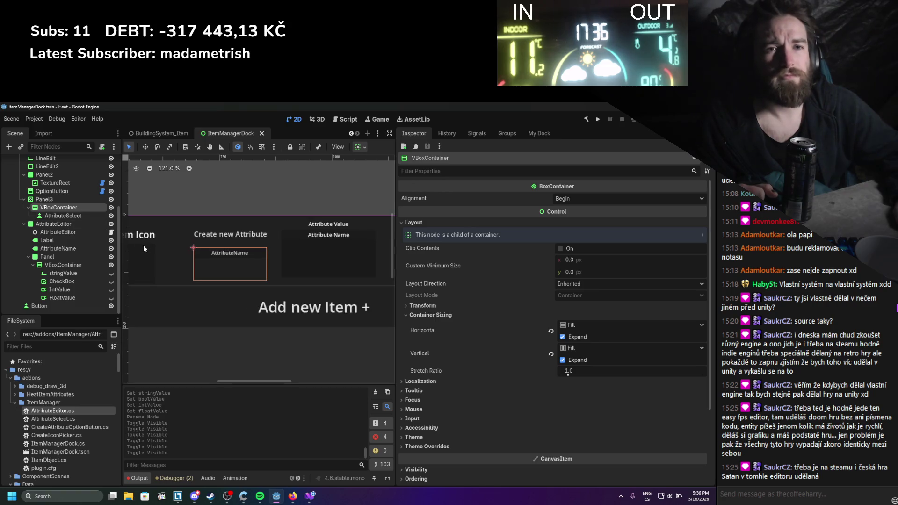
scroll(147, 270, right, 2)
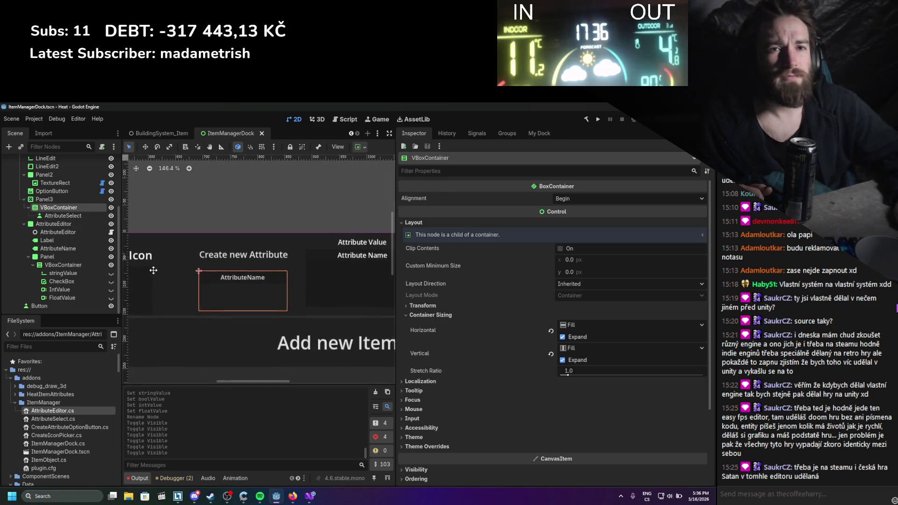
scroll(75, 254, up, 1)
scroll(77, 267, up, 1)
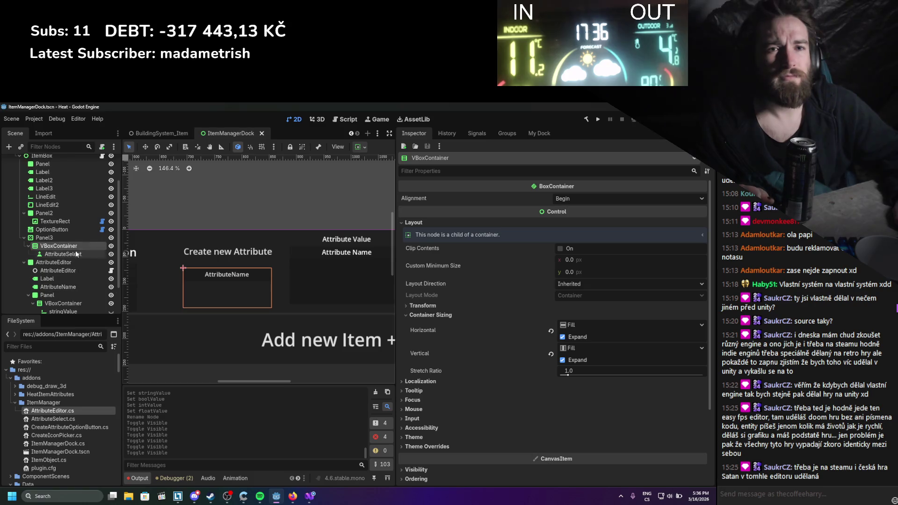
click(71, 239)
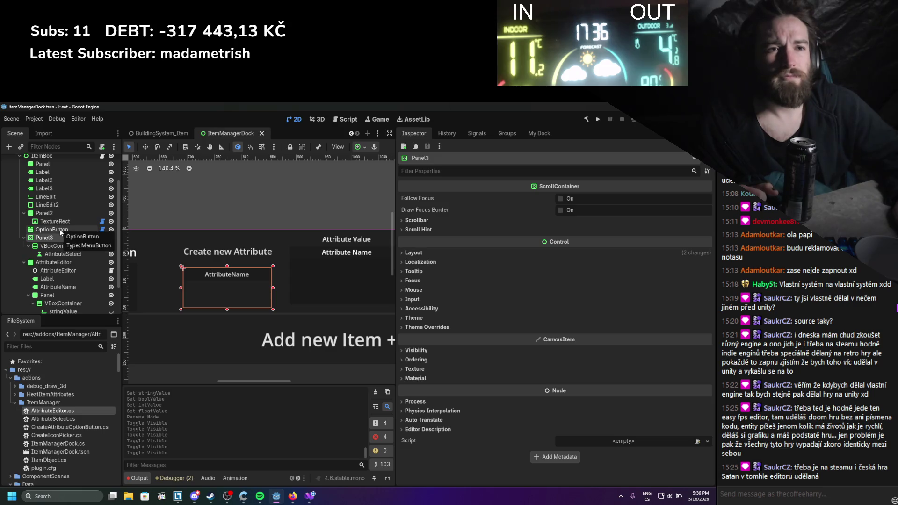
click(61, 231)
click(59, 239)
Choose Add Child Node on the ItemBox node
click(58, 230)
scroll(55, 219, up, 2)
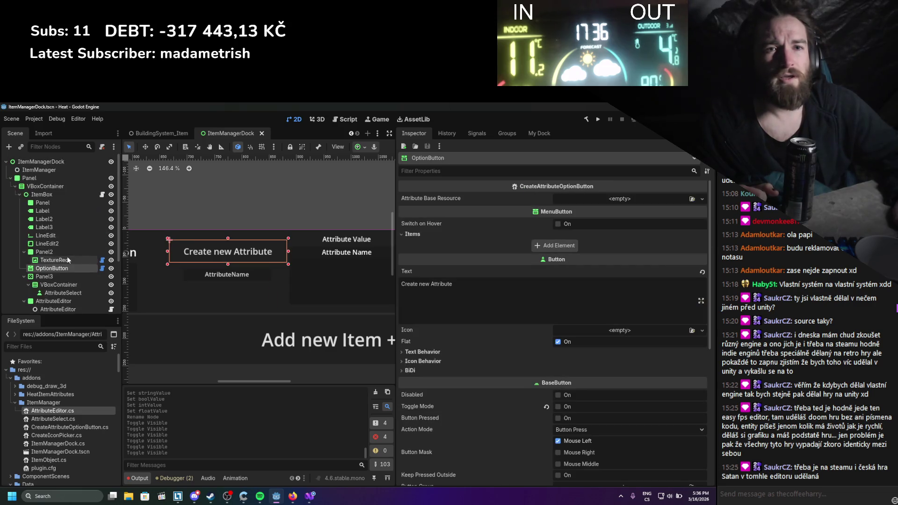
right_click(58, 198)
click(94, 212)
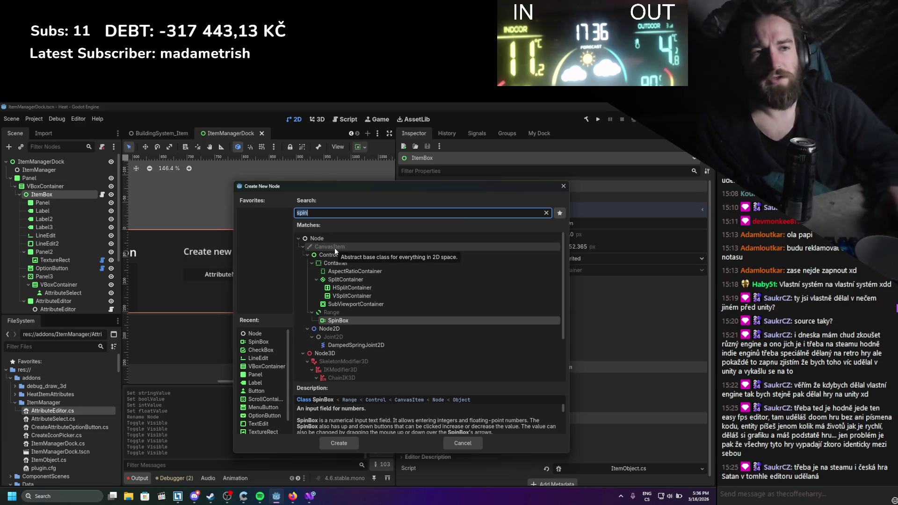
Add a Control node under Panel2 and move Panel3 inside it
double_click(333, 256)
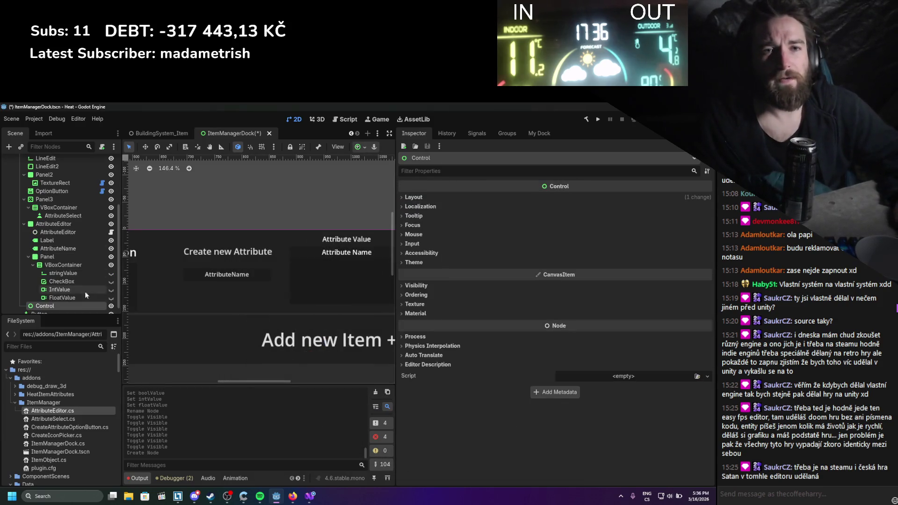
drag(53, 223, 47, 196)
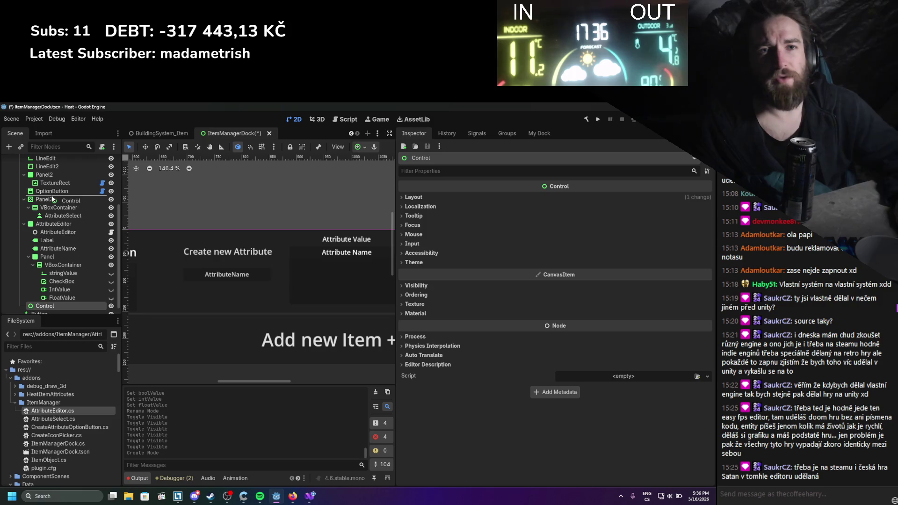
click(44, 207)
click(52, 231)
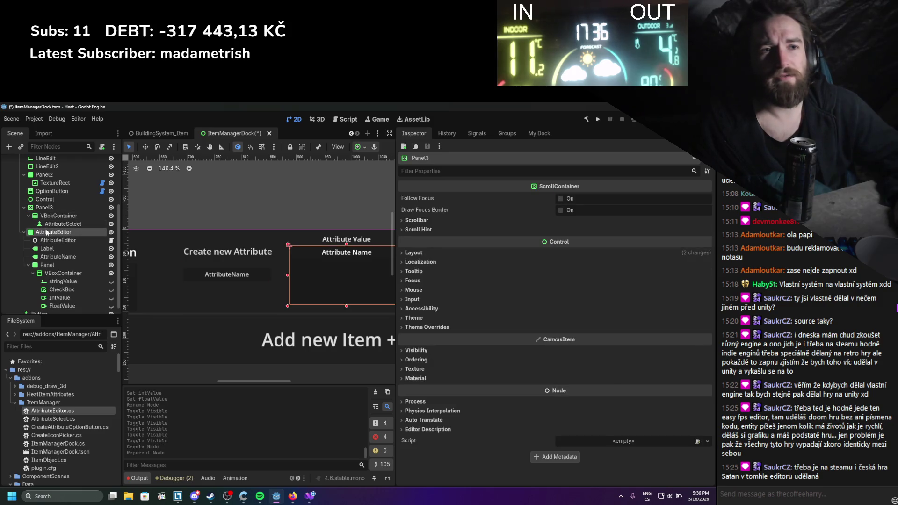
click(45, 207)
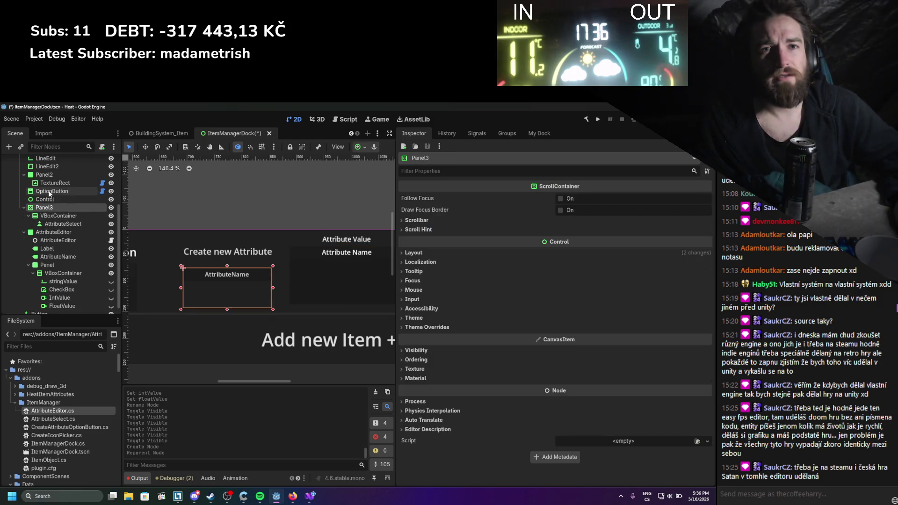
drag(47, 202, 74, 200)
Rename the new Control node to AttributeManager and save the scene
double_click(74, 199)
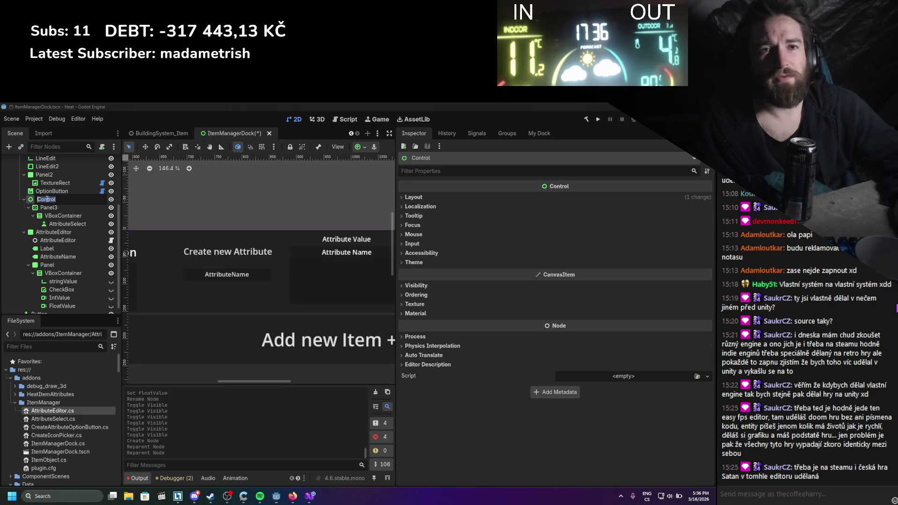
text(AttributeManage)
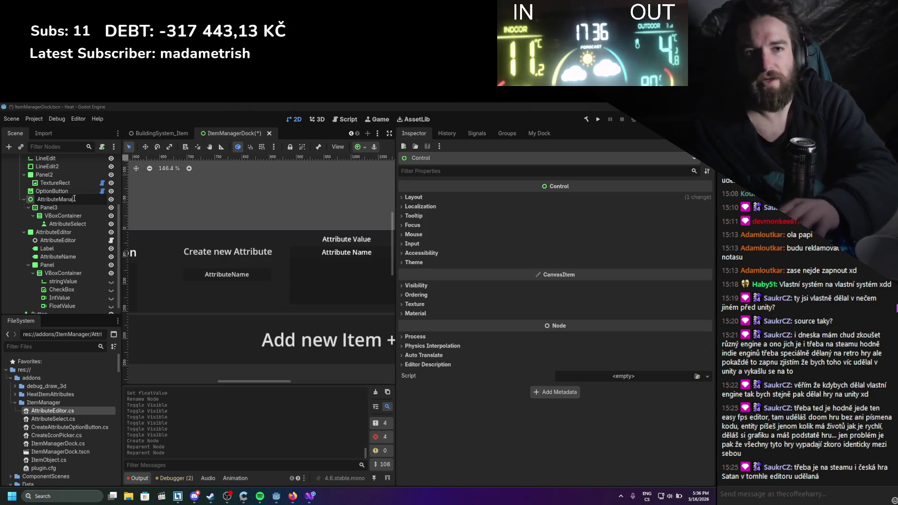
key(Return)
double_click(84, 199)
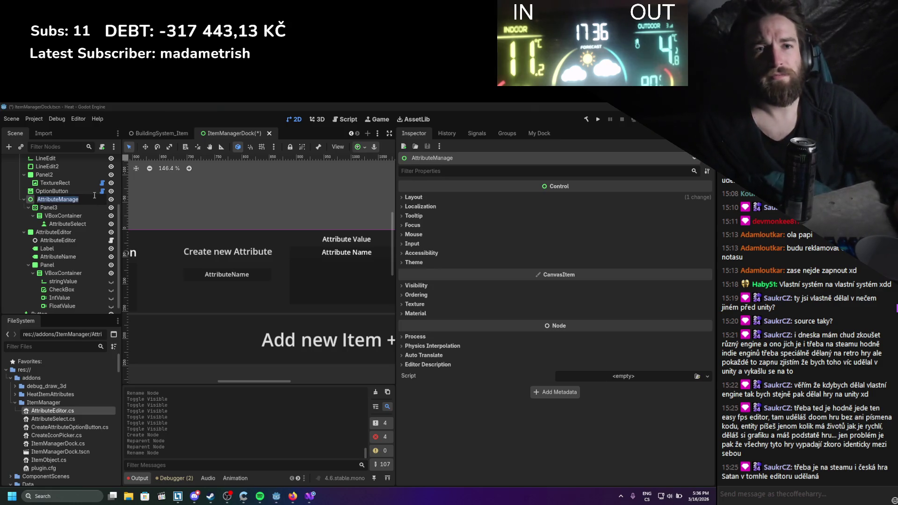
text(r)
key(Return)
key(ctrl+s)
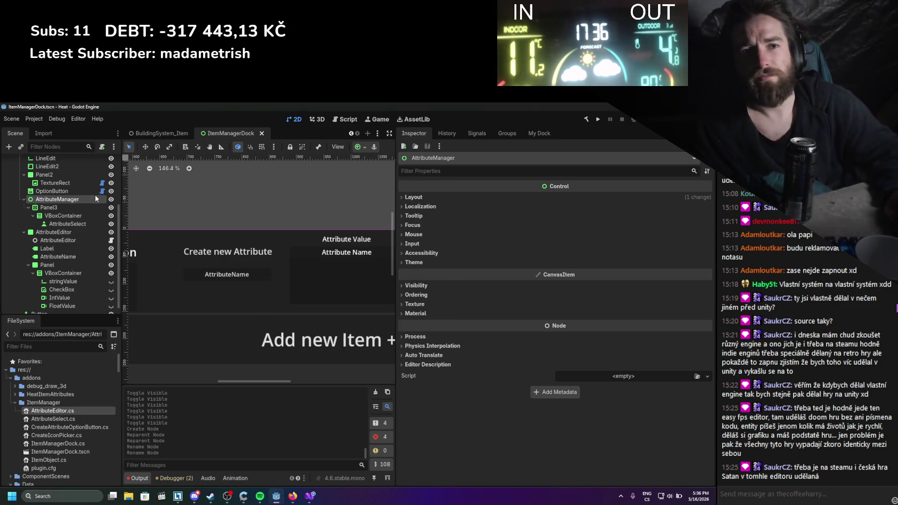
Move the OptionButton under AttributeManager and save
click(71, 207)
click(23, 232)
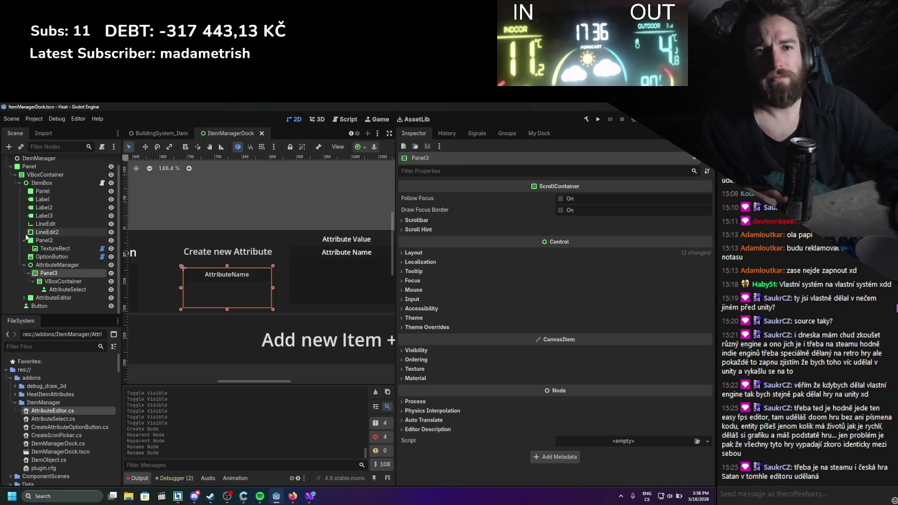
click(54, 297)
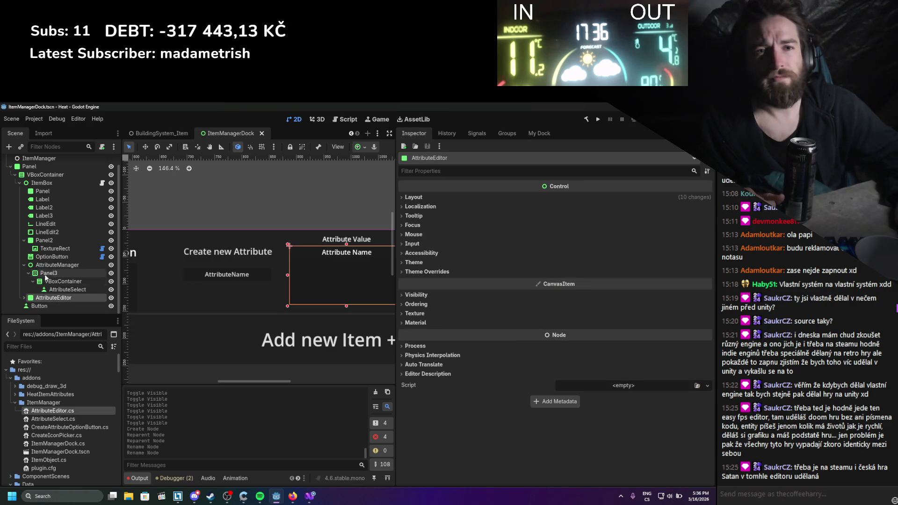
click(24, 297)
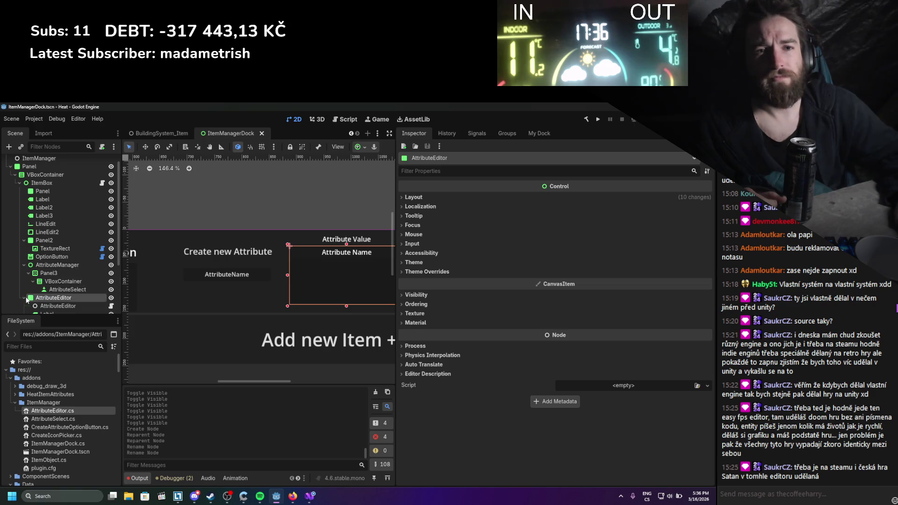
click(40, 265)
click(51, 257)
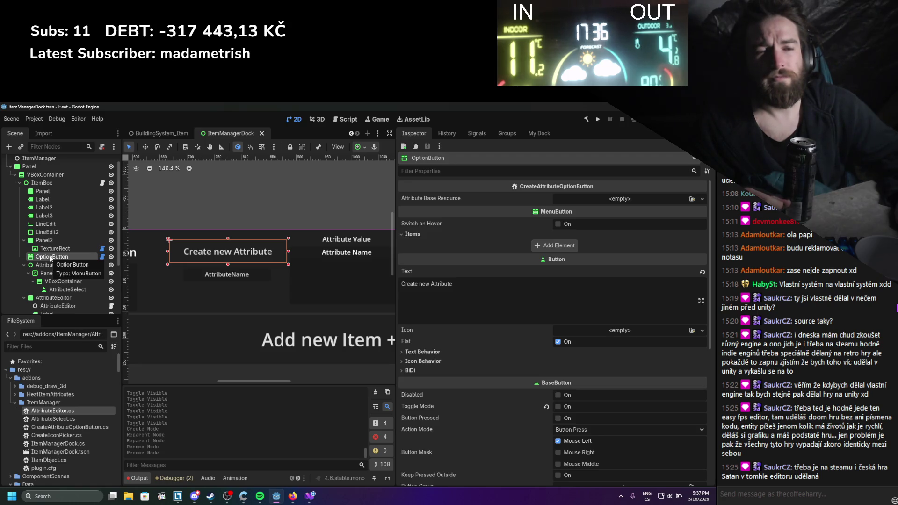
drag(51, 257, 52, 267)
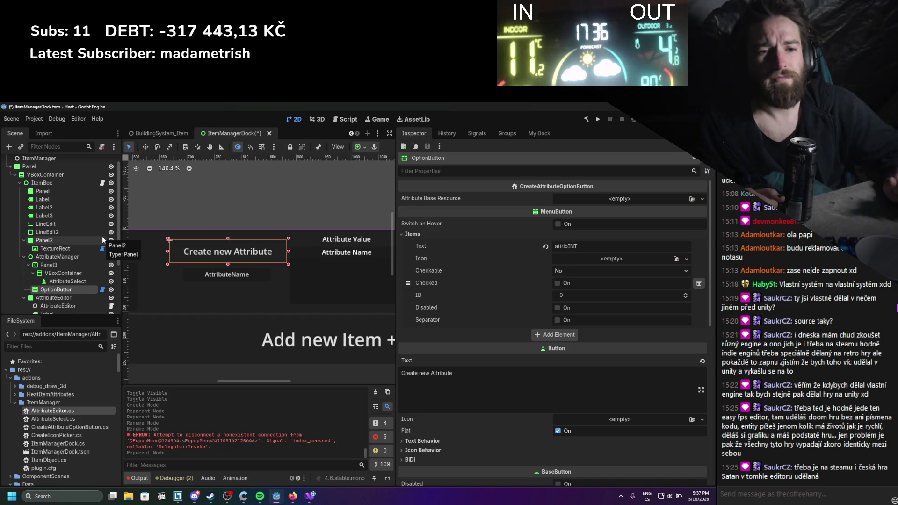
key(ctrl+s)
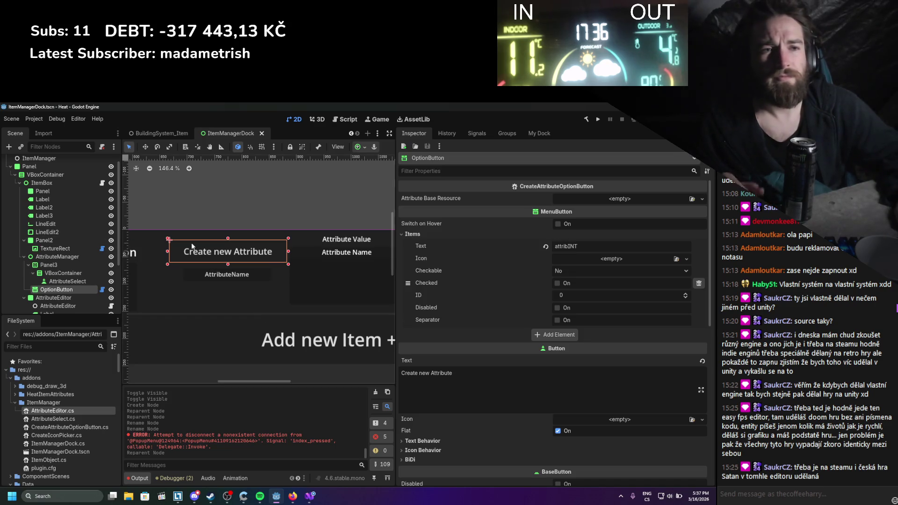
Rename Panel3 to AttributesList
drag(292, 213, 276, 205)
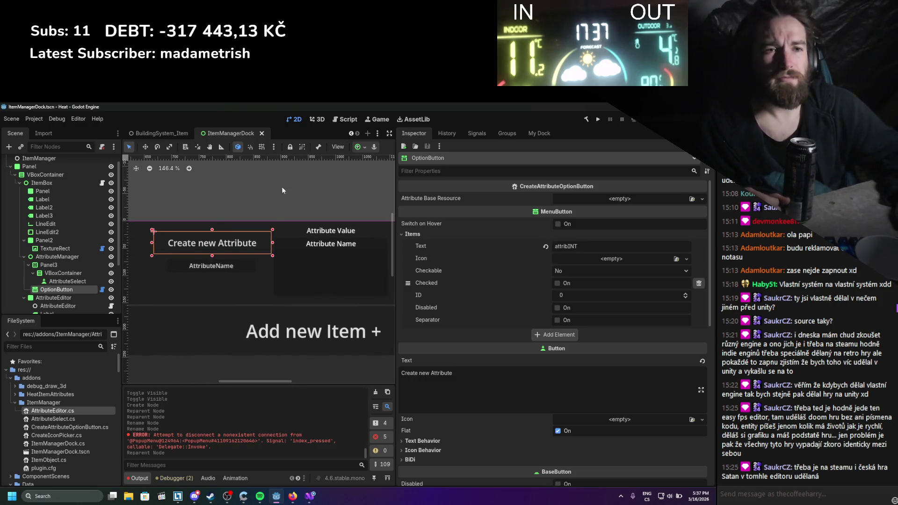
scroll(281, 187, down, 1)
click(63, 266)
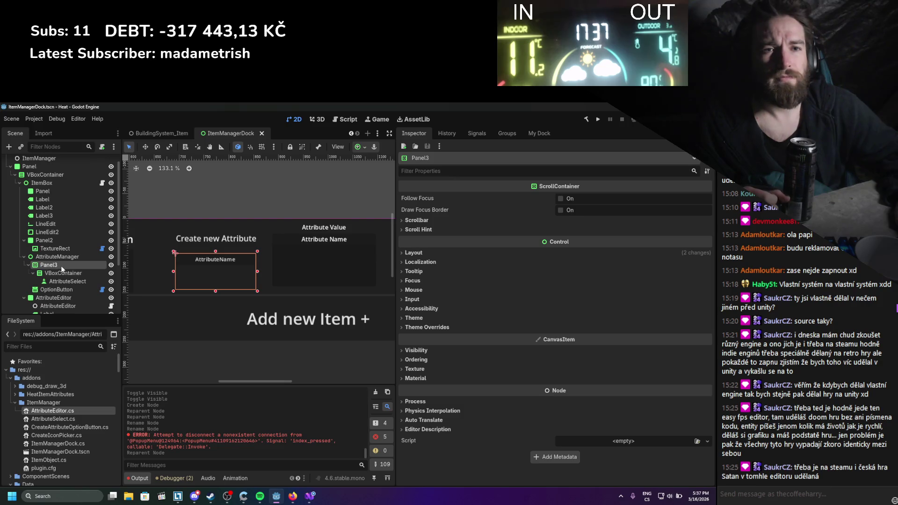
click(61, 265)
text(Attri)
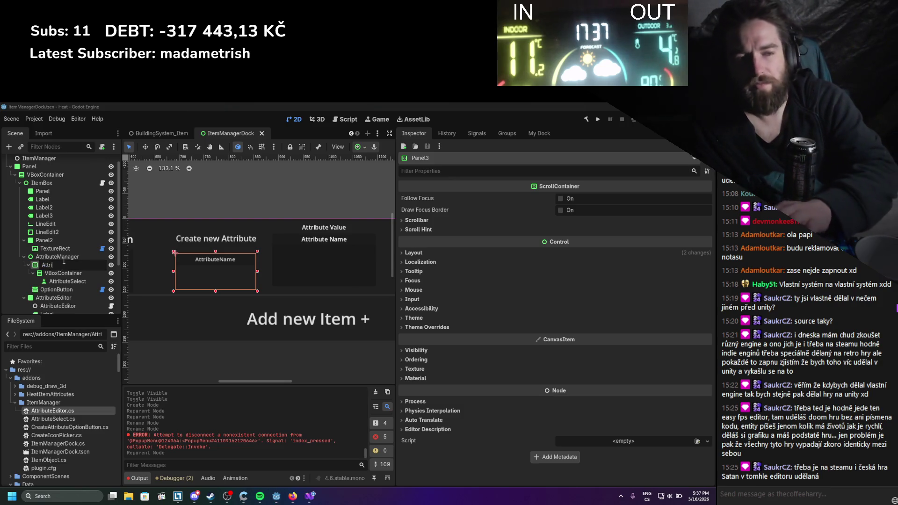
text(bute)
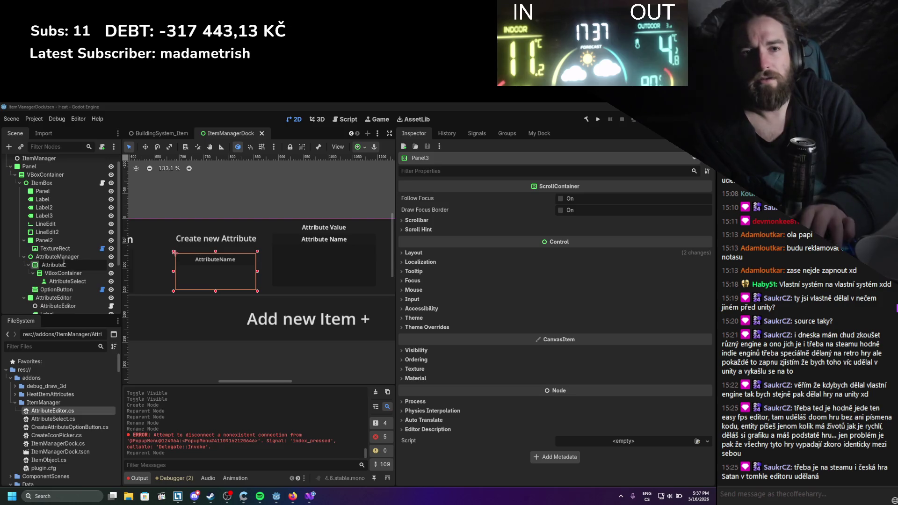
text(sList)
key(Return)
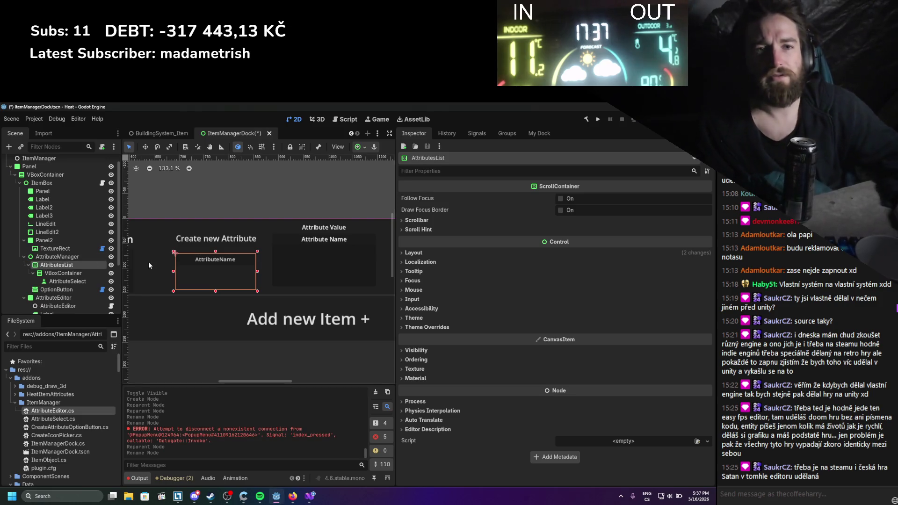
Rename OptionButton to AttributeCreate, save, and place it above AttributesList
double_click(62, 289)
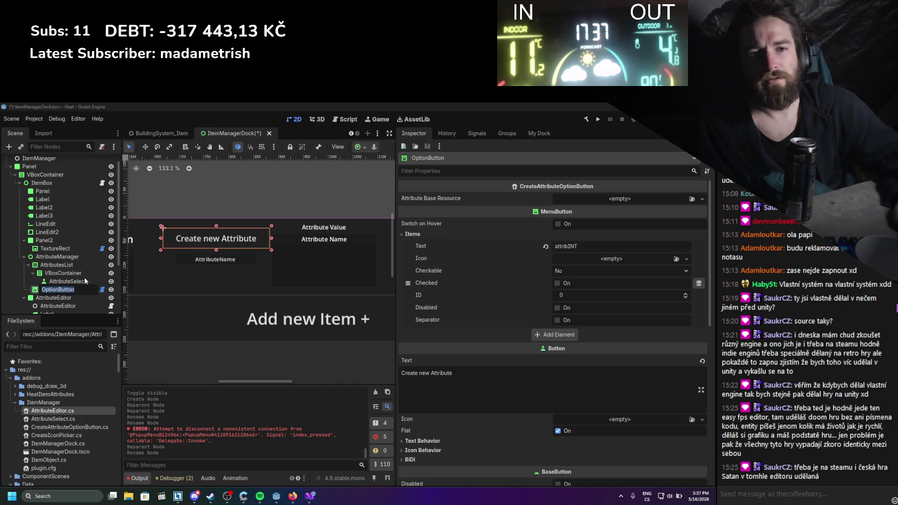
text(Attribute)
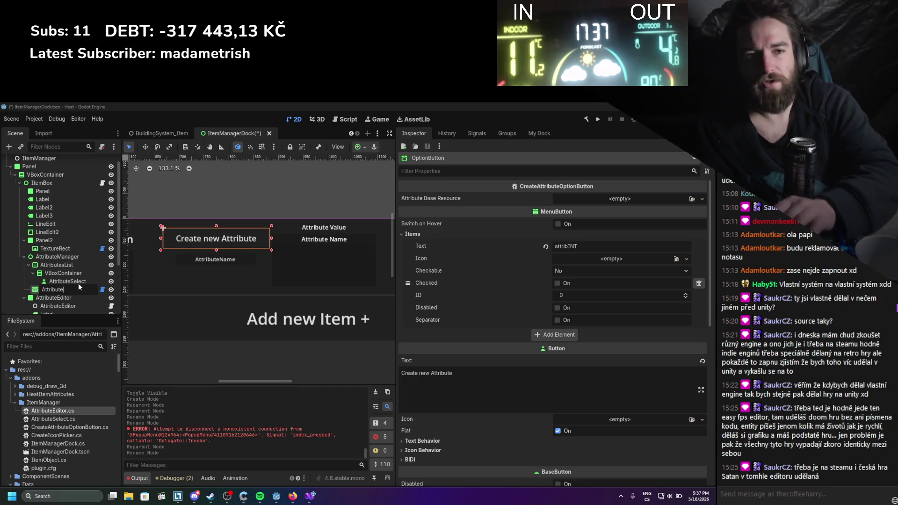
text(Create)
key(Return)
key(ctrl+s)
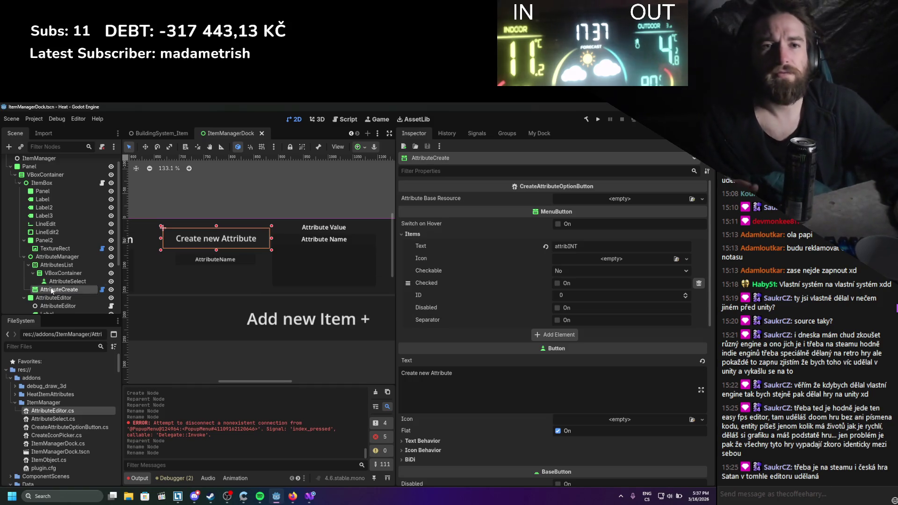
mouse_move(70, 289)
mouse_down()
mouse_move(51, 278)
mouse_move(52, 260)
mouse_up()
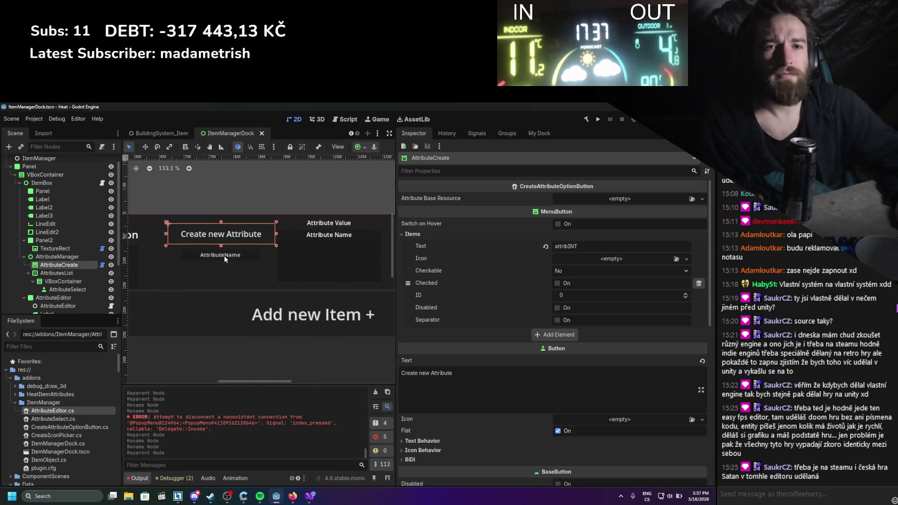
click(59, 259)
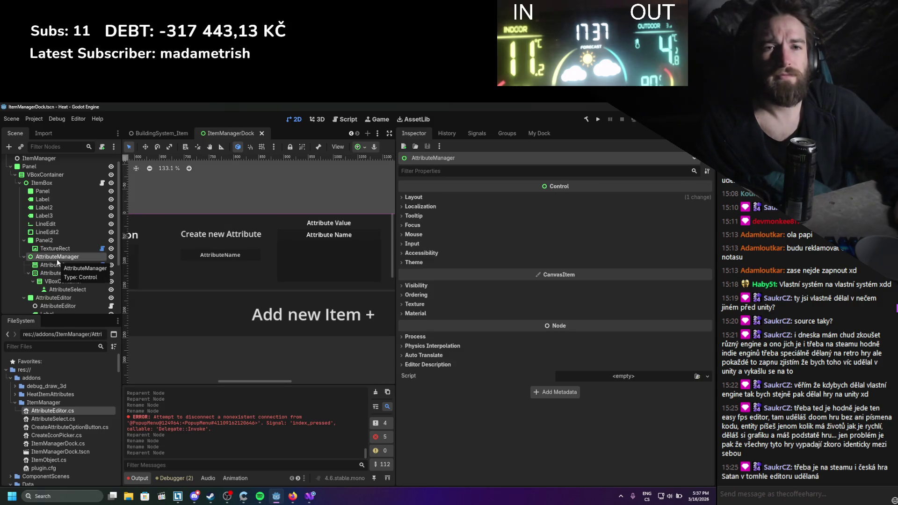
right_click(57, 259)
click(90, 266)
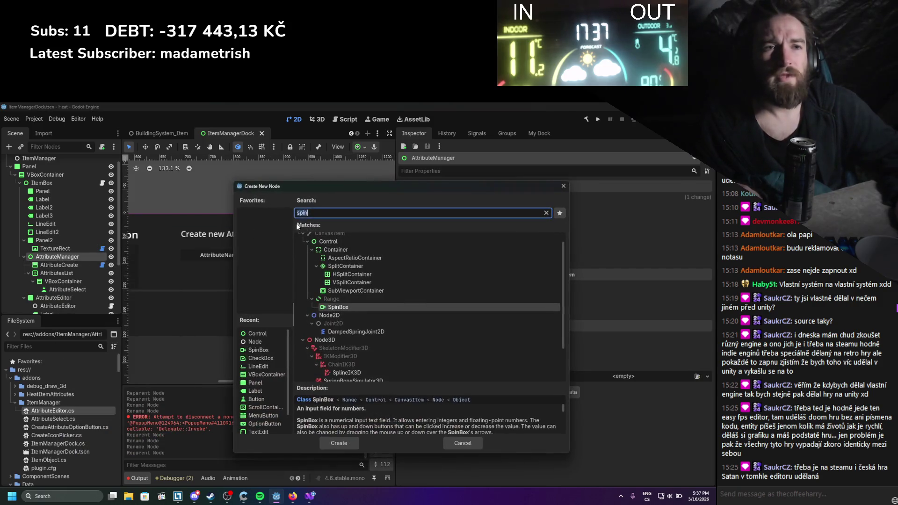
text(node)
double_click(320, 237)
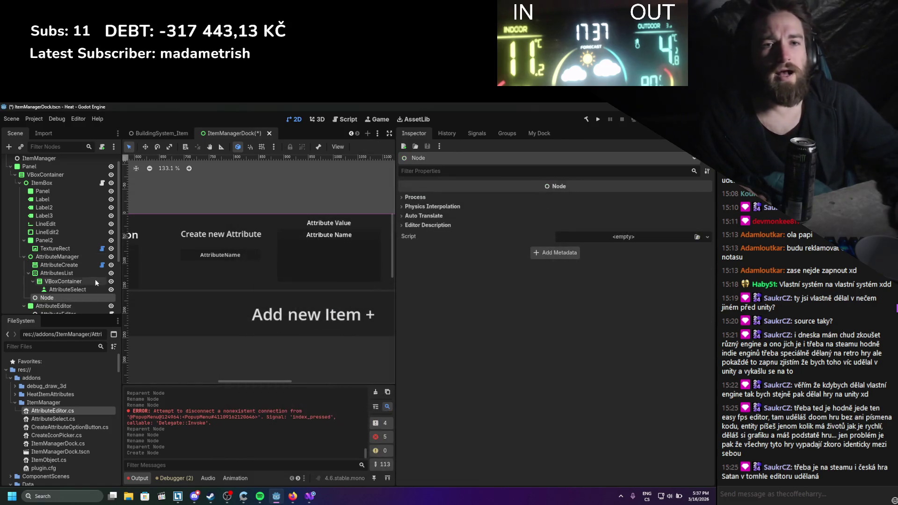
drag(64, 277, 59, 265)
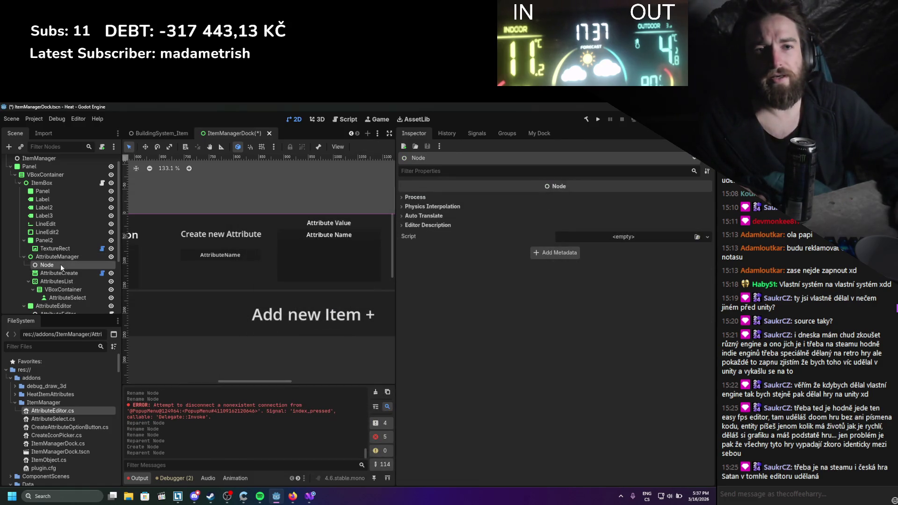
double_click(59, 265)
text(Attribut)
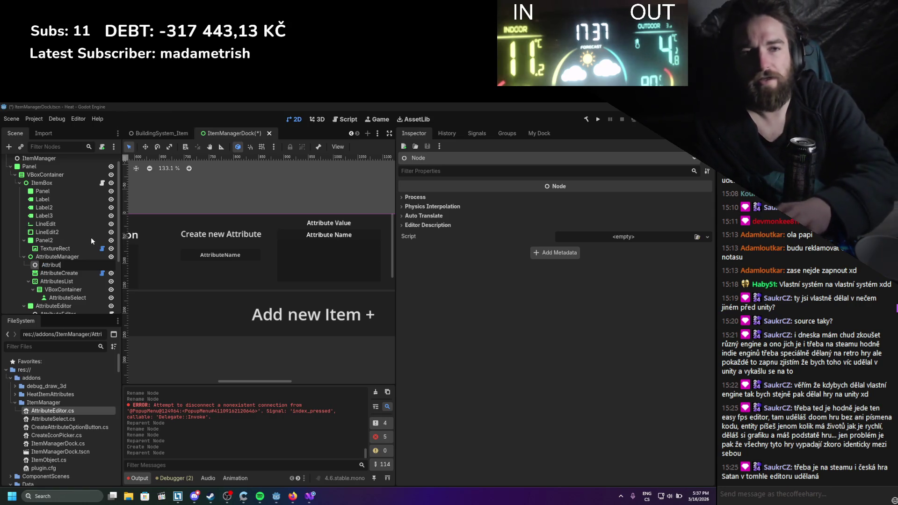
text(eManager)
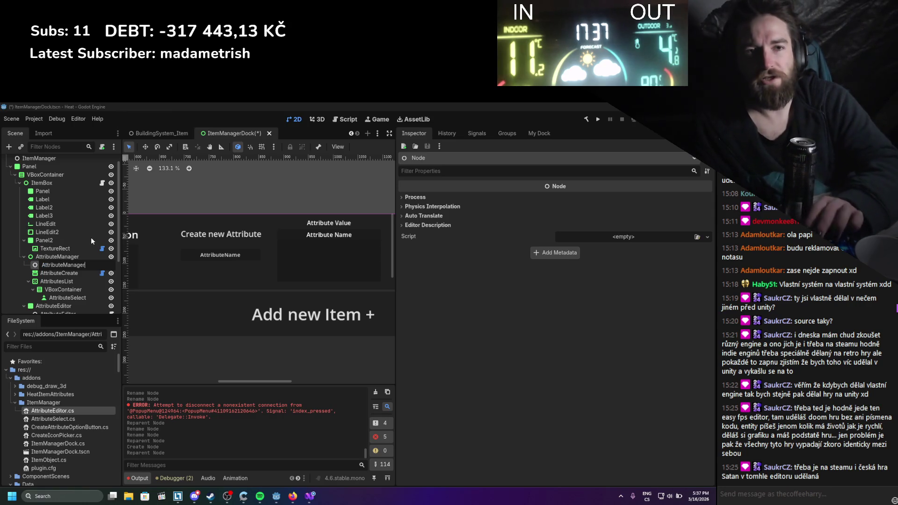
key(Return)
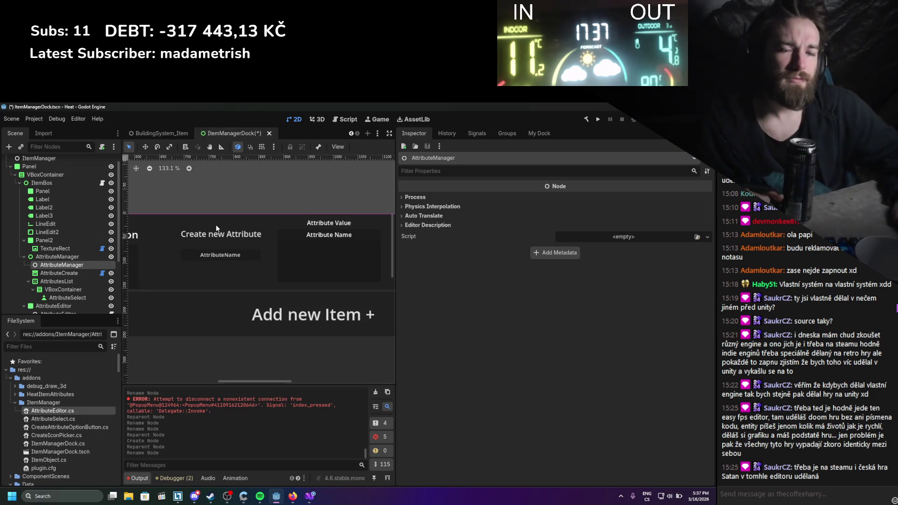
scroll(202, 264, up, 2)
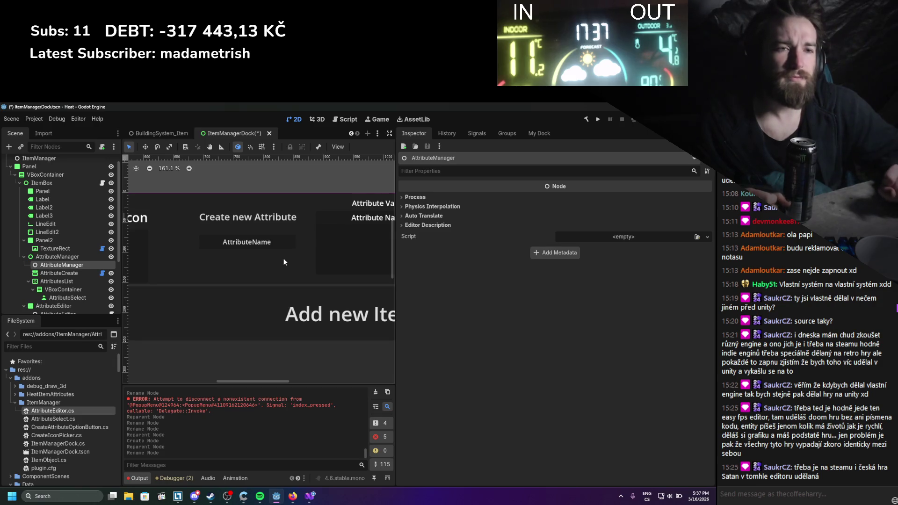
Select AttributesList to view its ScrollContainer properties and recenter the canvas
click(43, 281)
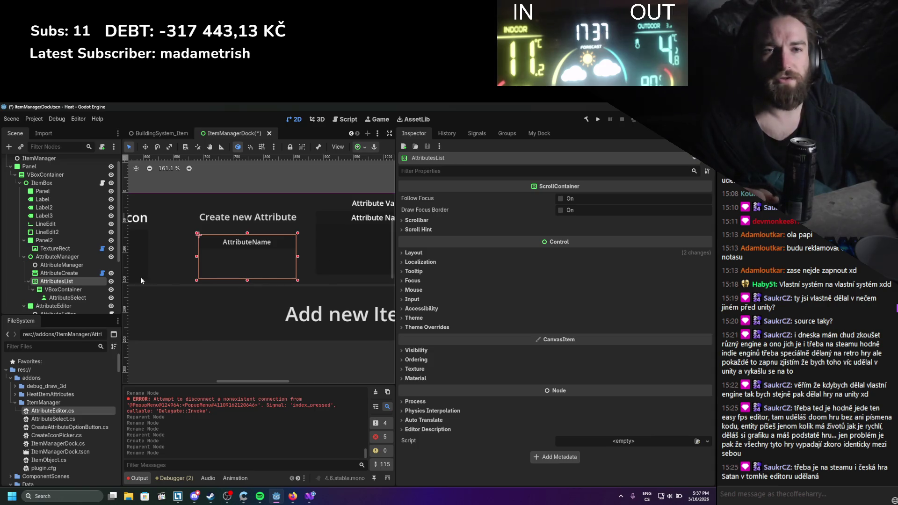
drag(301, 260, 271, 265)
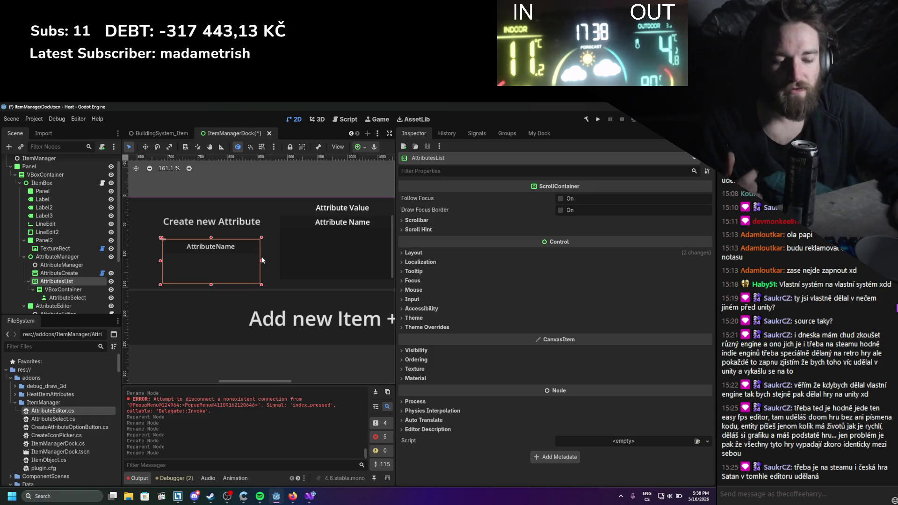
In AttributeSelect.cs, change loadedAttribute's type from ItemAttribute to IAttribute and save
click(311, 497)
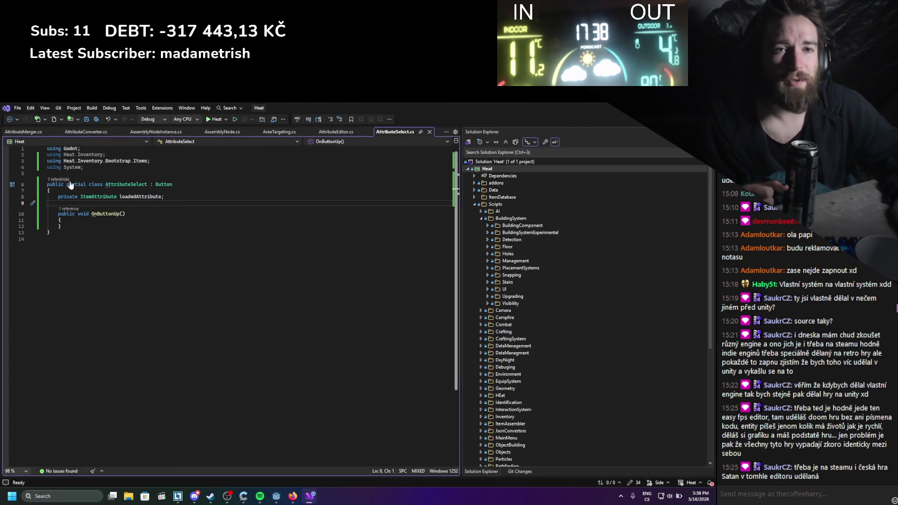
double_click(114, 197)
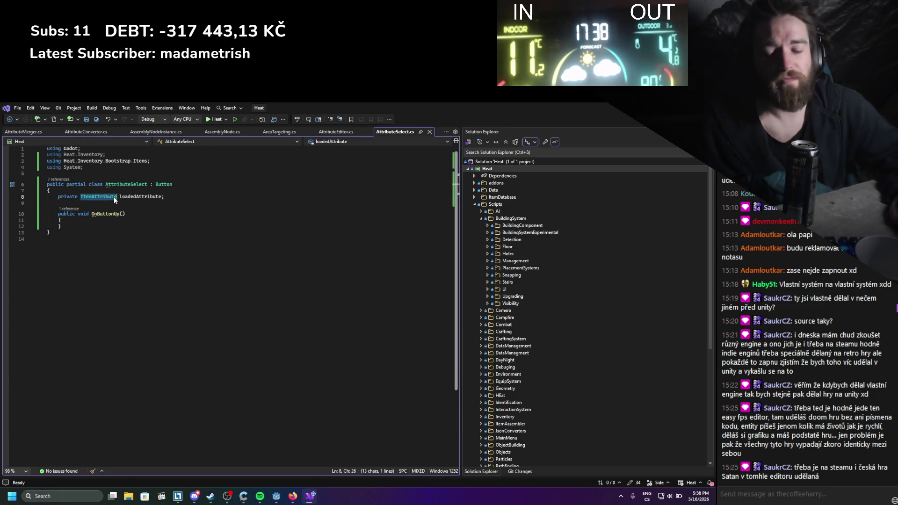
text(Iat)
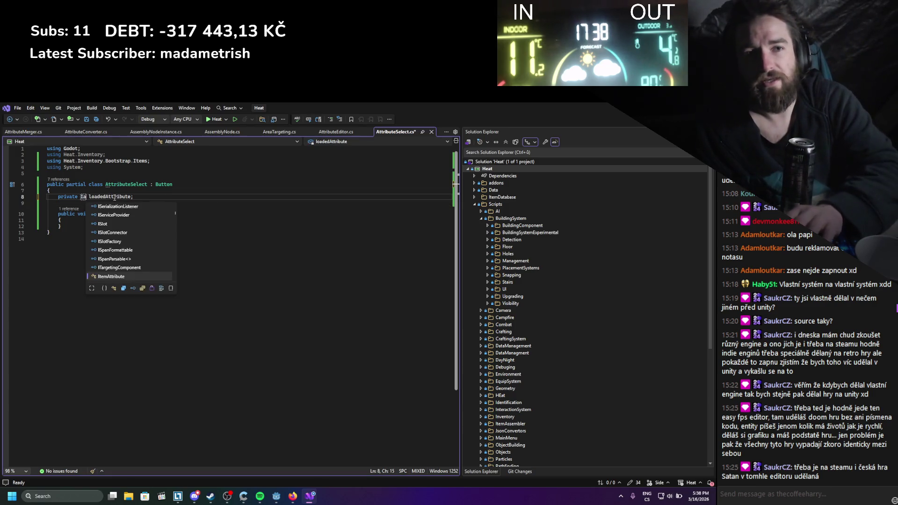
key(Tab)
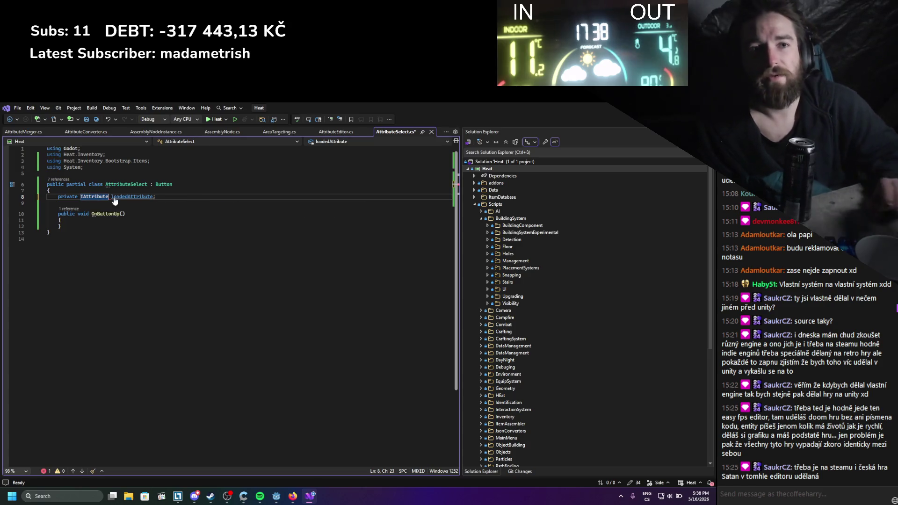
key(ctrl+s)
In AttributeEditor.cs, change LoadAttribute's parameter type to IAttribute and save
click(318, 135)
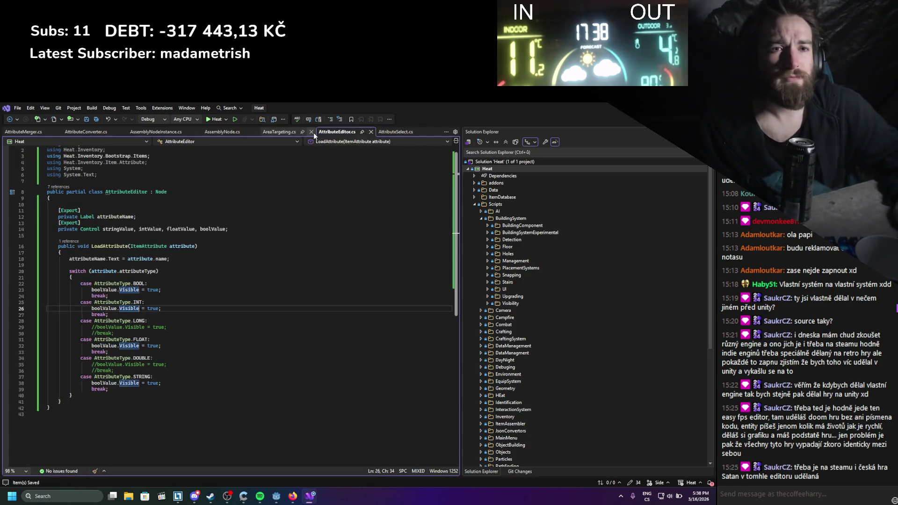
double_click(152, 246)
text(Iatt)
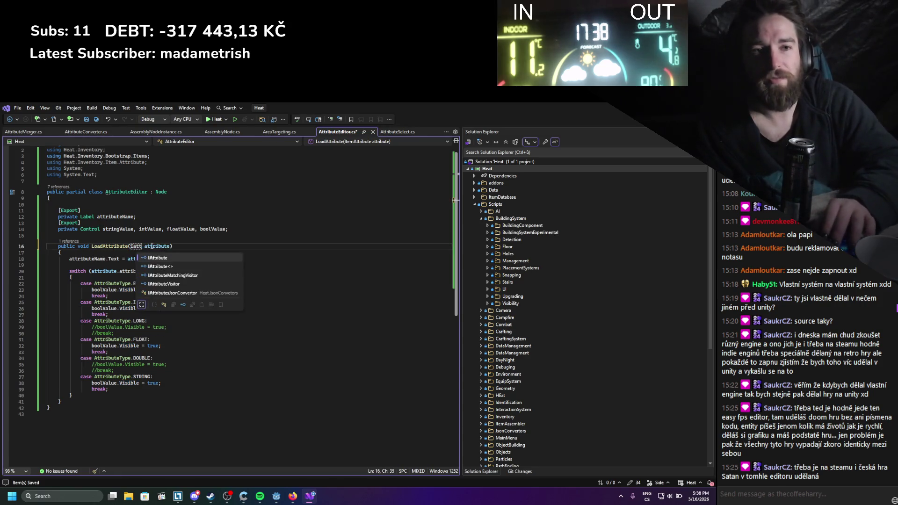
key(Tab)
key(ctrl+s)
Replace attribute.name with attribute.Name() in LoadAttribute
key(Down)
key(Down)
key(Down)
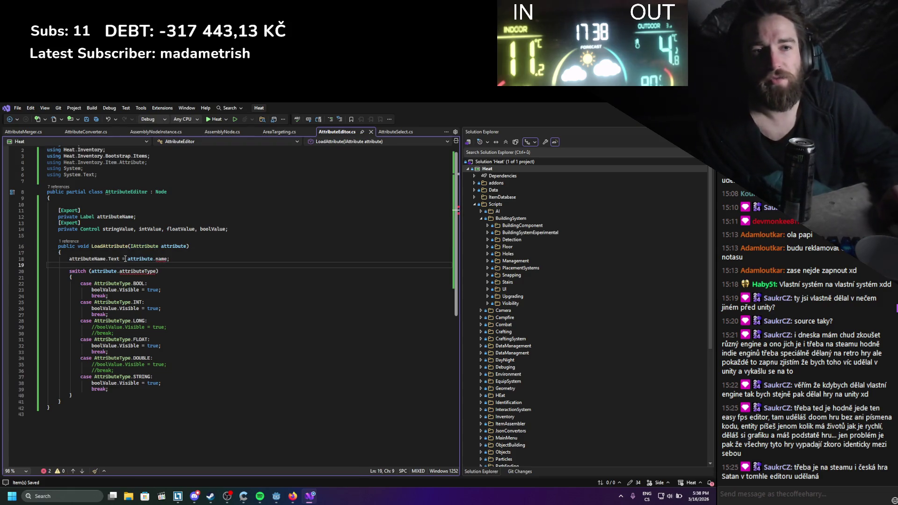
click(168, 259)
key(BackSpace)
key(BackSpace)
key(BackSpace)
text(N)
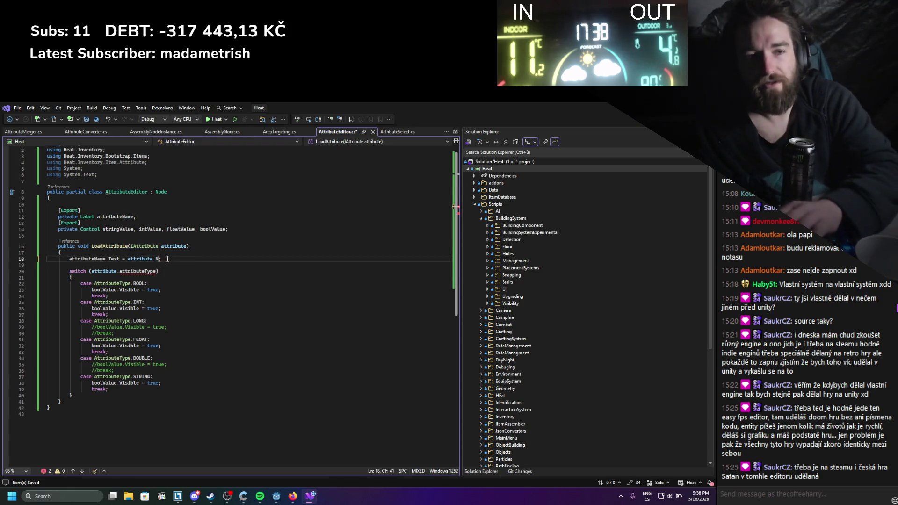
key(Tab)
key(ctrl+s)
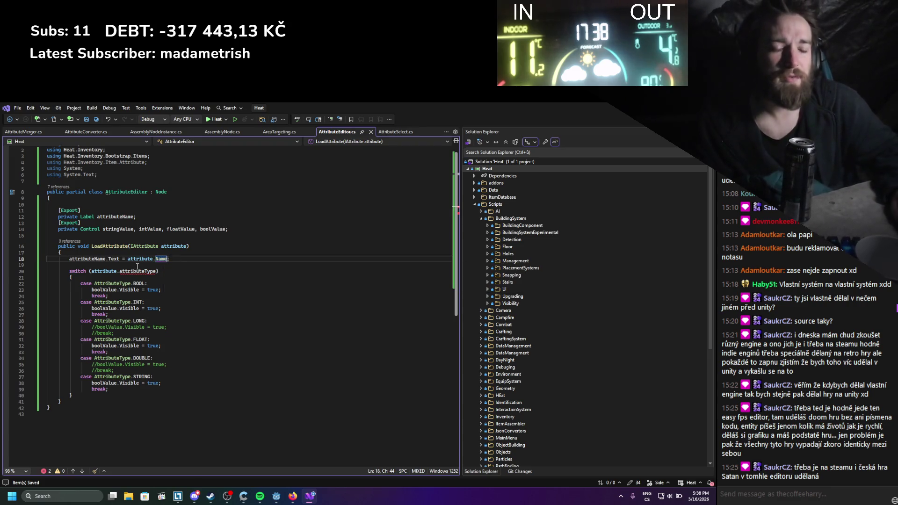
text(())
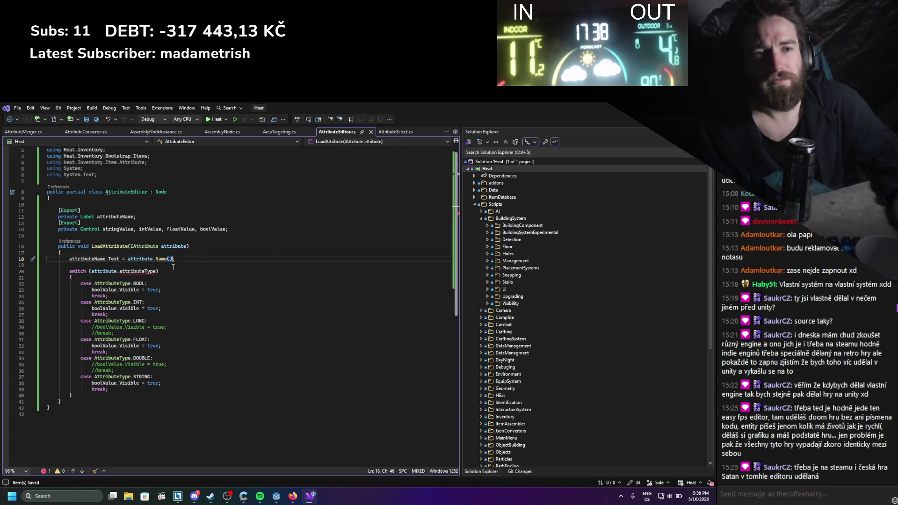
Comment out the attributeType switch block with /* */ and save
click(173, 267)
text(/*)
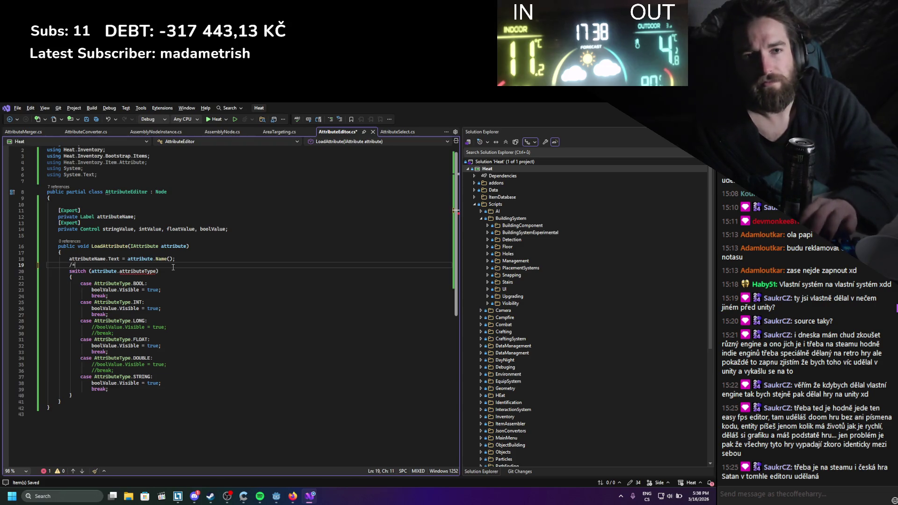
key(Down)
key(Down)
key(Down)
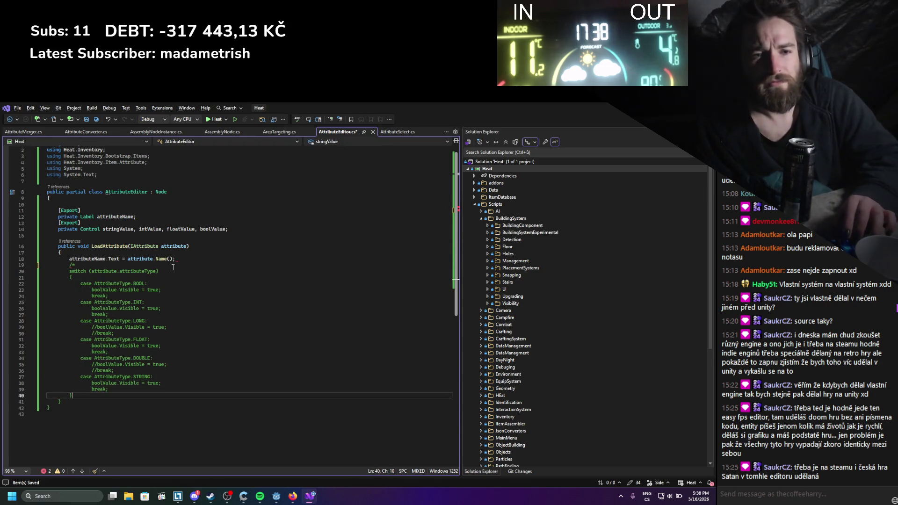
text(*/)
key(ctrl+s)
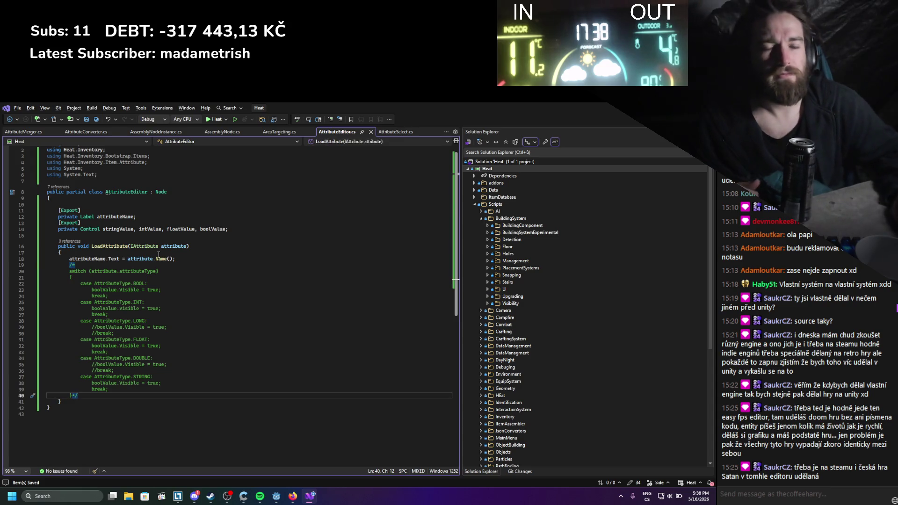
Delete the unused using directives and return to Godot
click(224, 257)
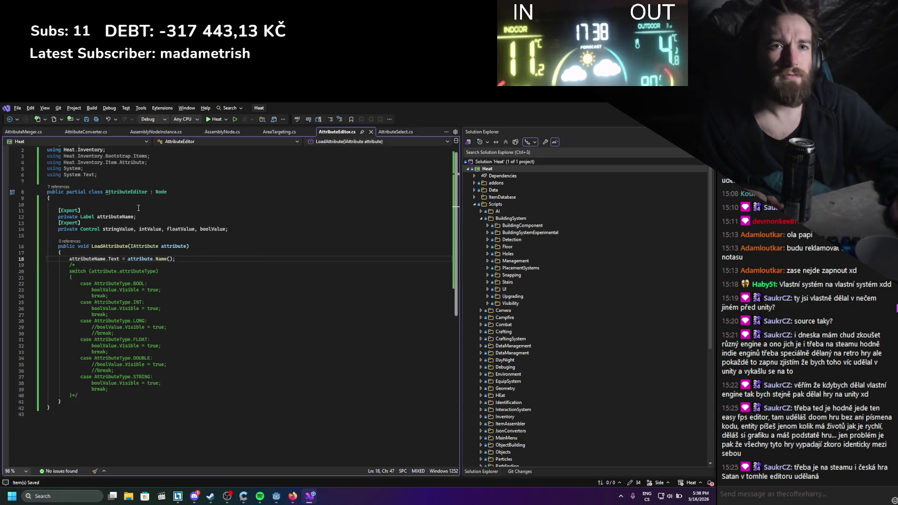
scroll(138, 208, up, 1)
drag(98, 179, 47, 161)
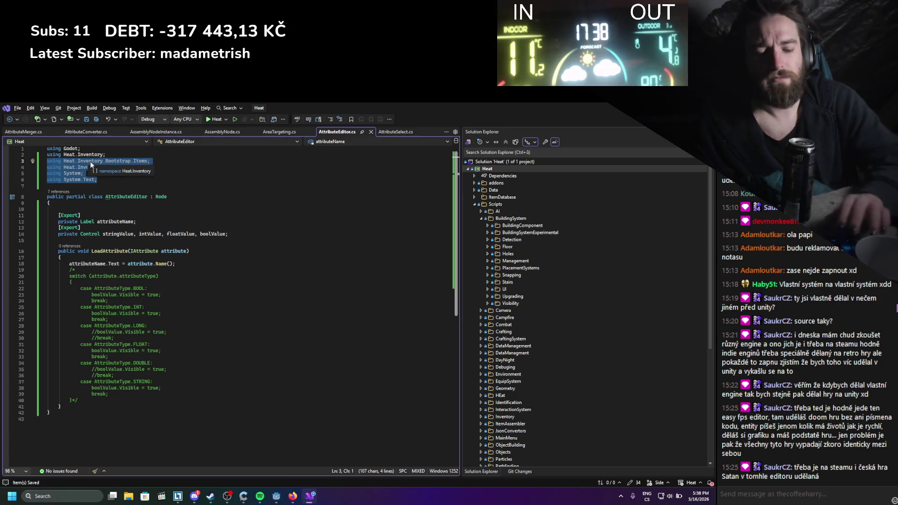
key(BackSpace)
key(BackSpace)
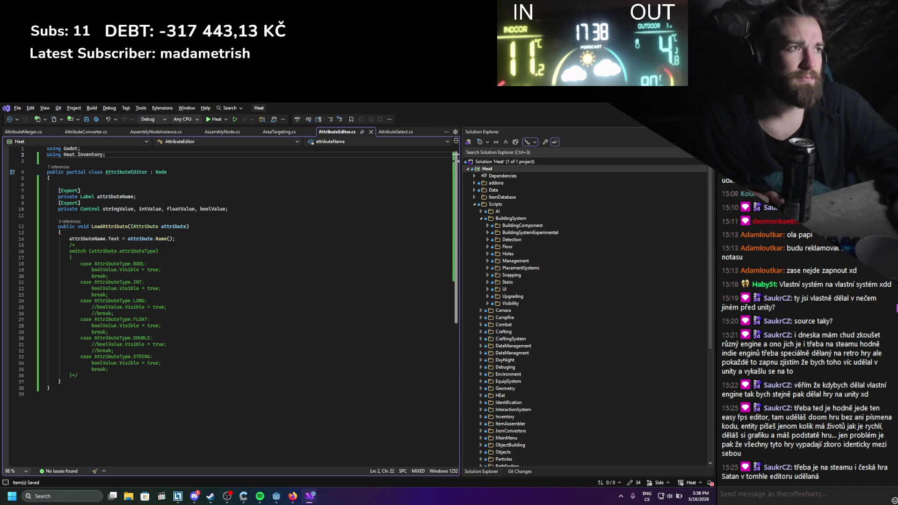
key(alt+Tab)
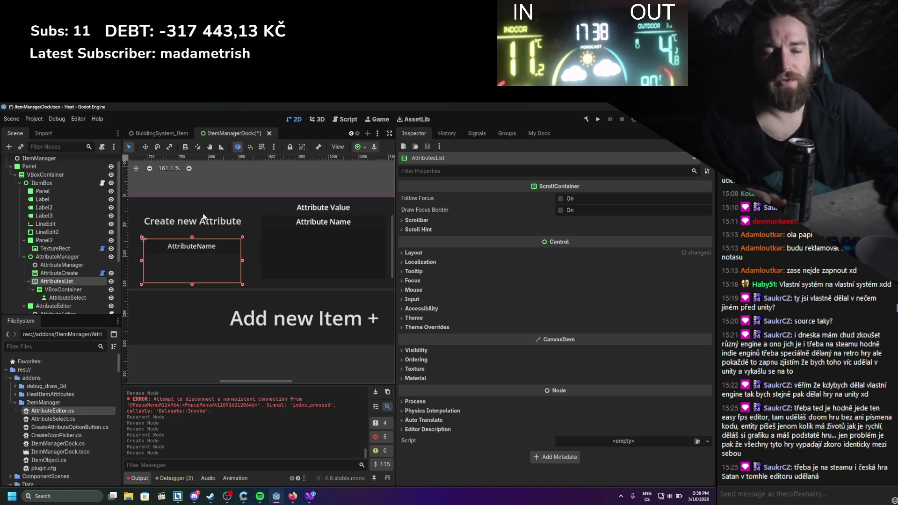
scroll(208, 264, down, 1)
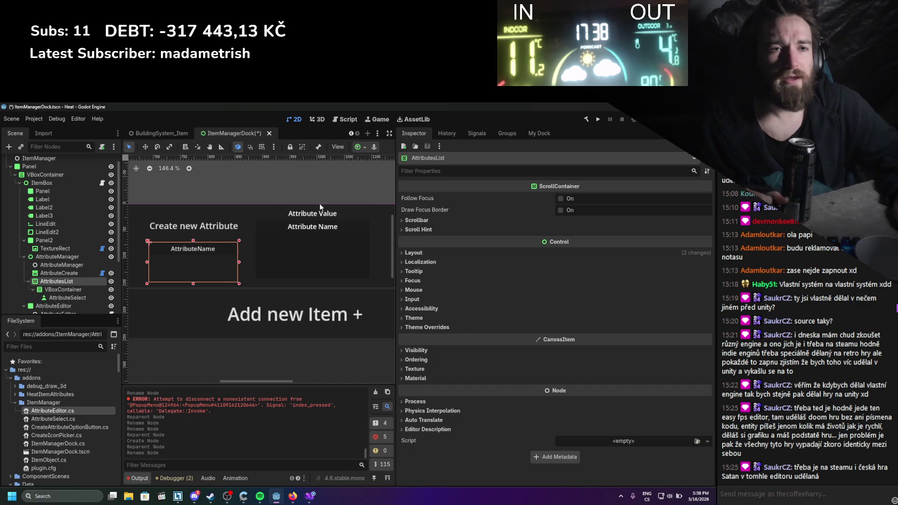
scroll(273, 267, up, 1)
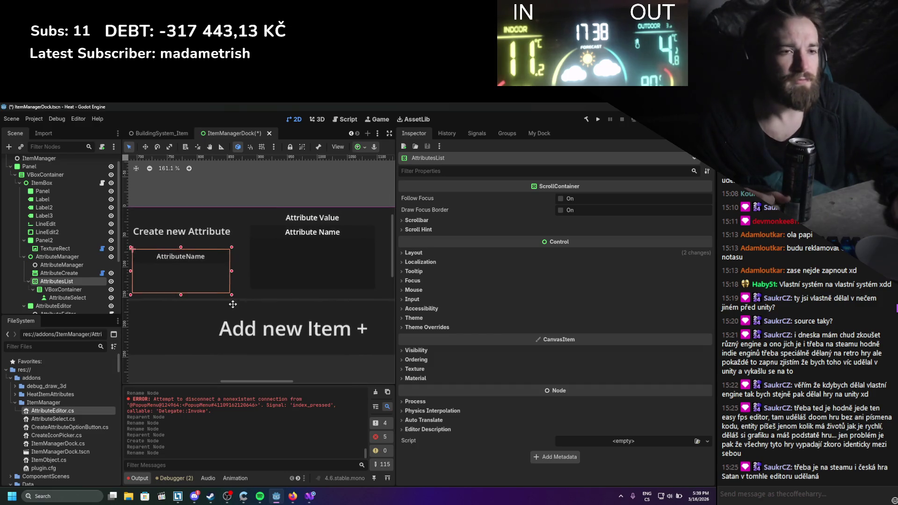
drag(215, 305, 237, 296)
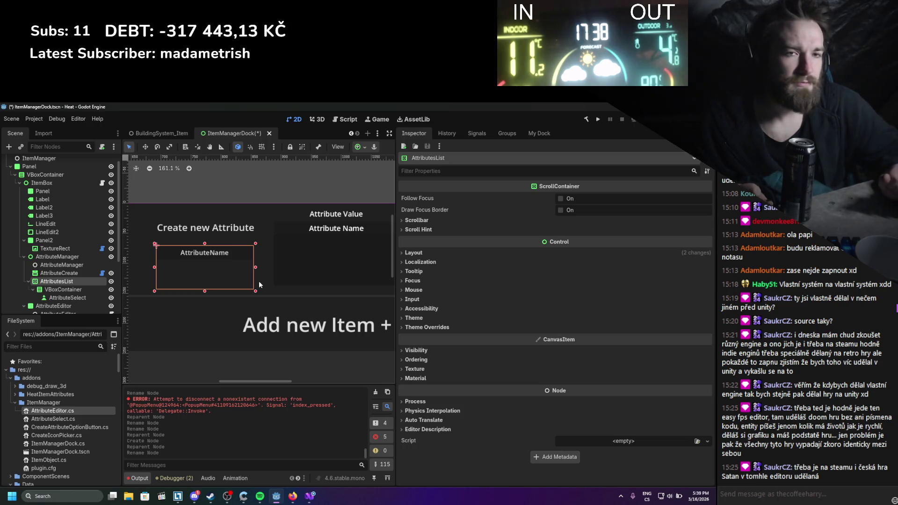
mouse_move(264, 254)
mouse_down()
mouse_move(228, 262)
mouse_move(341, 267)
mouse_move(182, 260)
mouse_up()
scroll(341, 267, down, 2)
scroll(344, 264, down, 3)
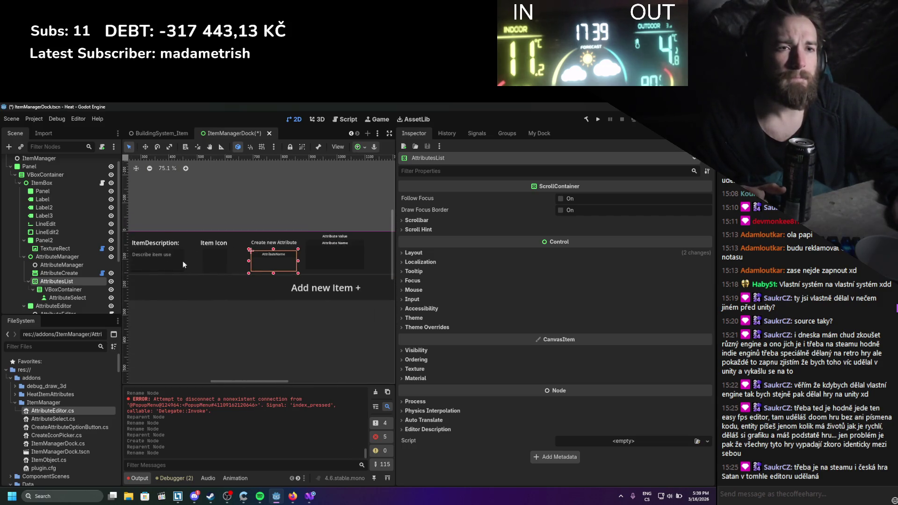
scroll(333, 273, up, 1)
drag(370, 265, 375, 262)
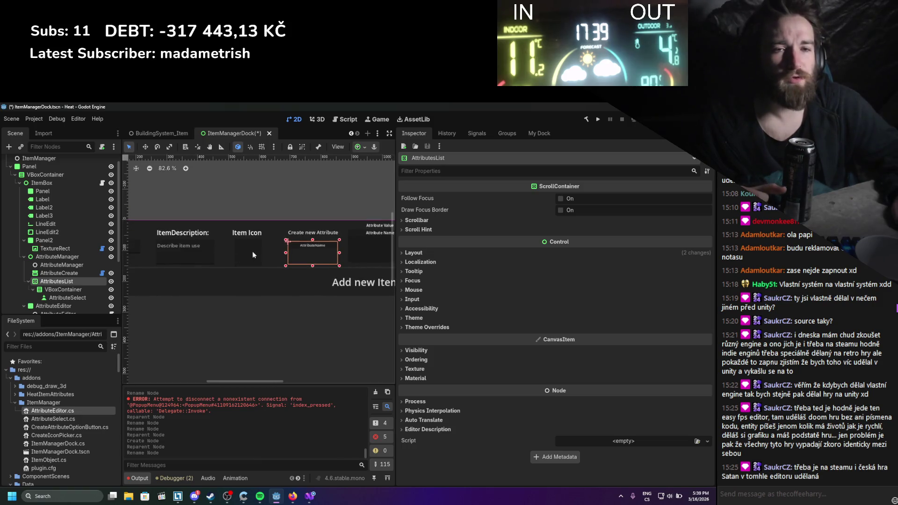
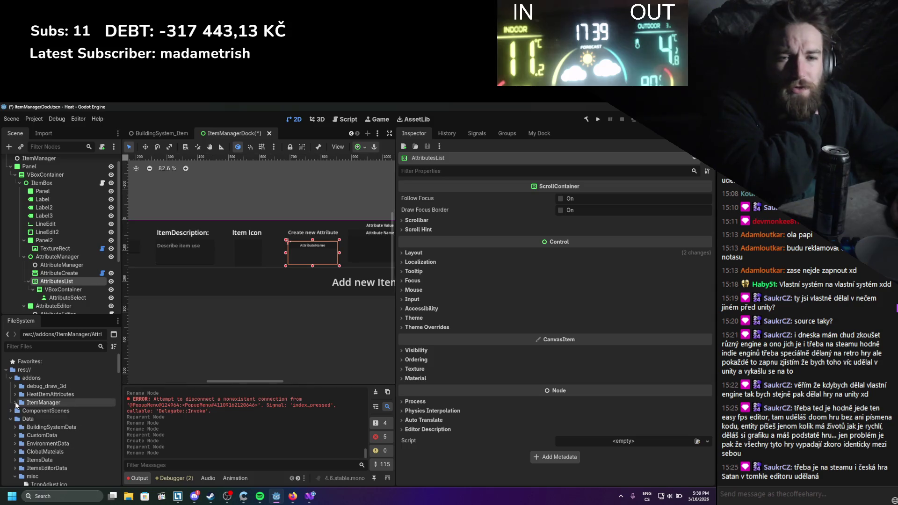
Collapse the misc folder and pan and zoom the canvas to inspect the dock's attribute and item fields
scroll(16, 411, down, 5)
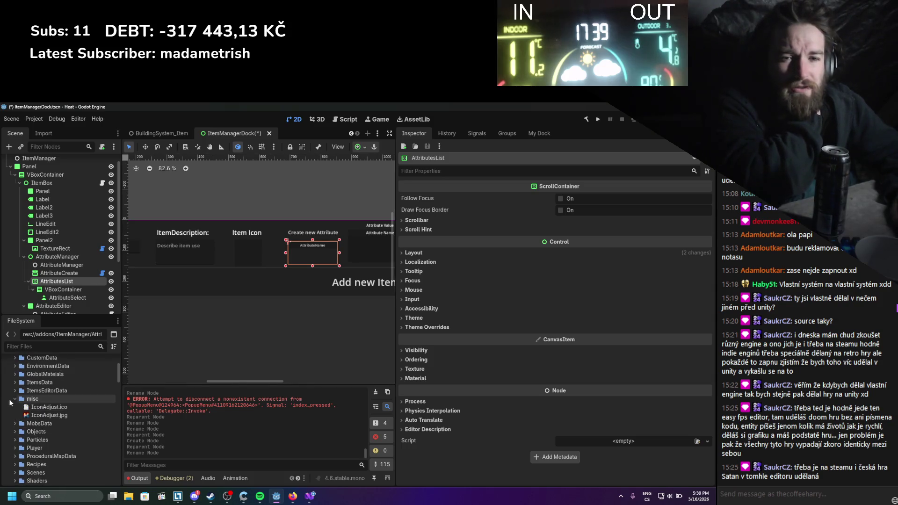
click(15, 399)
scroll(84, 421, up, 3)
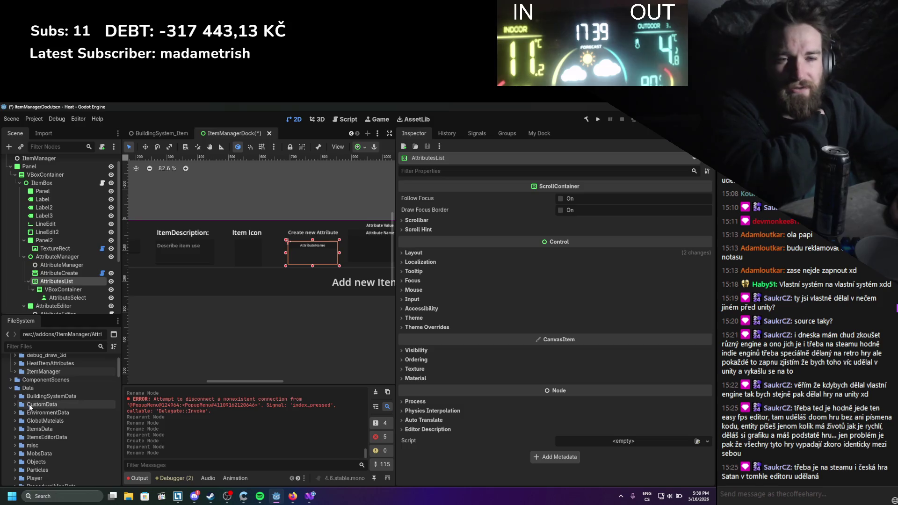
scroll(29, 404, up, 2)
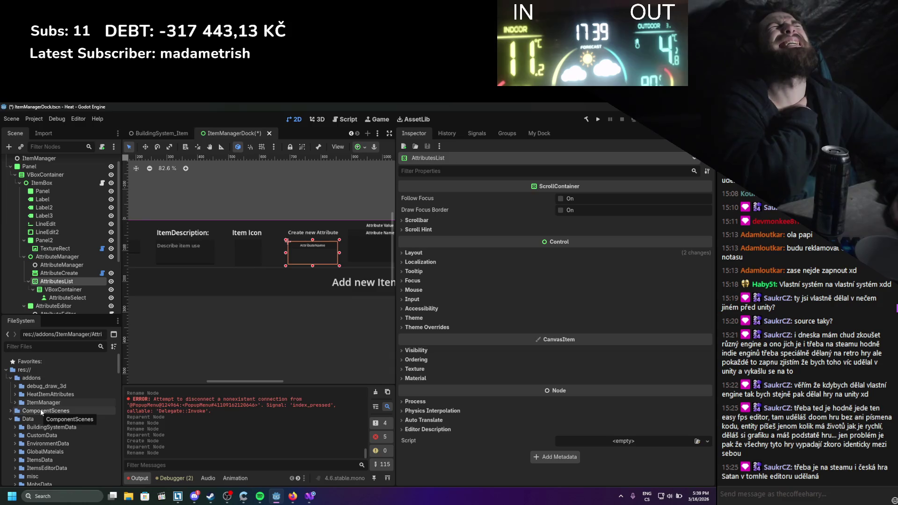
mouse_move(211, 335)
mouse_down()
mouse_move(290, 340)
mouse_move(253, 335)
mouse_move(257, 310)
mouse_move(284, 297)
mouse_up()
scroll(276, 338, down, 2)
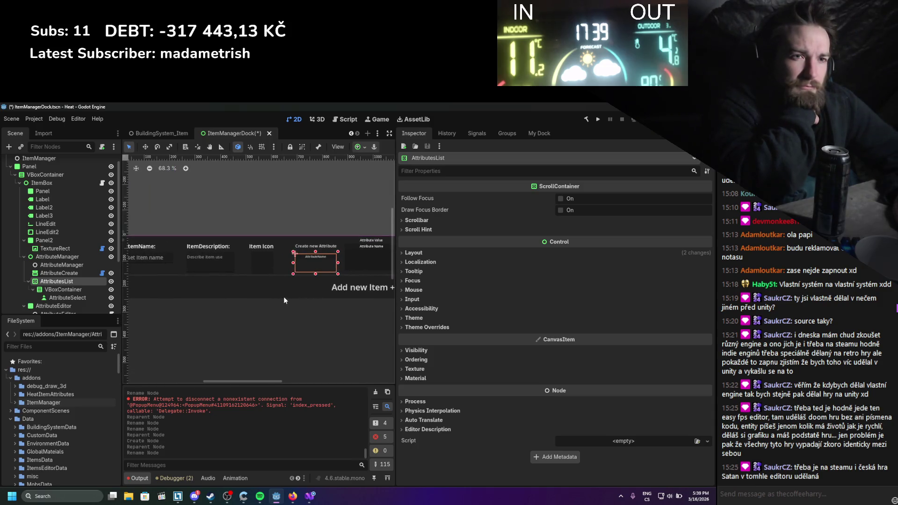
scroll(272, 300, up, 2)
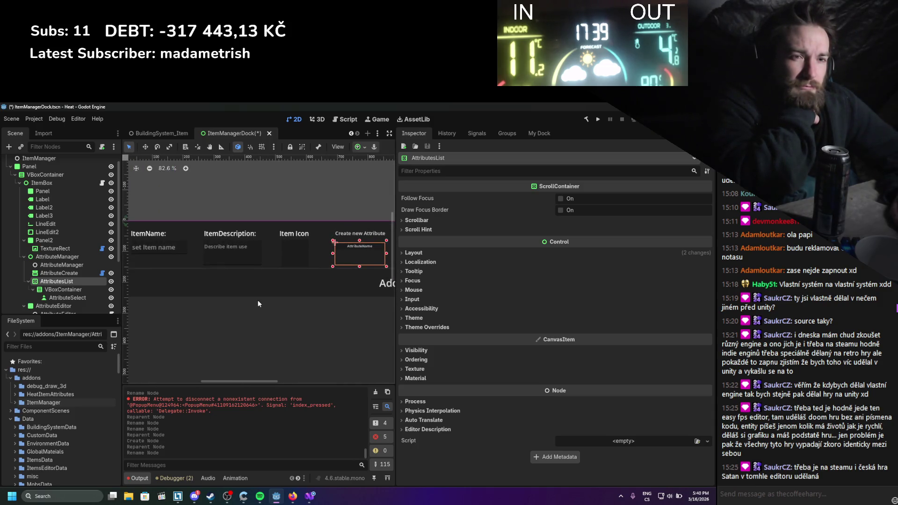
drag(231, 311, 253, 318)
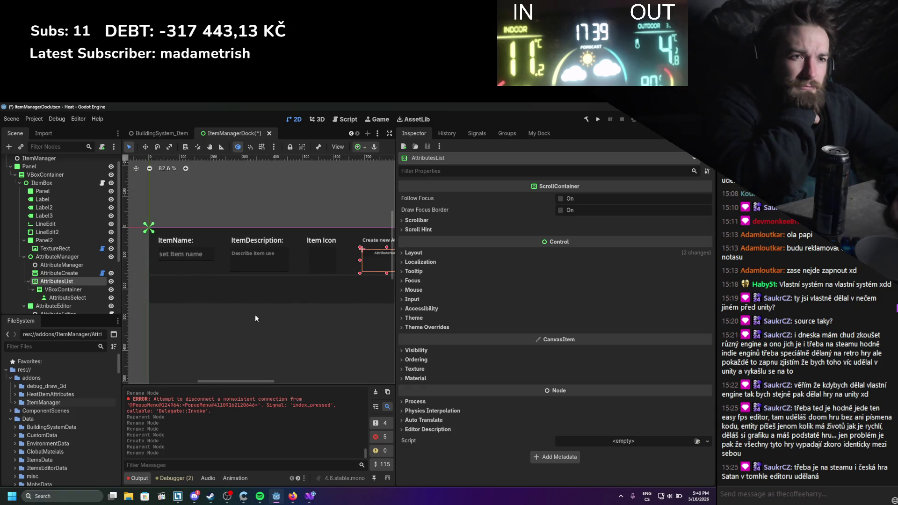
drag(304, 306, 192, 305)
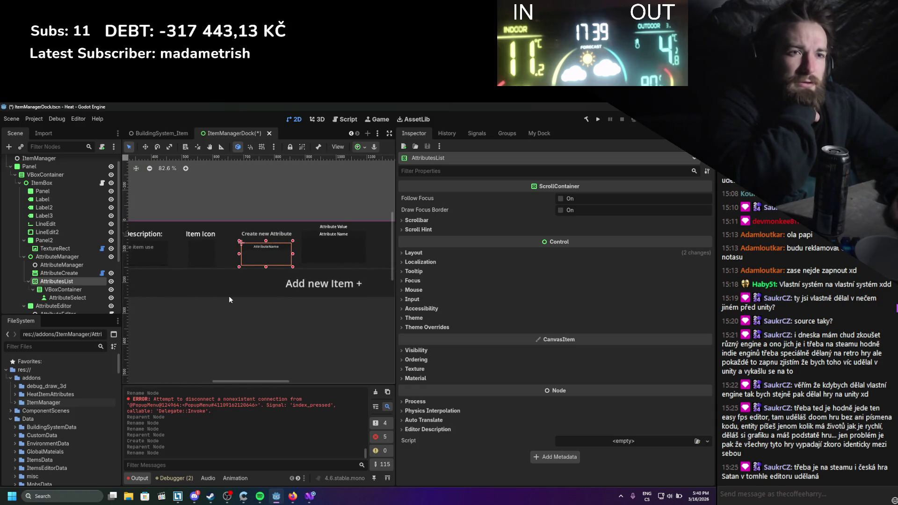
scroll(236, 285, up, 1)
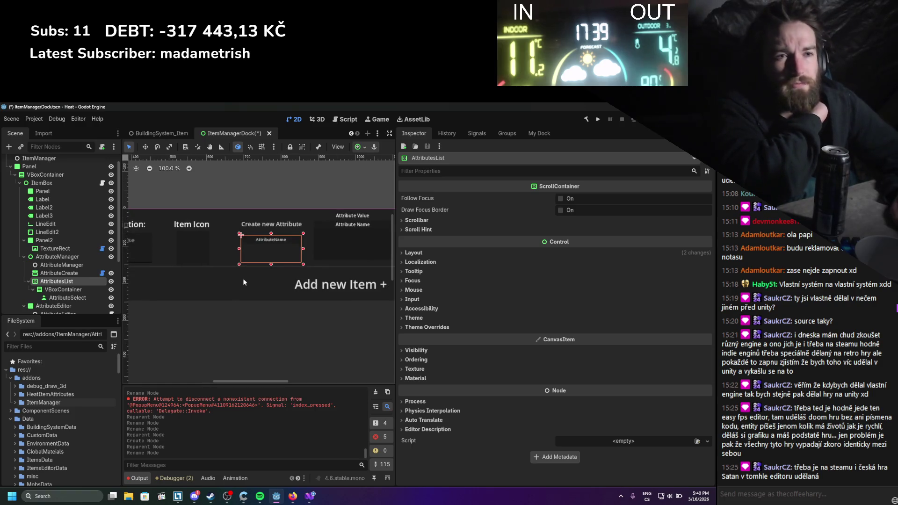
drag(243, 279, 200, 287)
scroll(209, 283, up, 1)
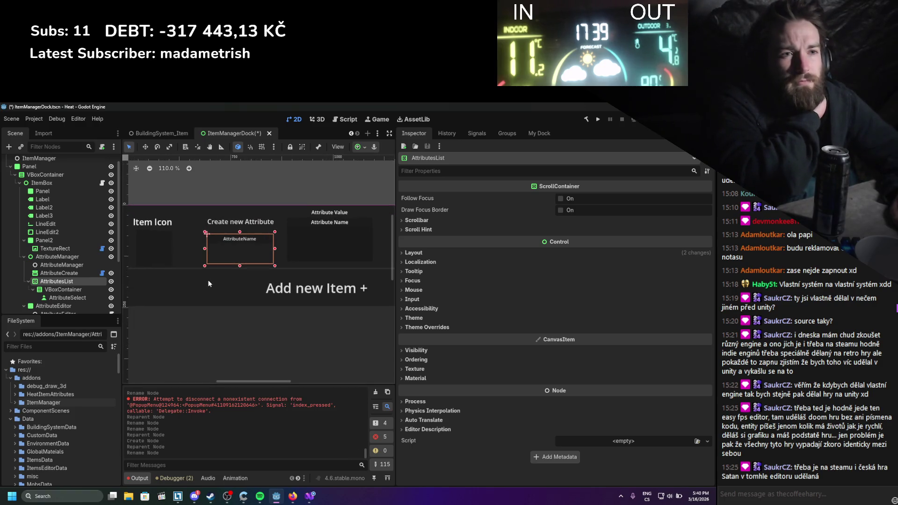
scroll(209, 283, down, 1)
scroll(234, 287, up, 1)
drag(234, 284, 190, 302)
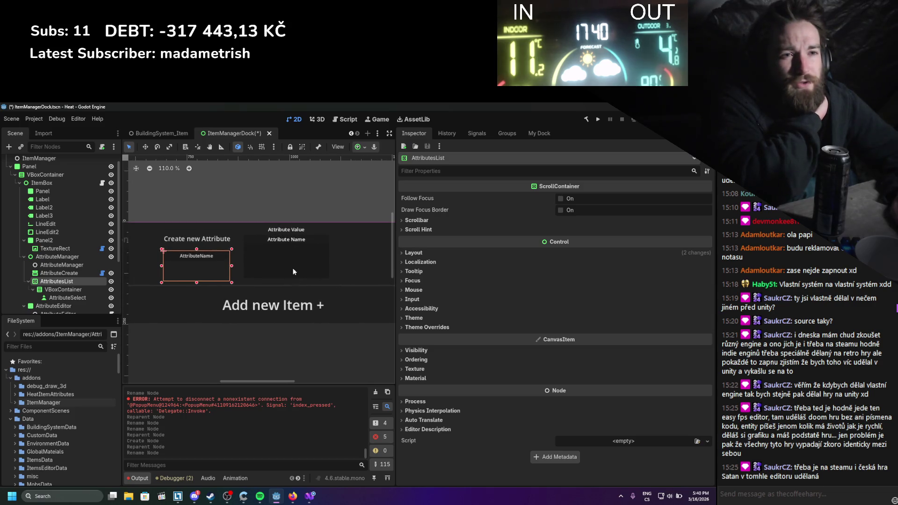
mouse_move(292, 323)
mouse_down()
mouse_move(255, 336)
mouse_move(187, 332)
mouse_move(279, 333)
mouse_up()
scroll(280, 333, down, 1)
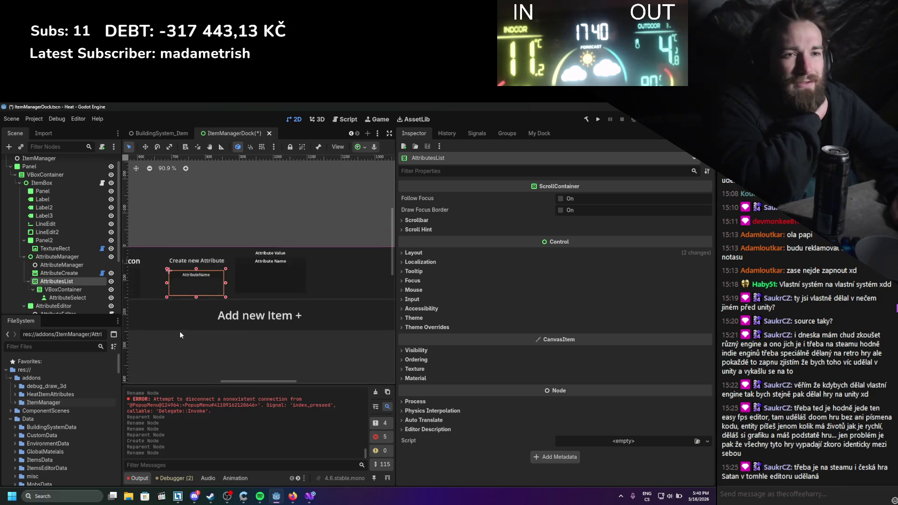
mouse_move(180, 331)
mouse_down()
mouse_move(288, 315)
mouse_move(286, 337)
mouse_move(392, 334)
mouse_up()
mouse_move(219, 348)
mouse_down()
mouse_move(256, 298)
mouse_move(302, 318)
mouse_move(220, 305)
mouse_up()
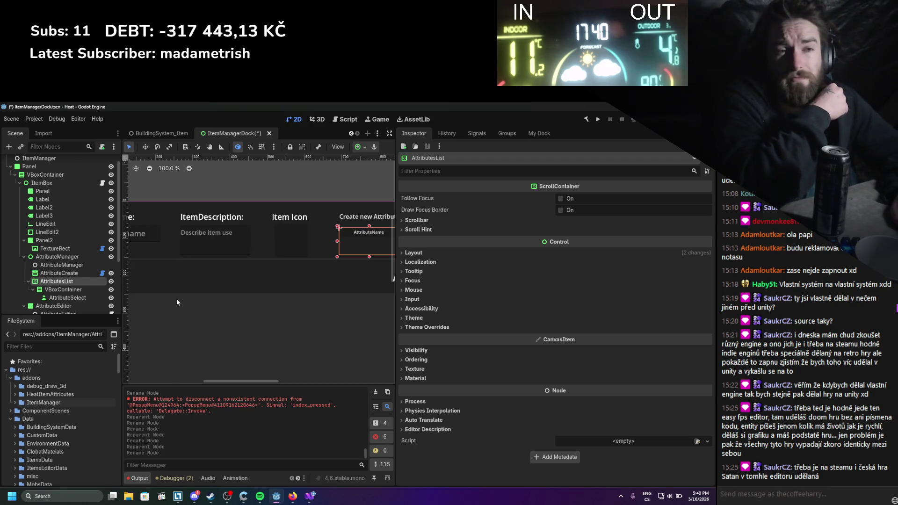
scroll(177, 300, down, 2)
mouse_move(179, 302)
mouse_down()
mouse_move(244, 291)
mouse_move(133, 276)
mouse_up()
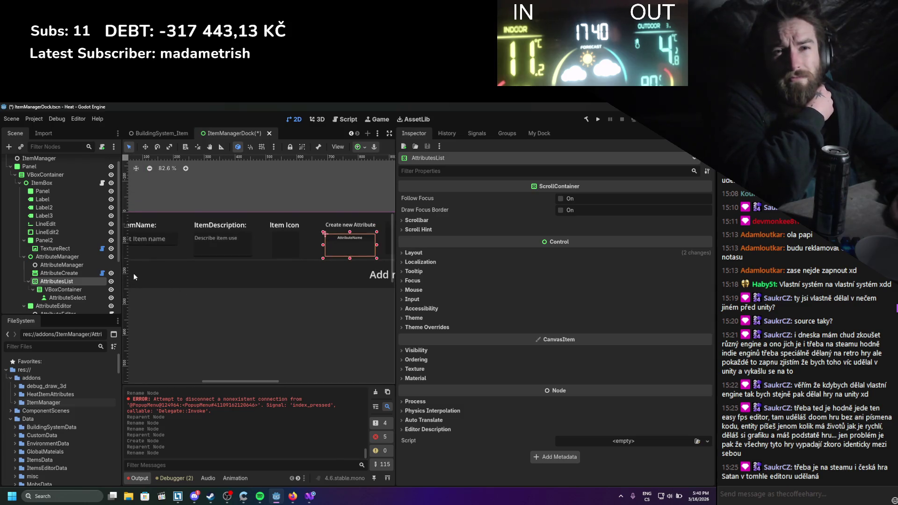
scroll(39, 224, up, 1)
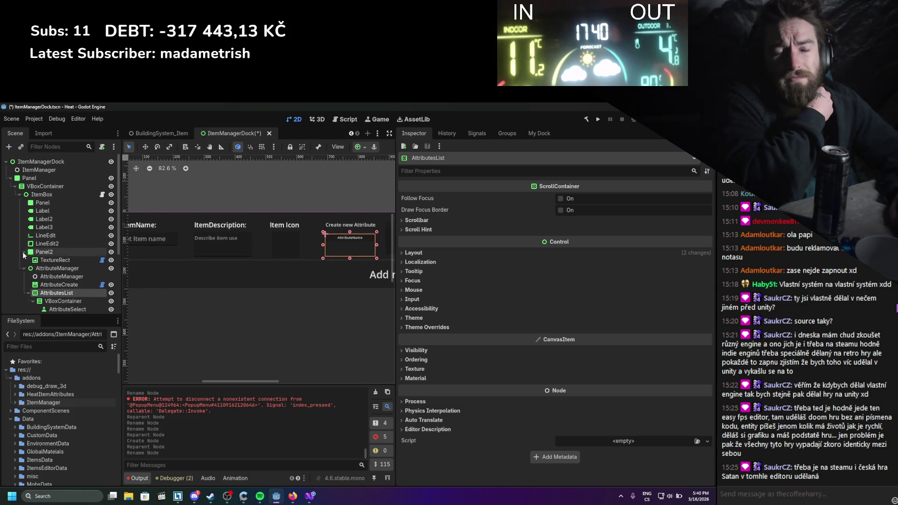
mouse_move(203, 293)
mouse_down()
mouse_move(188, 293)
mouse_move(224, 288)
mouse_move(208, 280)
mouse_move(173, 295)
mouse_up()
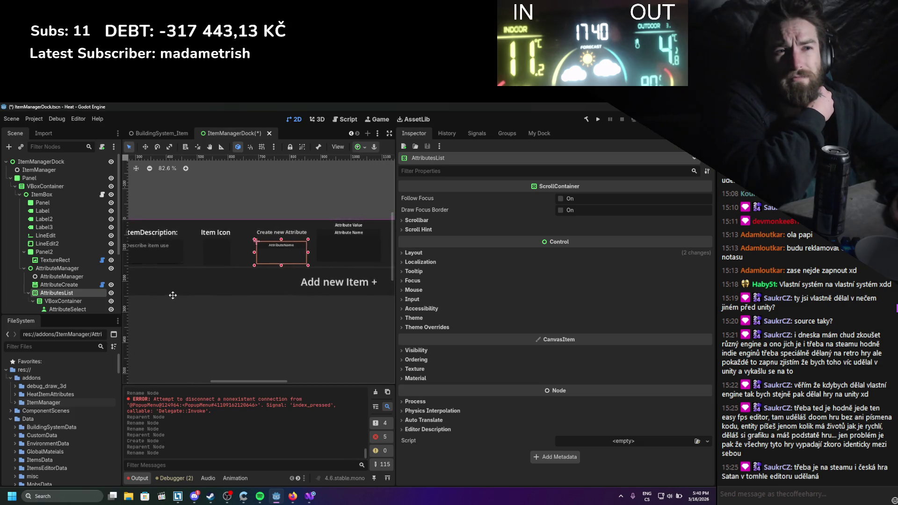
scroll(251, 281, up, 3)
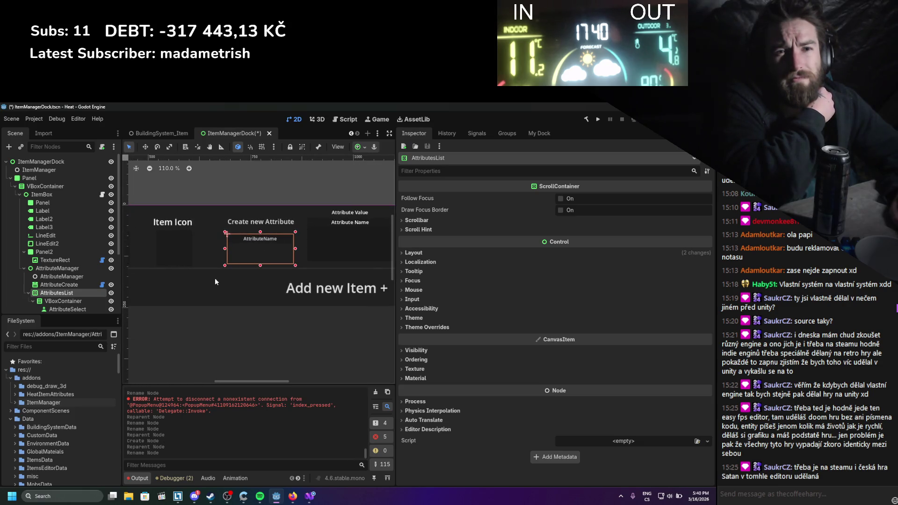
scroll(91, 284, down, 3)
Rename the AttributeSelect node under AttributesList to AttributeSelectScene and save ItemManagerDock
click(28, 236)
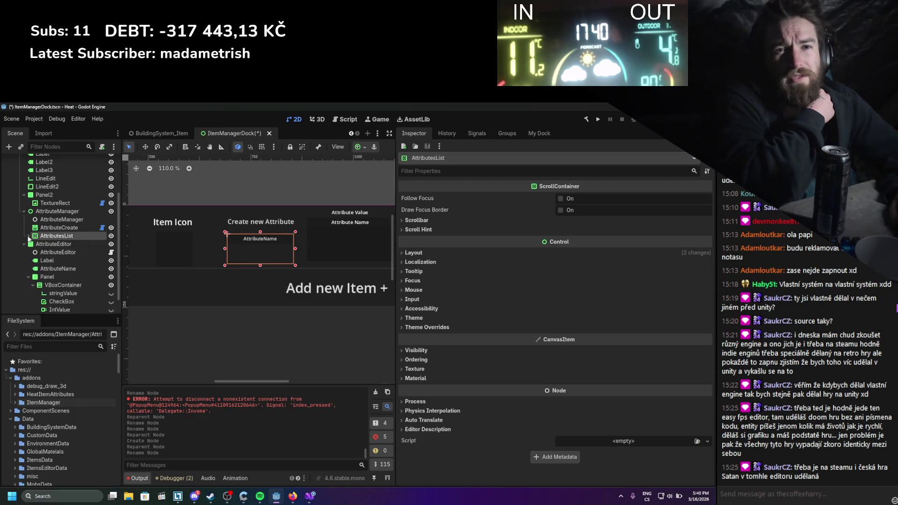
click(51, 228)
click(46, 237)
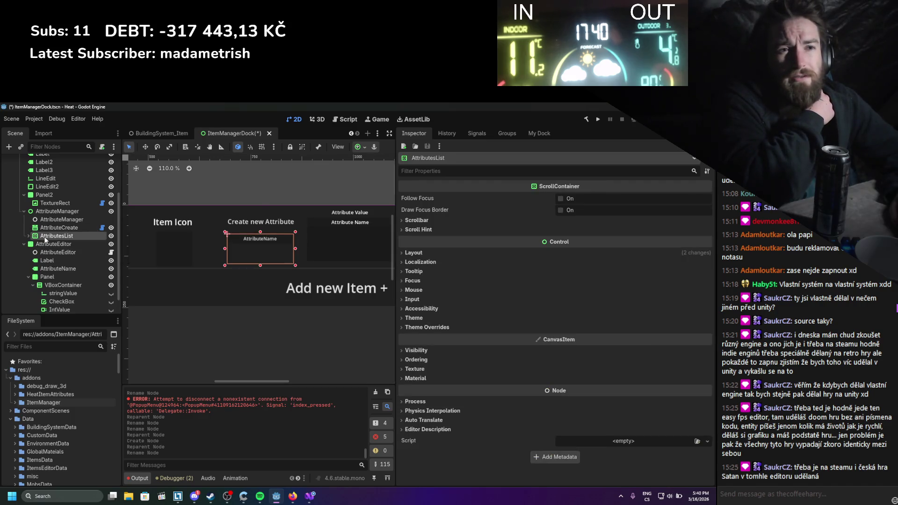
click(28, 235)
click(60, 252)
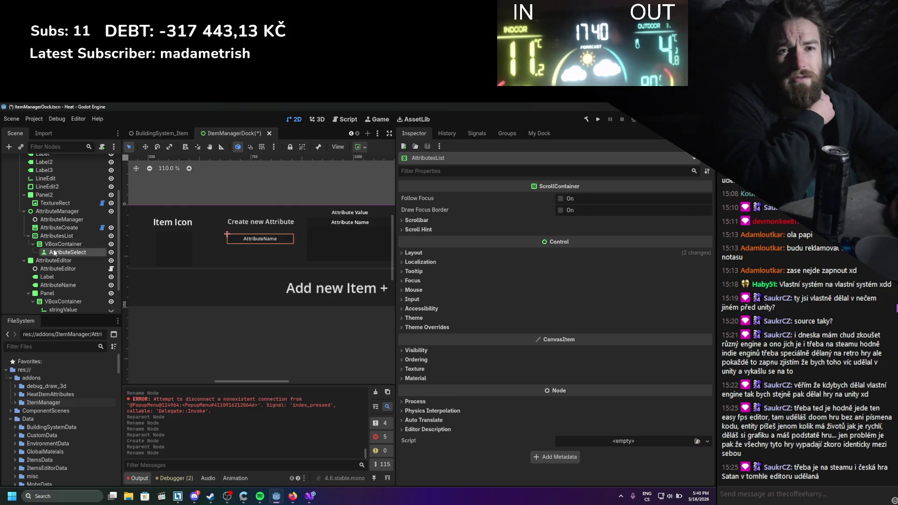
click(60, 253)
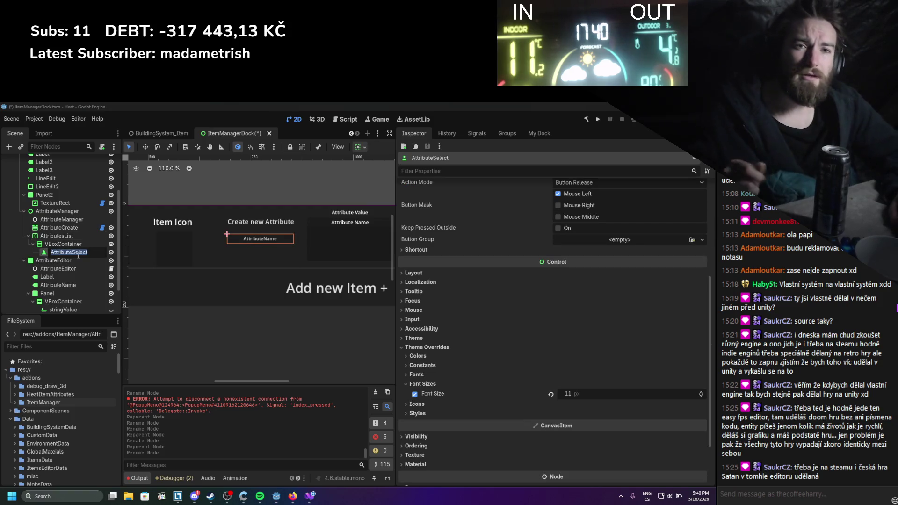
drag(88, 252, 73, 252)
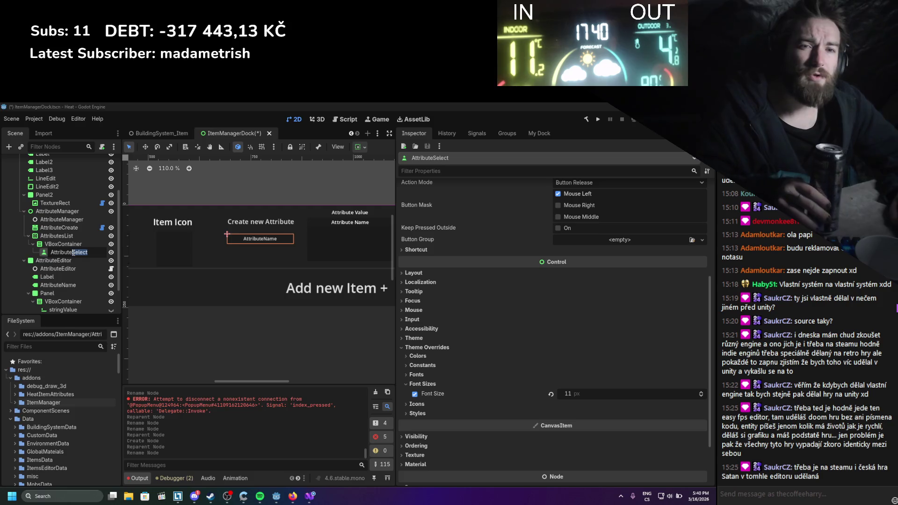
key(Right)
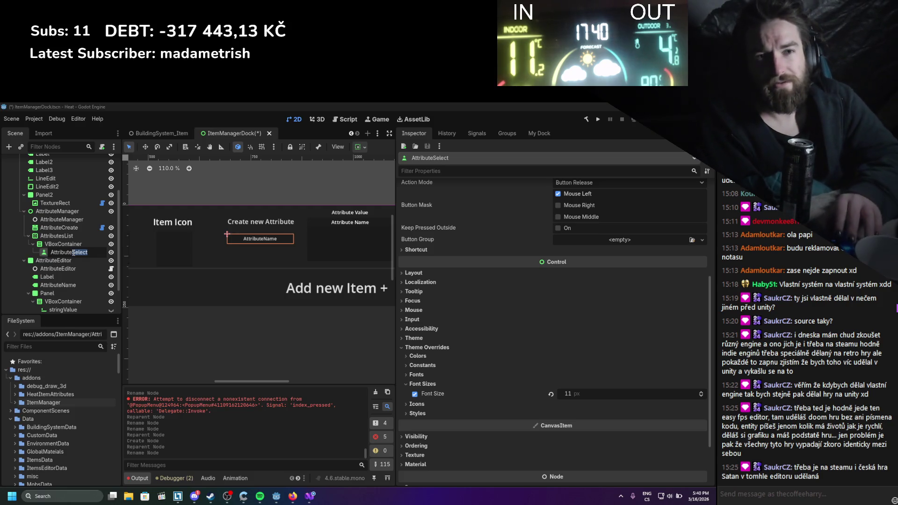
text(Scene)
key(Return)
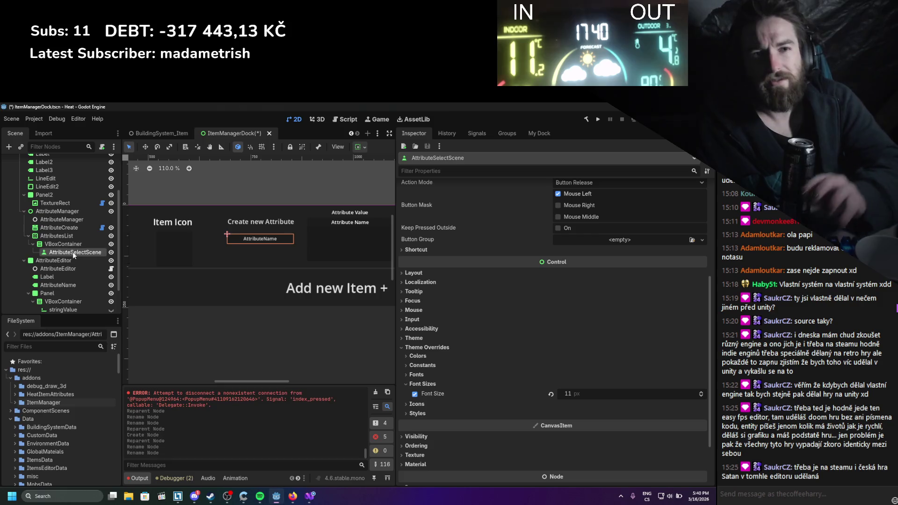
key(ctrl+s)
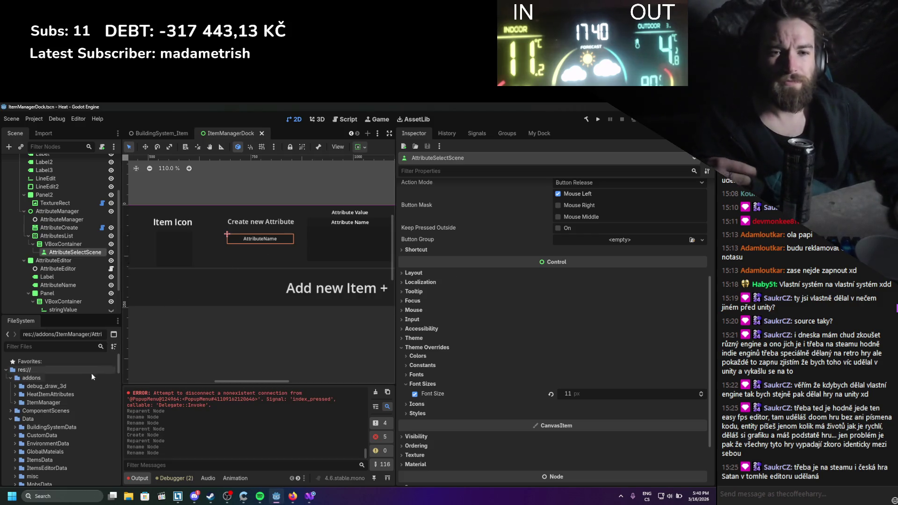
Create a new Attributes folder inside the ItemManager folder
click(15, 402)
right_click(26, 403)
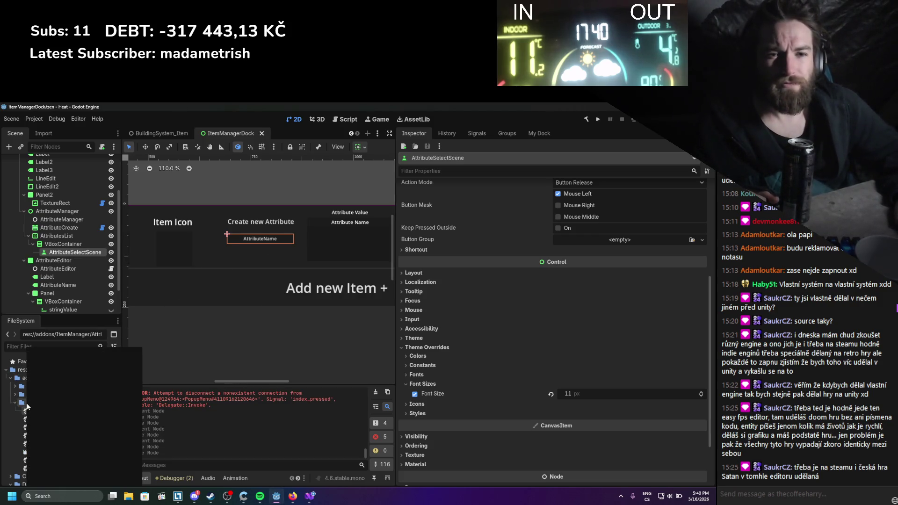
mouse_move(93, 354)
click(170, 350)
text(At)
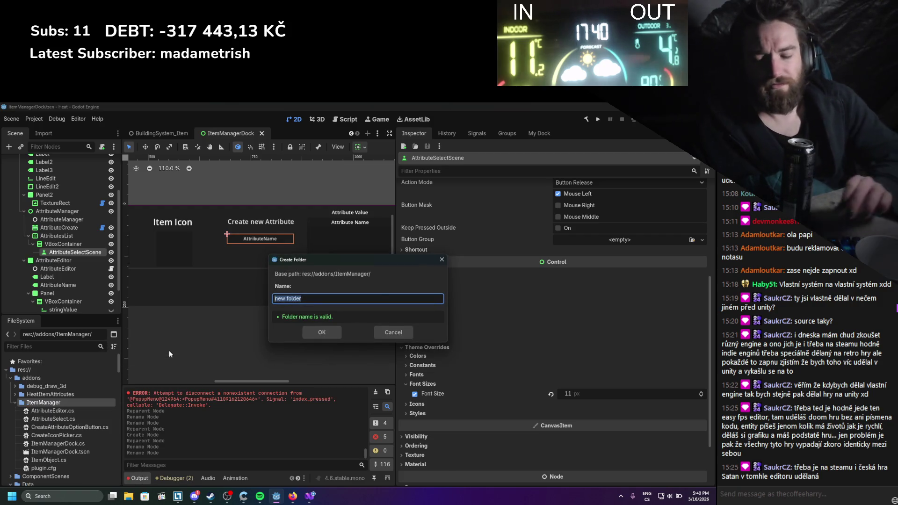
text(tributes)
key(Return)
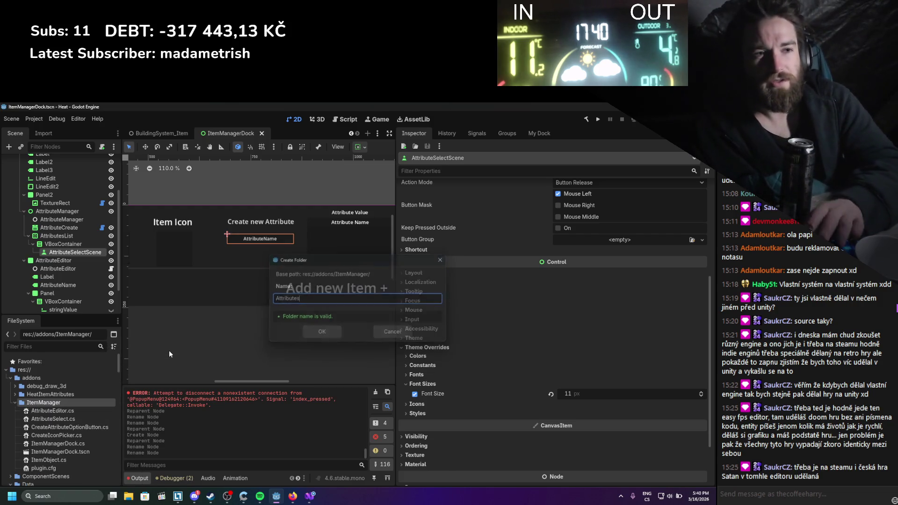
Move AttributeEditor.cs and AttributeSelect.cs into the Attributes folder and briefly open AttributeSelect.cs
click(46, 417)
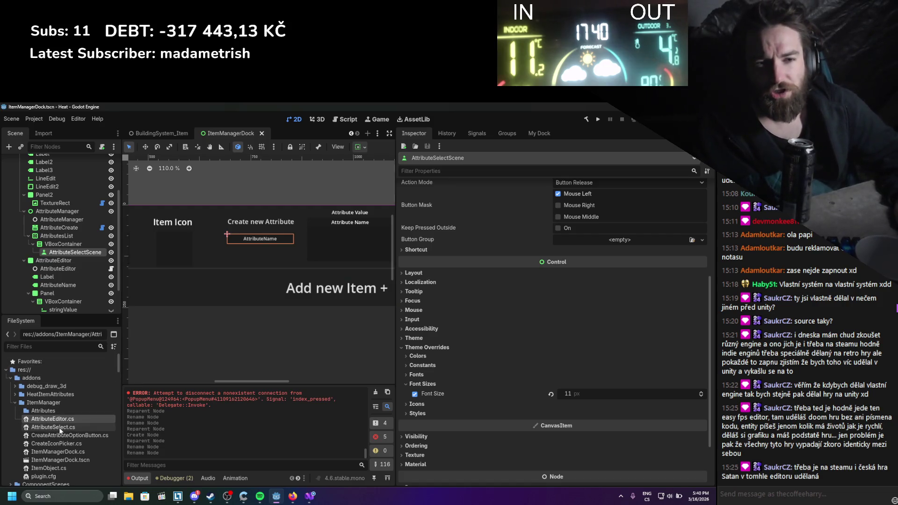
shift+click(69, 427)
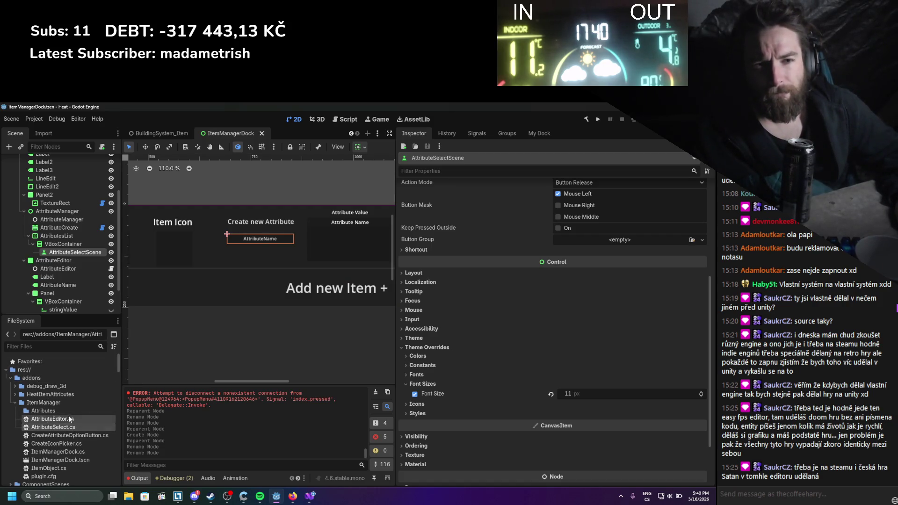
drag(71, 419, 84, 411)
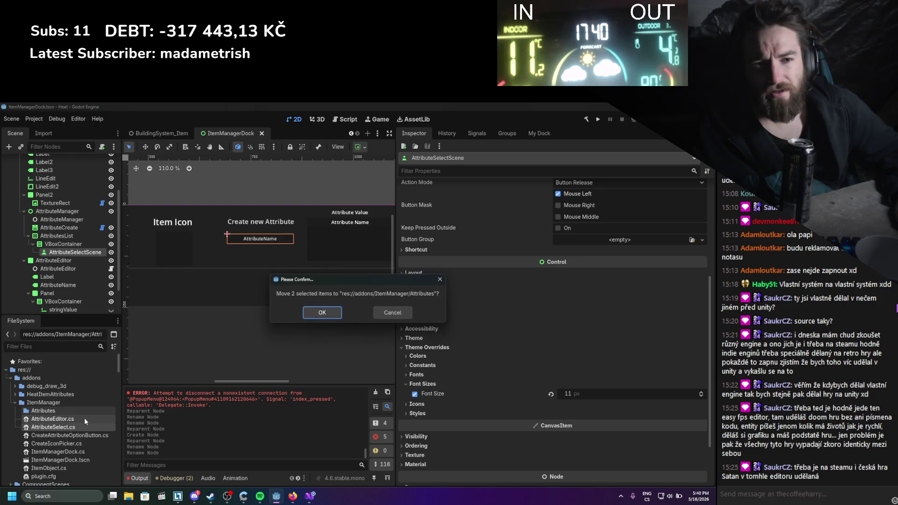
click(321, 312)
double_click(35, 412)
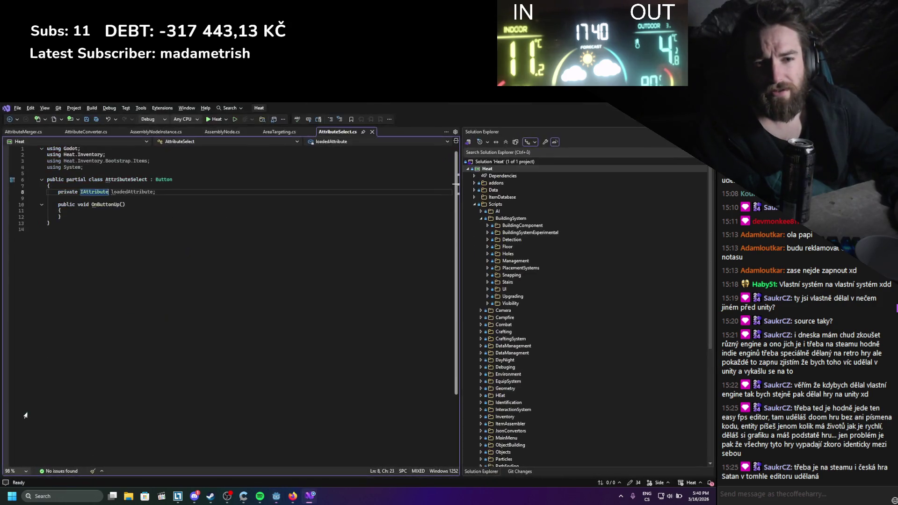
click(254, 203)
key(alt+Tab)
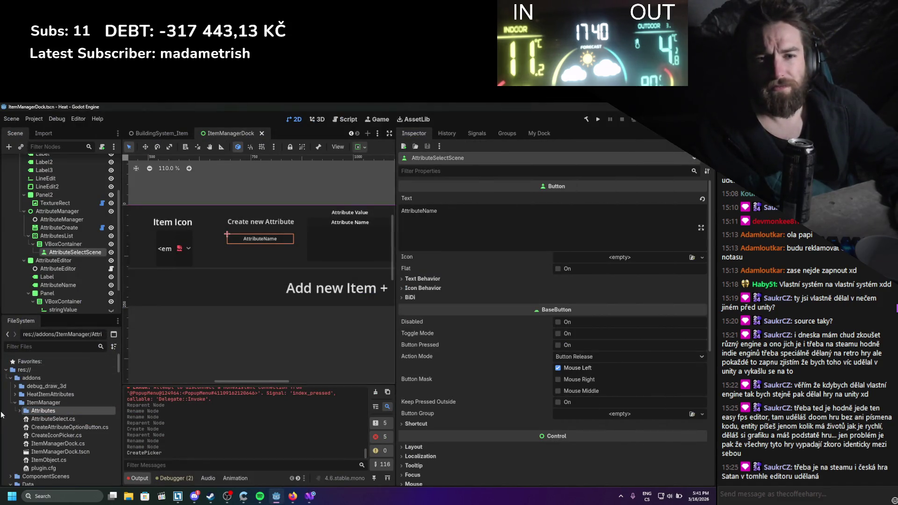
Save the AttributeSelectScene node as AttributeSelectScene.tscn in Attributes, then save ItemManagerDock
click(20, 410)
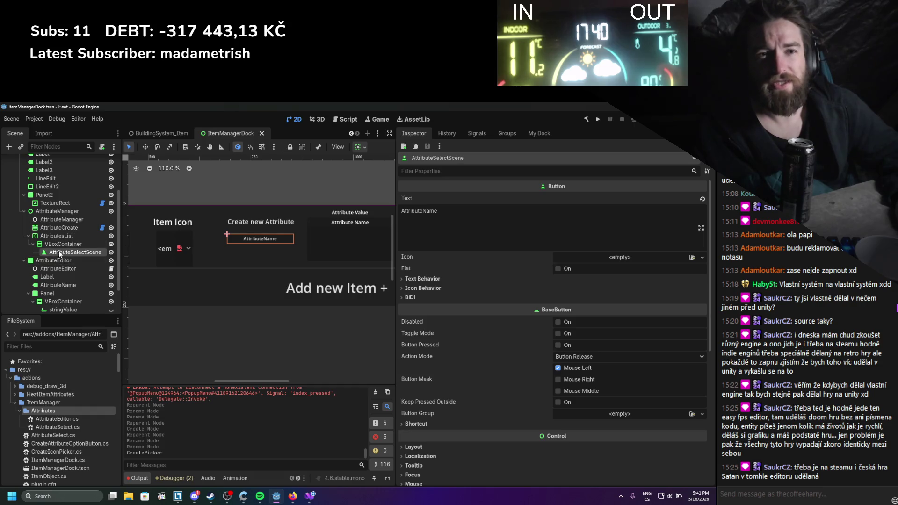
drag(60, 253, 45, 412)
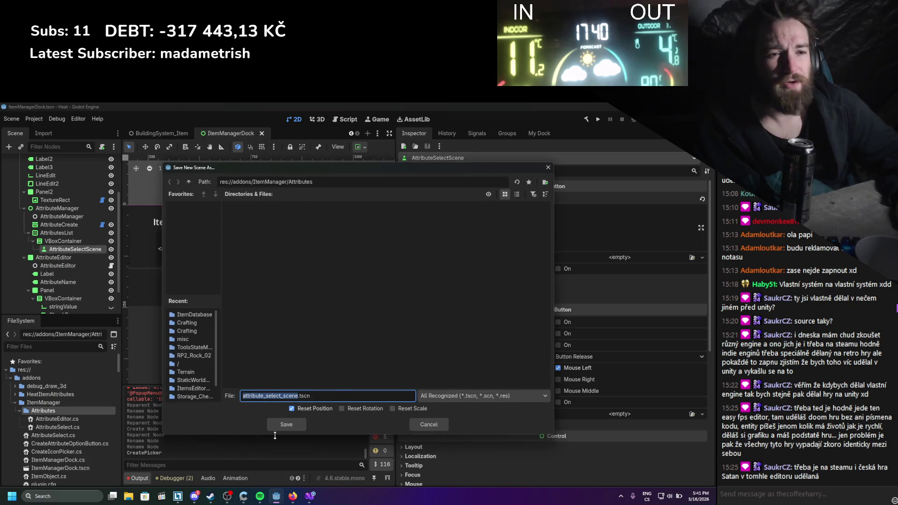
text(AttributeS)
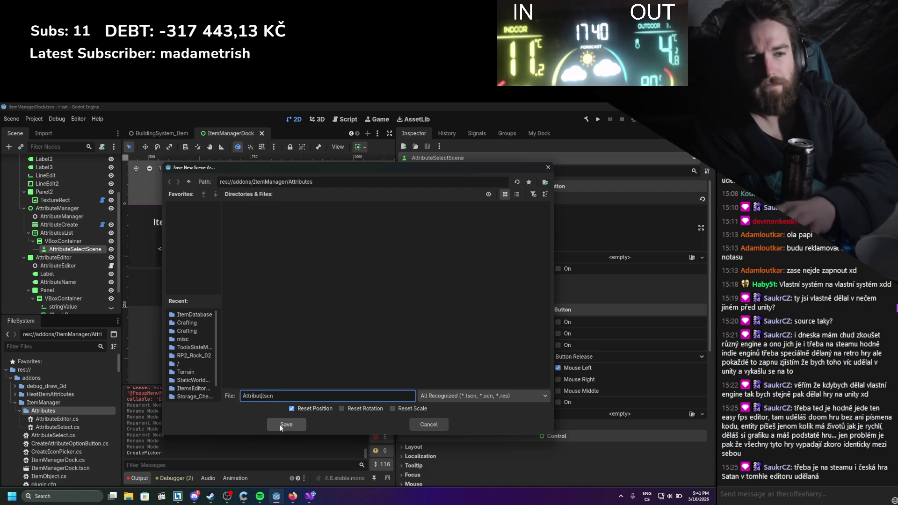
text(electS)
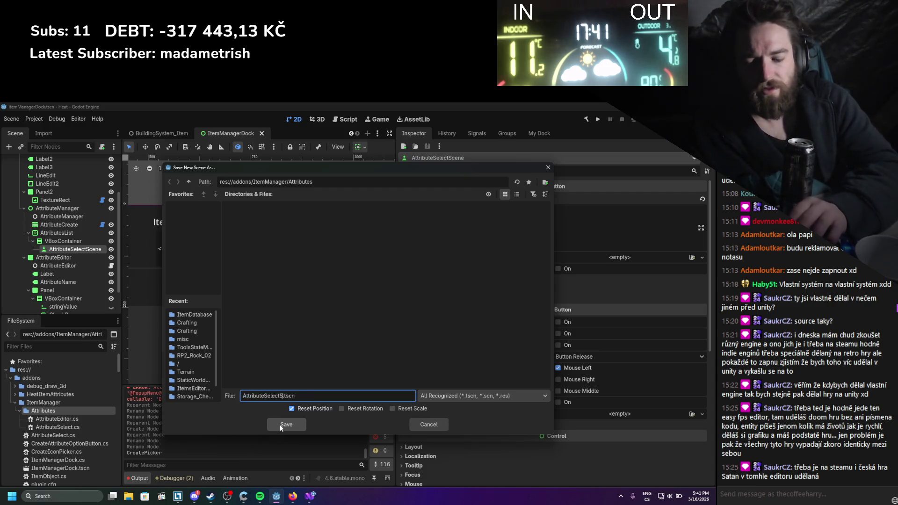
click(280, 426)
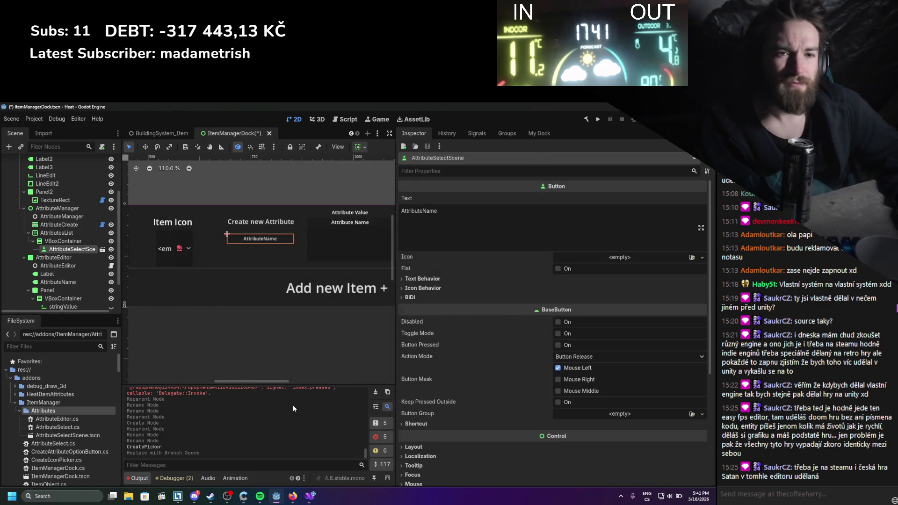
key(ctrl+s)
scroll(236, 304, up, 2)
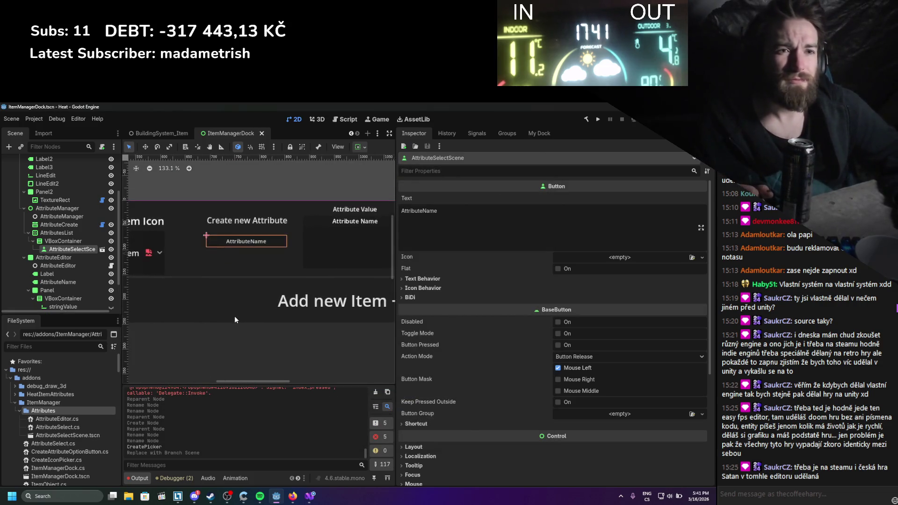
mouse_move(234, 315)
mouse_down()
mouse_move(262, 316)
mouse_move(181, 331)
mouse_up()
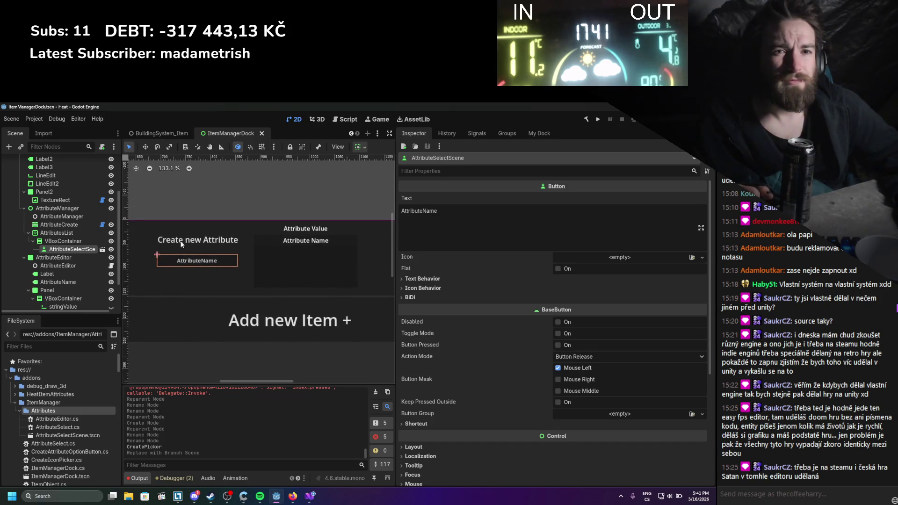
Select AttributeCreate, scroll its Inspector to the Script property, and open CreateAttributeOptionButton.cs
click(75, 226)
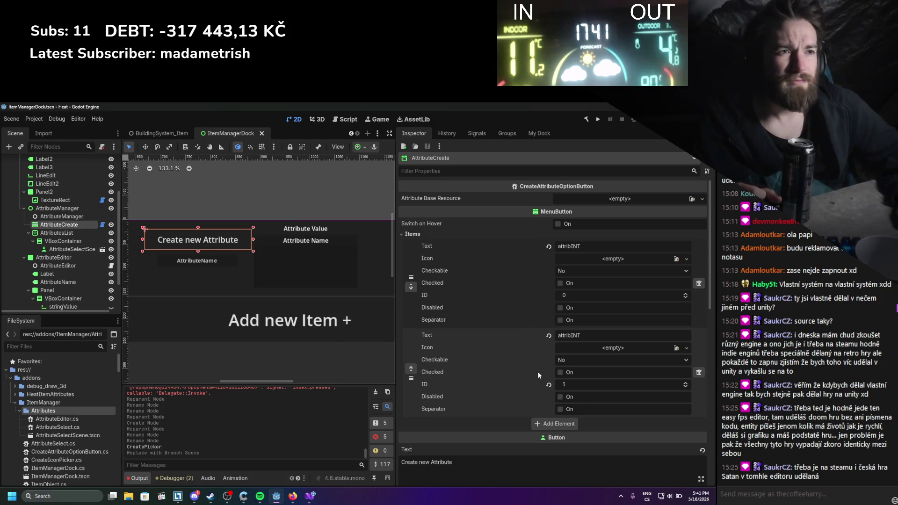
scroll(548, 367, down, 8)
scroll(588, 385, down, 10)
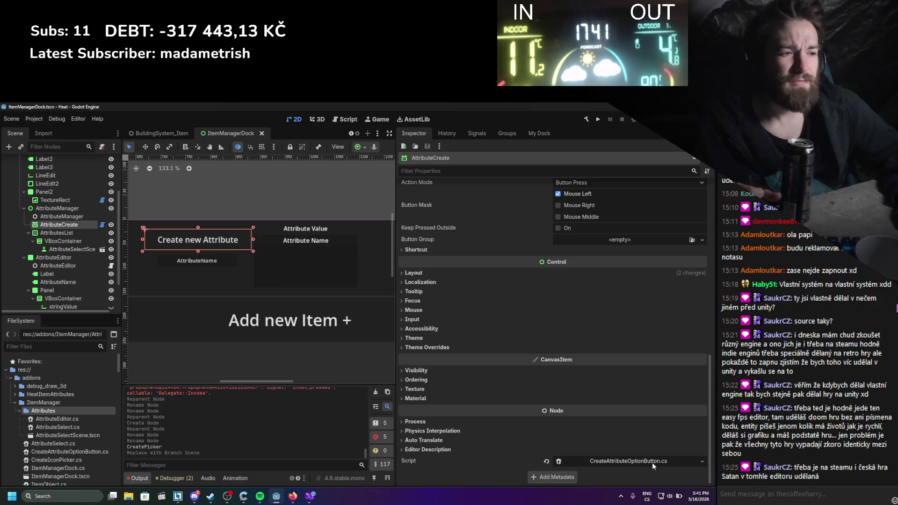
click(598, 464)
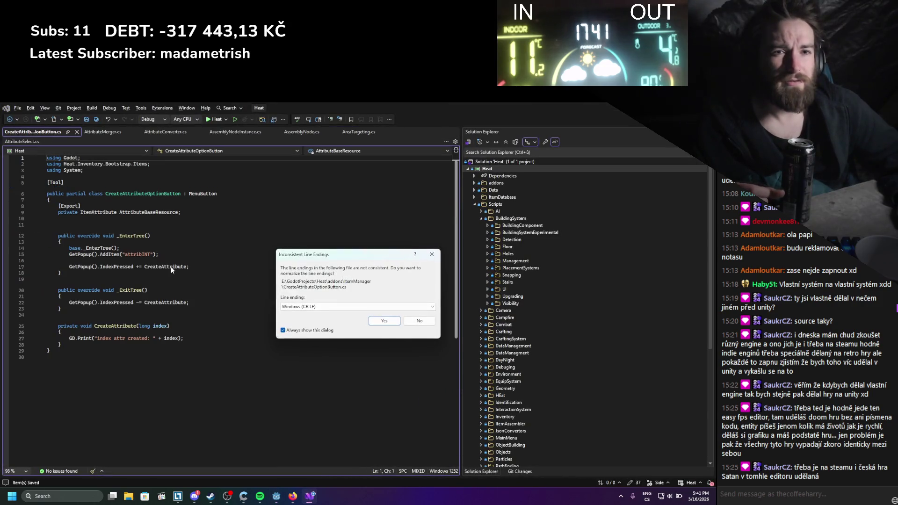
Replace the attribute resource field on line 9 with 'private PackedScene attributeSelectScene;'
key(Return)
click(193, 261)
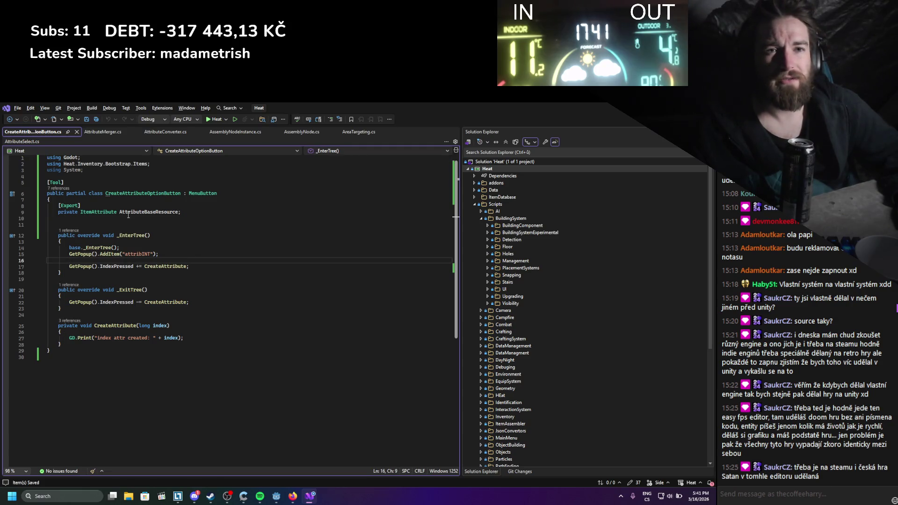
drag(81, 213, 180, 213)
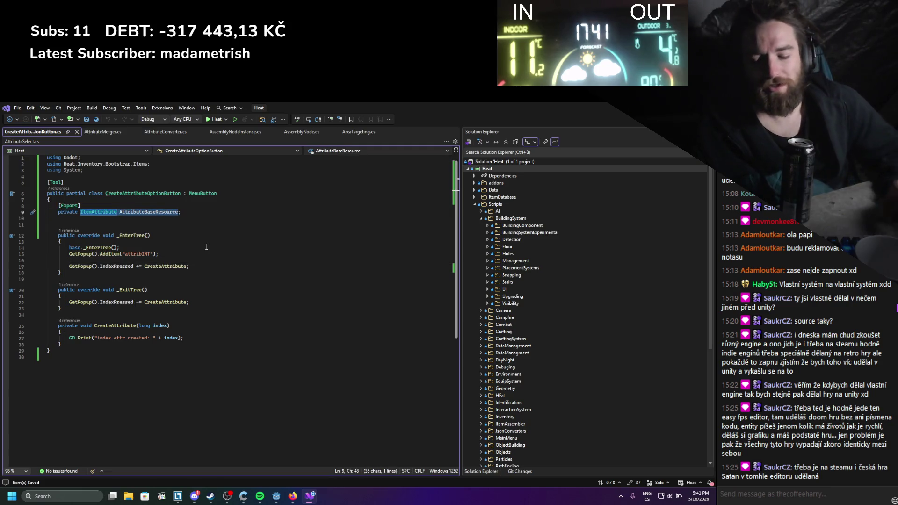
text(PackedScene ;)
key(Tab)
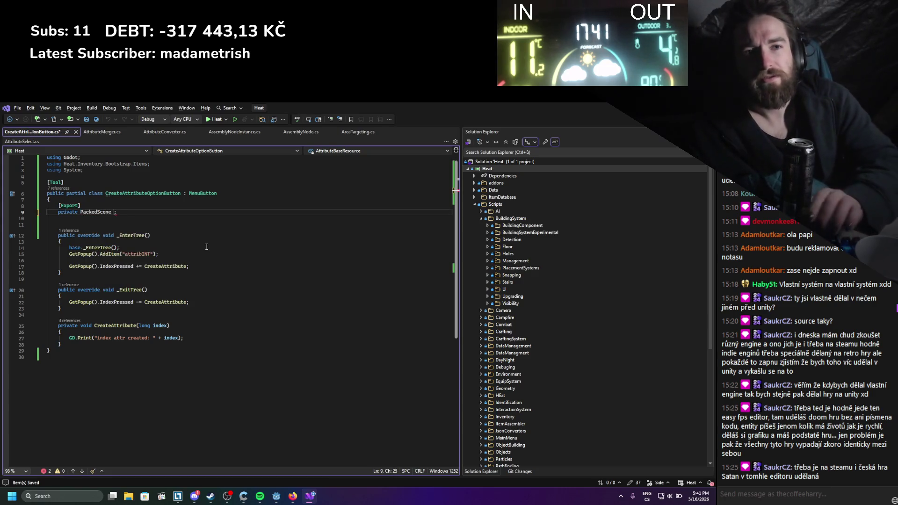
text(attributeSelect)
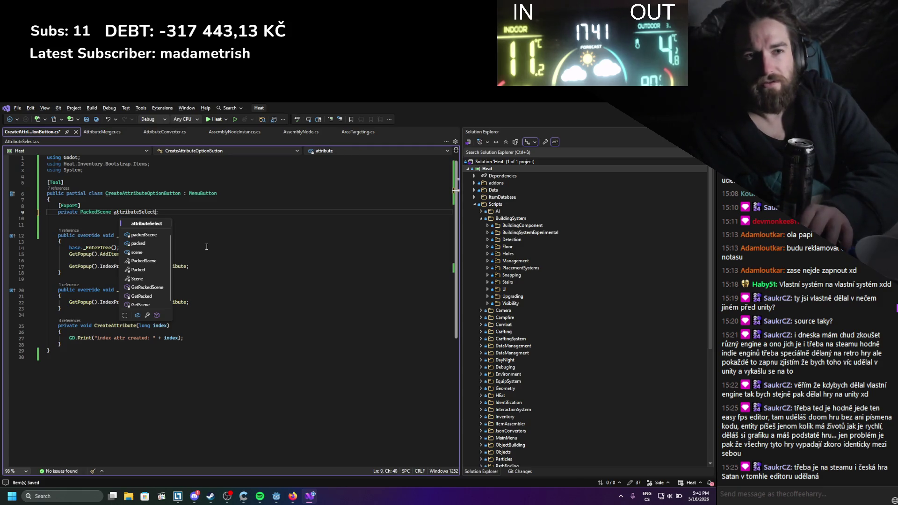
text(Scene;)
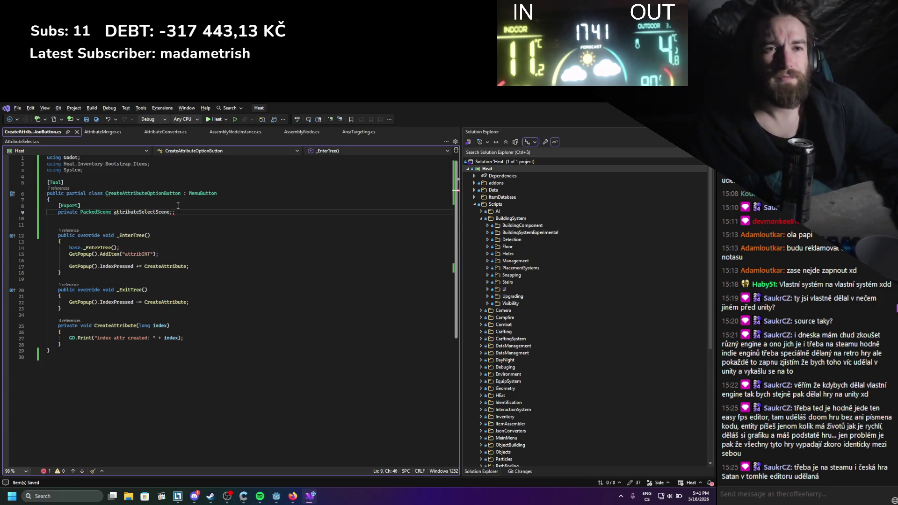
key(BackSpace)
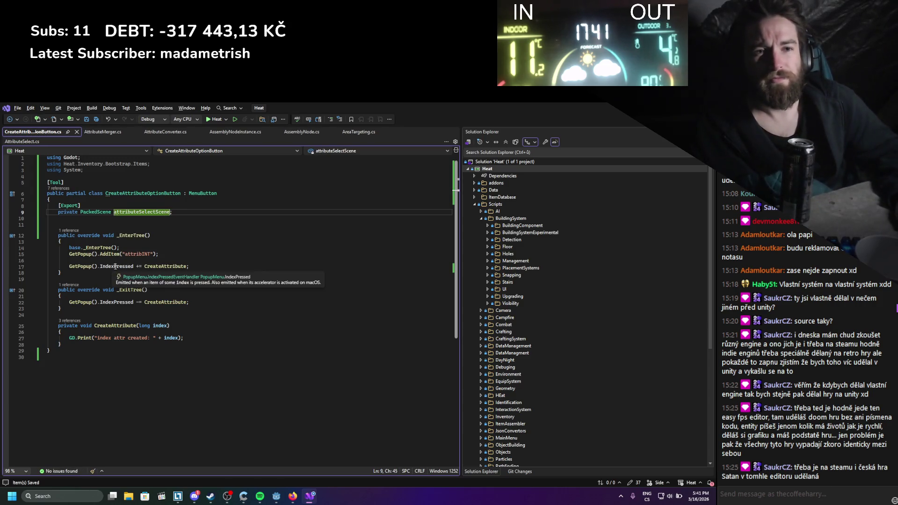
Add an '[Export] private Control attributesParent;' field below it
click(107, 226)
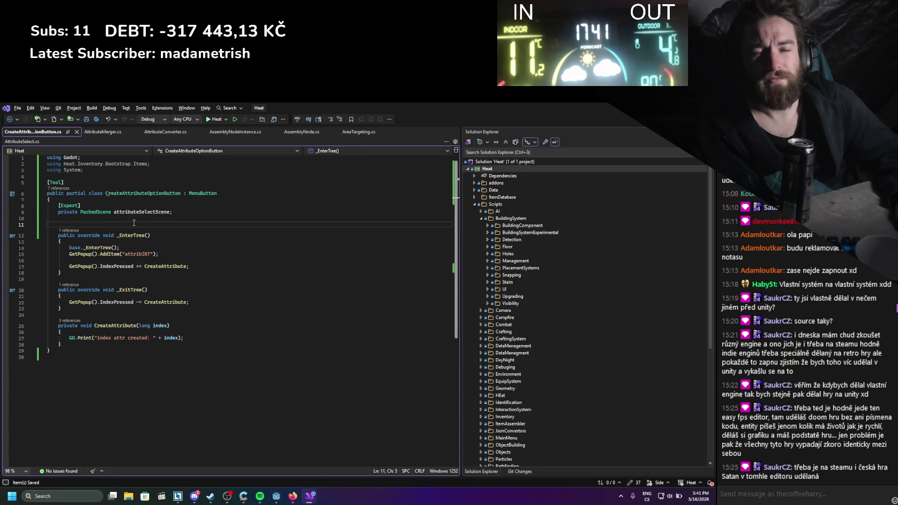
key(ctrl+Return)
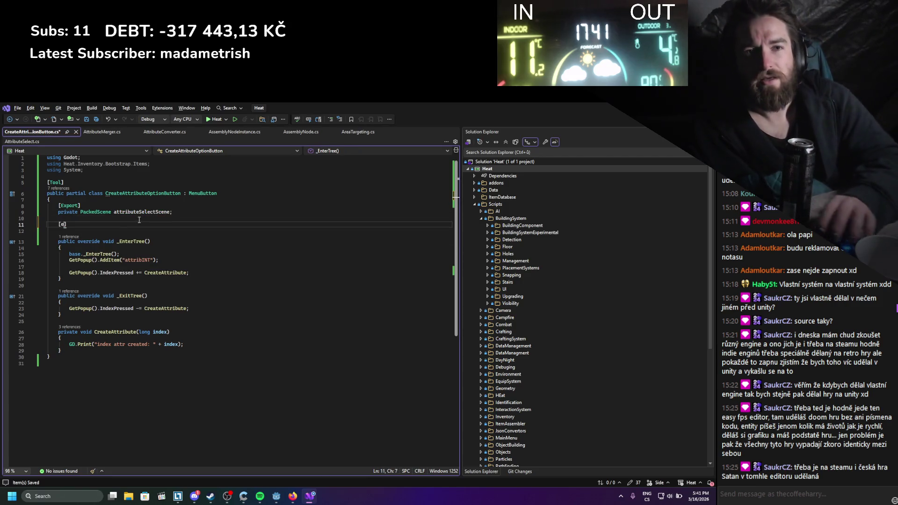
key(Tab)
text(])
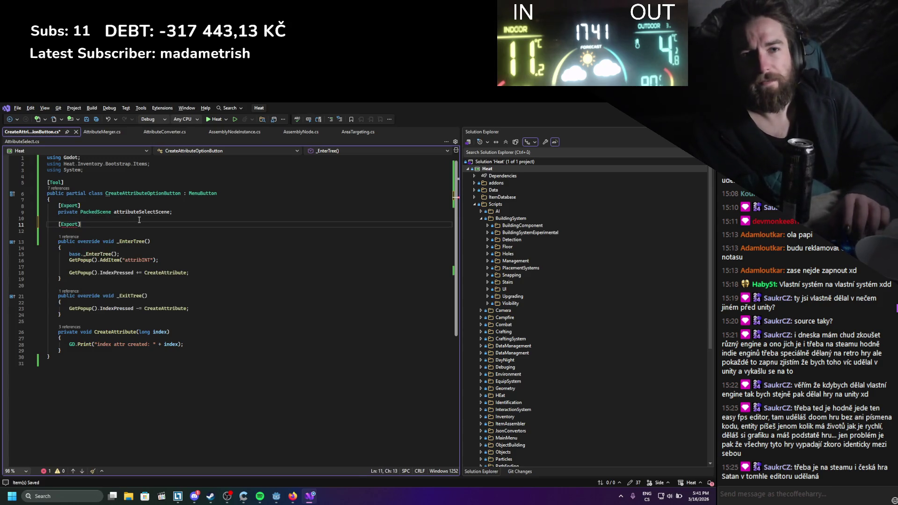
key(Return)
text(private )
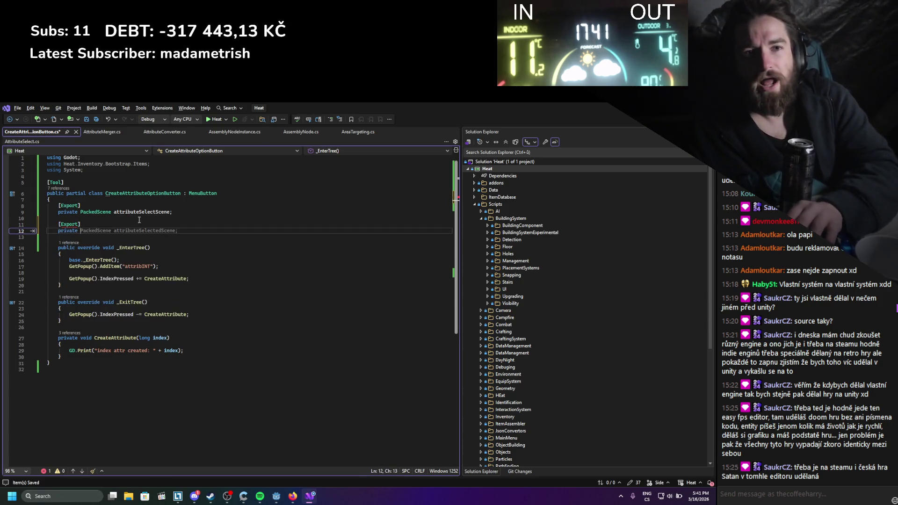
text(COnt)
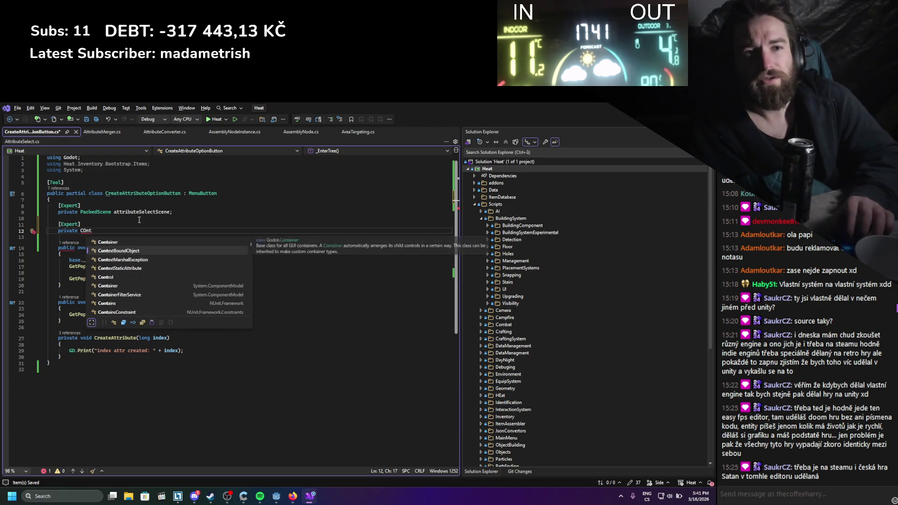
key(space)
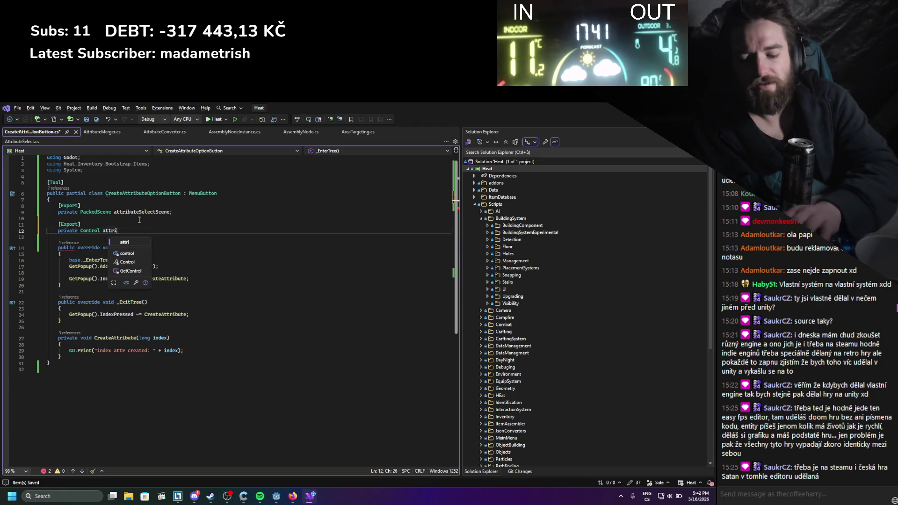
text(butes)
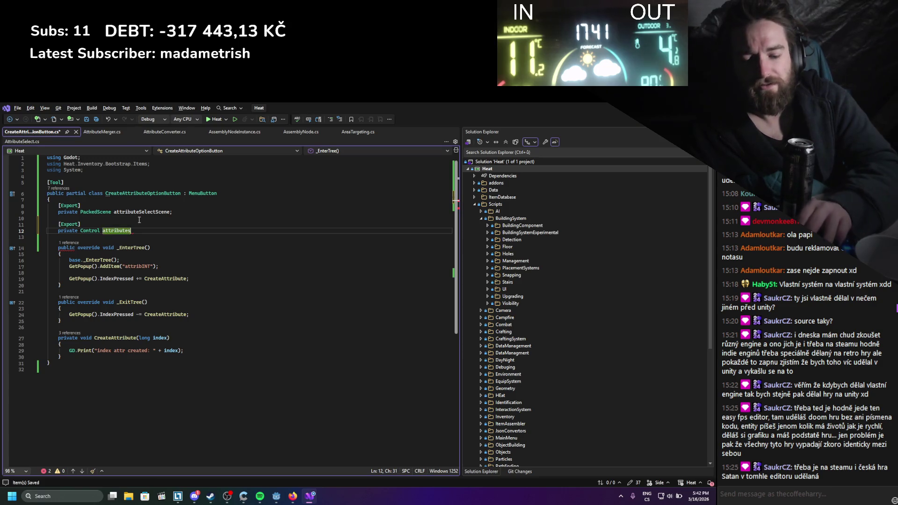
text(/PAPaternt)
key(BackSpace)
key(BackSpace)
key(BackSpace)
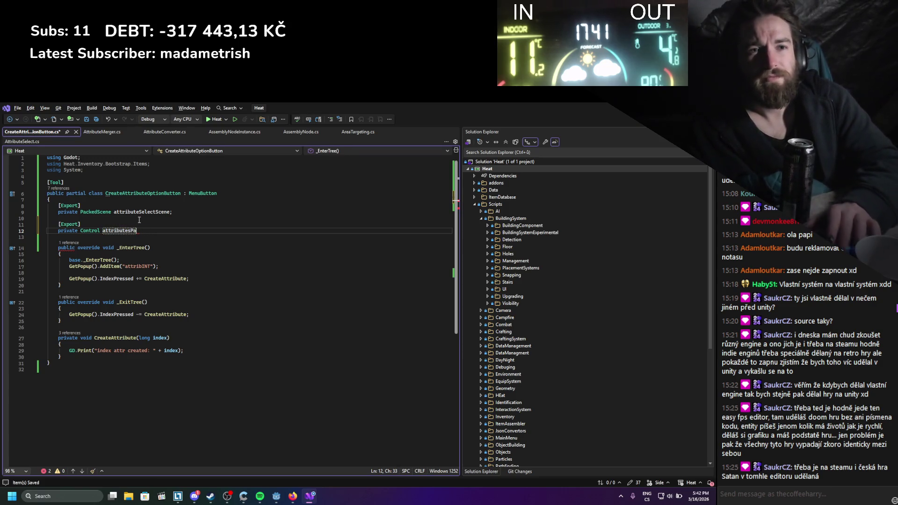
text(nt;)
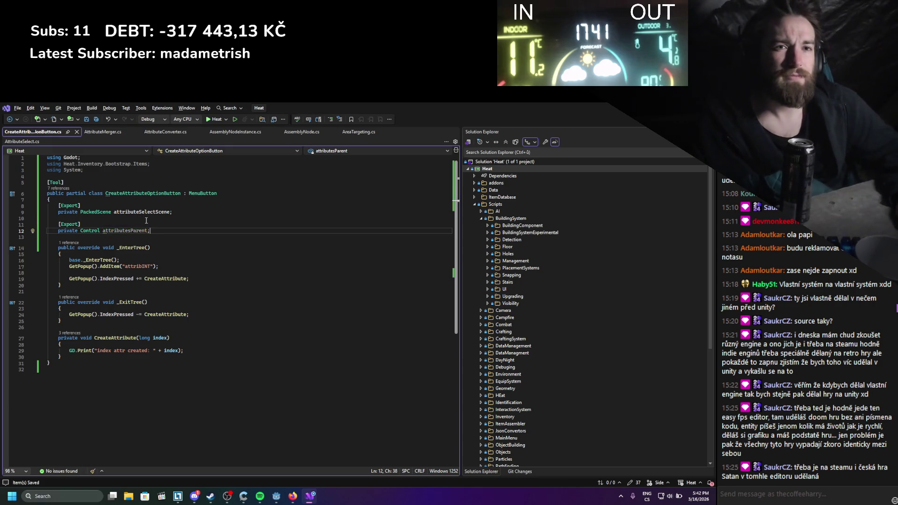
click(192, 351)
key(shift+Home)
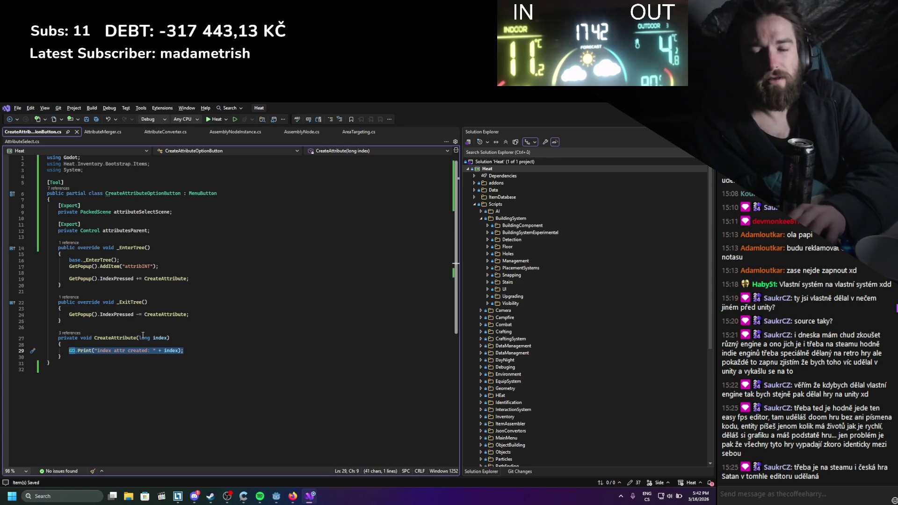
Replace the GD.Print line with newAttribute = attributeSelectScene.Instantiate<AttributeSelect>()
text(Attrib)
text(uteSelect newAttribute)
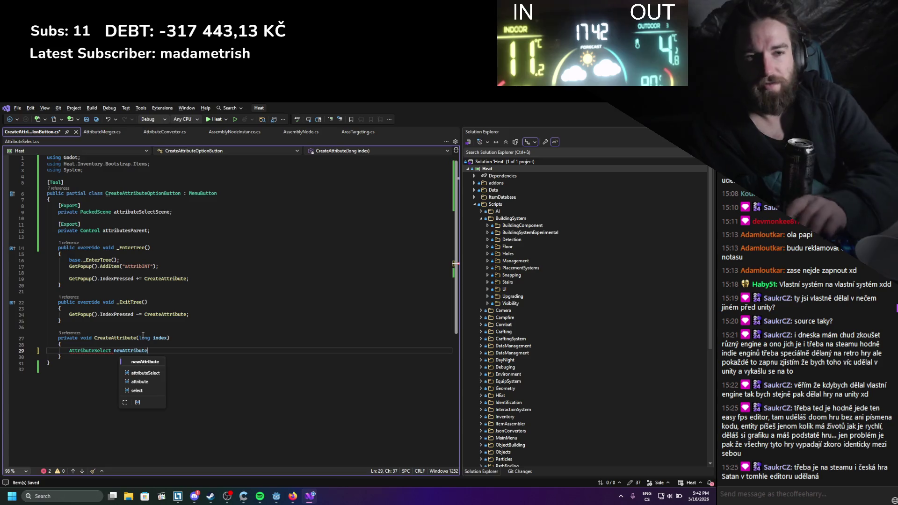
text(()
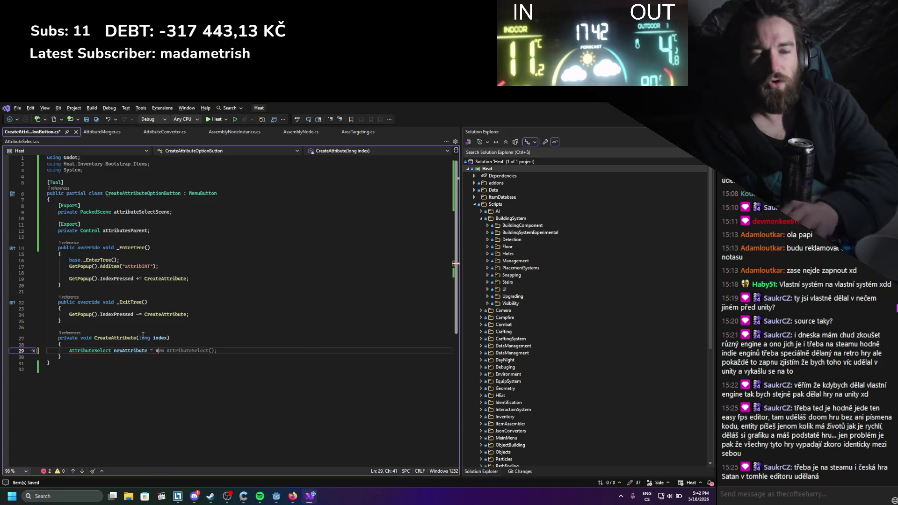
text(ne)
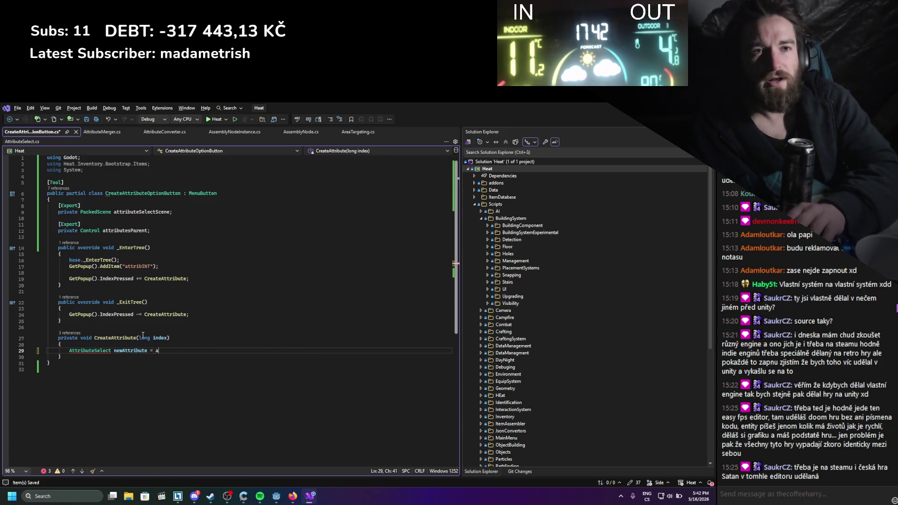
text(ttributeSelectScene.in)
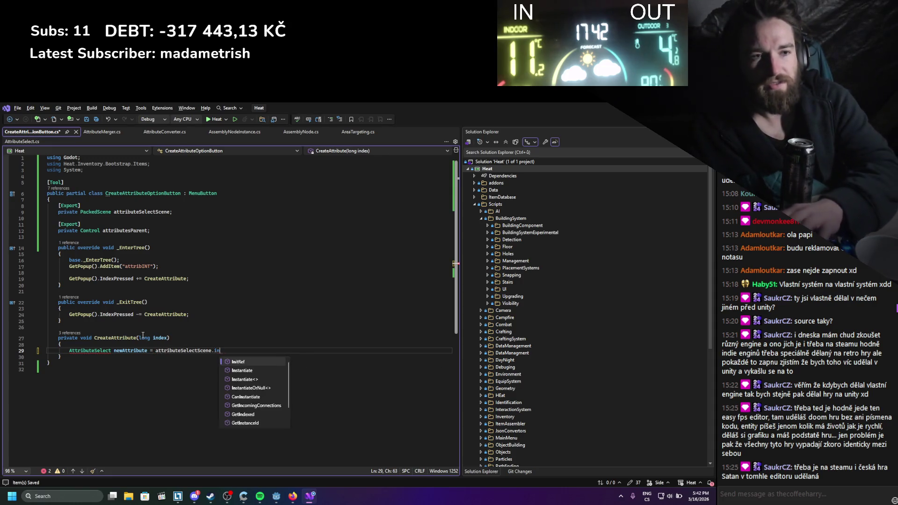
text(s<)
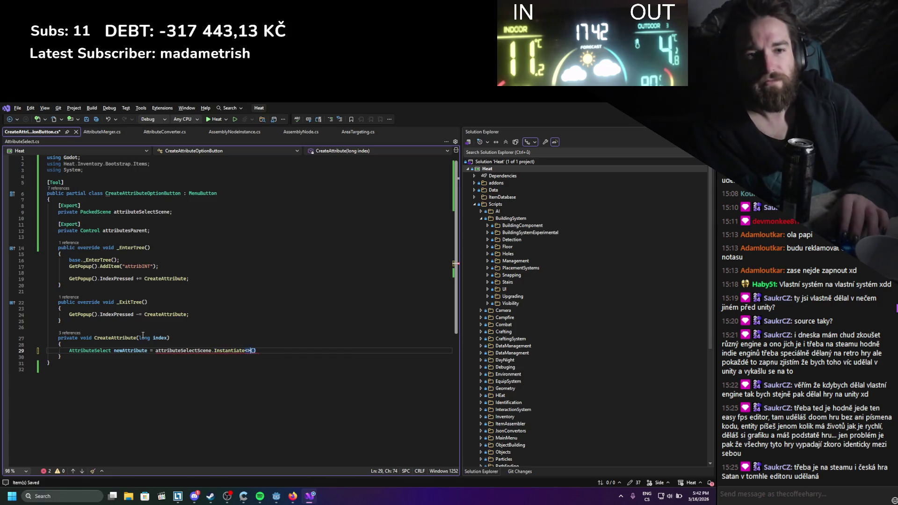
text(AttributeSelect)
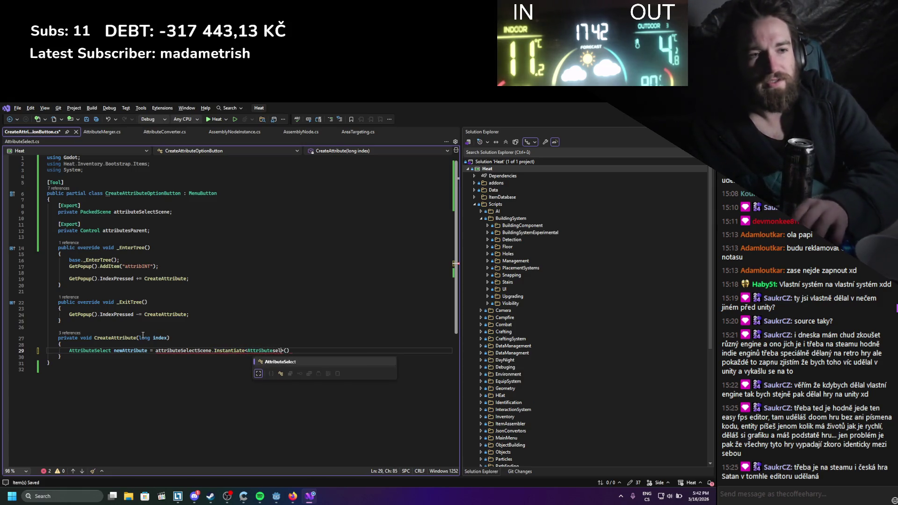
text(>();)
key(ctrl+s)
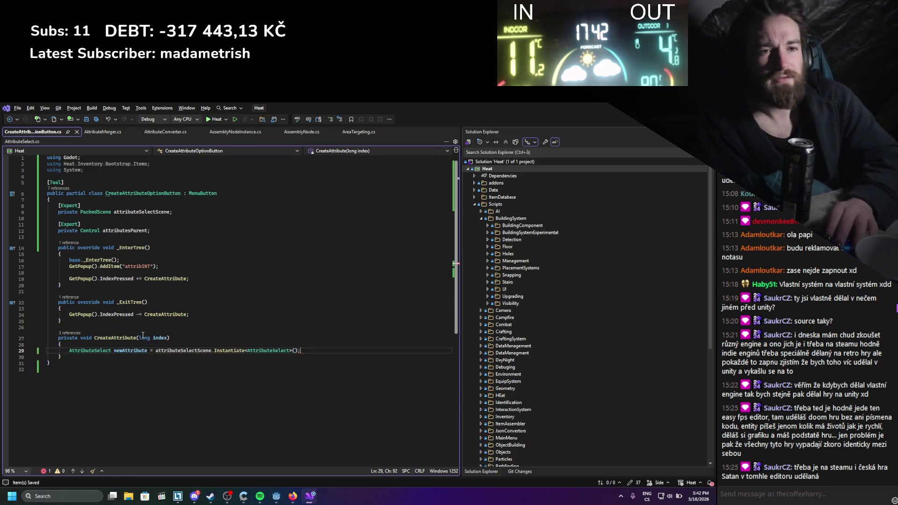
key(Return)
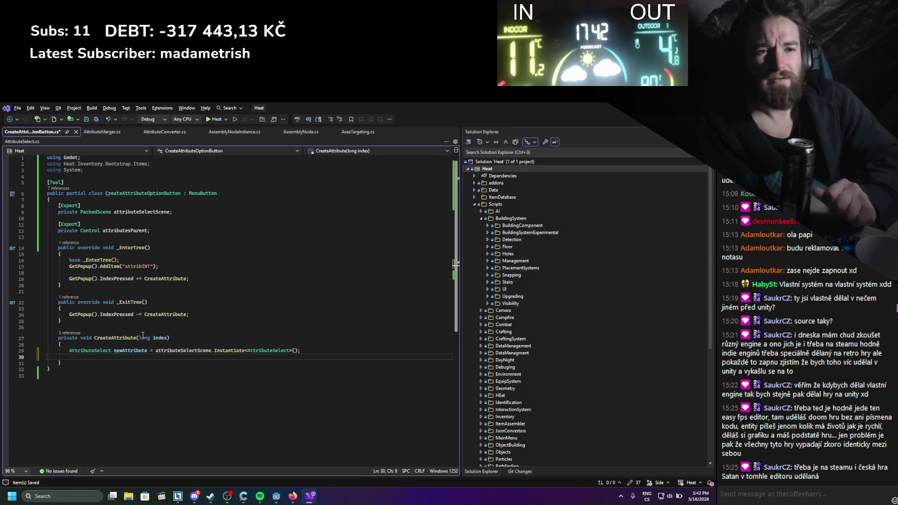
Add attributesParent.AddChild(newAttribute), save the script, and rebuild the C# project in Godot
double_click(117, 351)
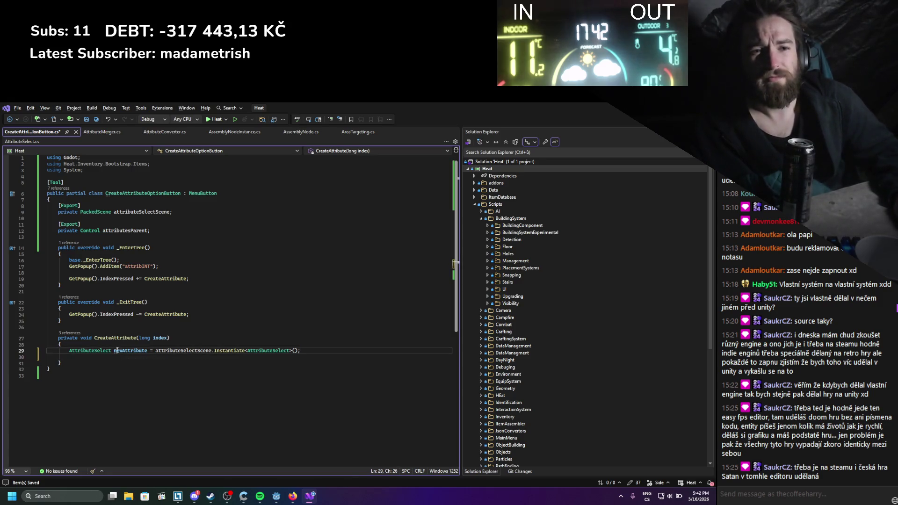
click(143, 359)
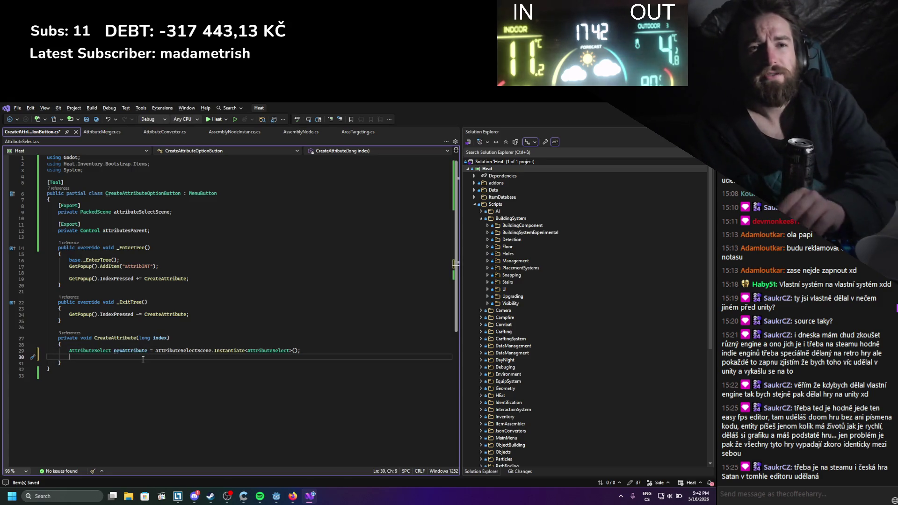
text(att)
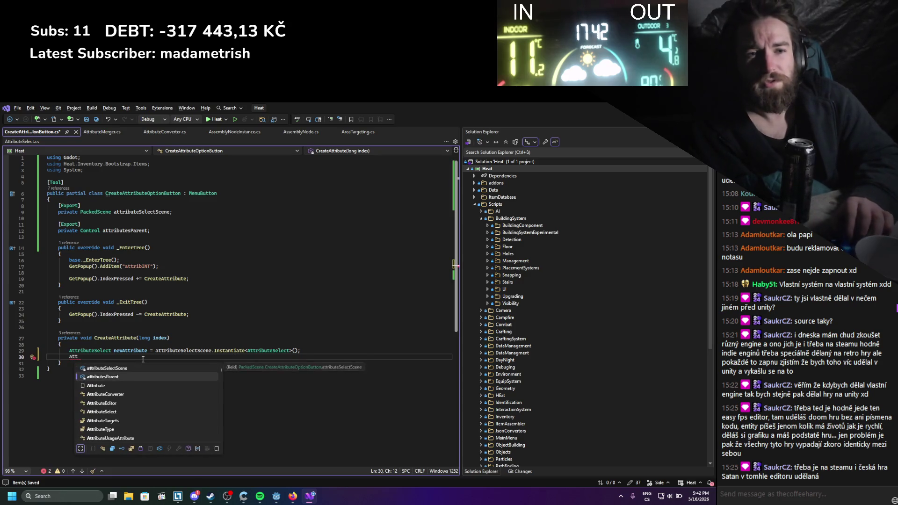
text(ributesParent.Ad)
key(Tab)
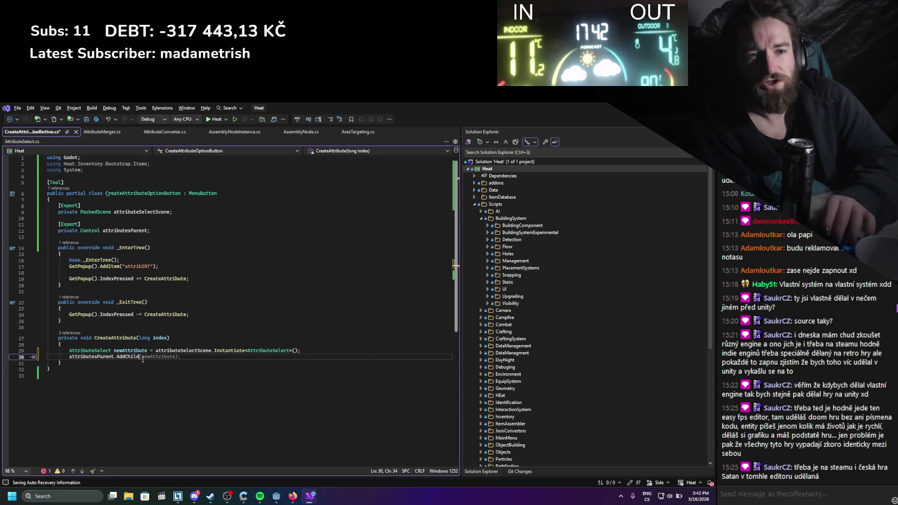
key(Tab)
key(ctrl+s)
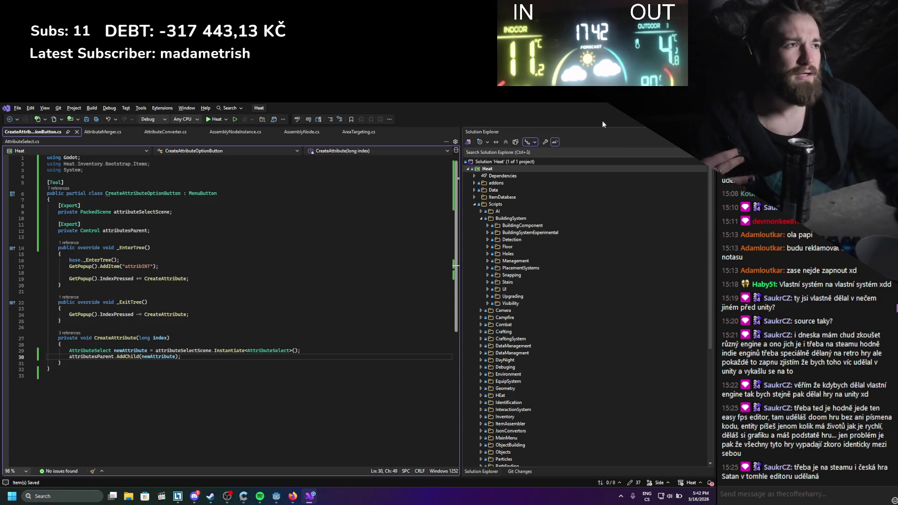
key(alt+Tab)
click(585, 120)
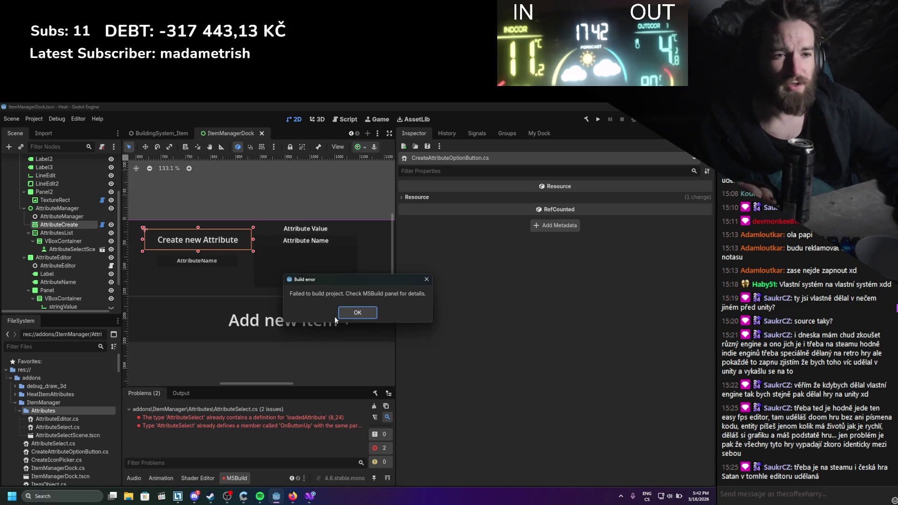
Dismiss the build error, clear the problems list, and view AttributeCreate's signals
click(369, 312)
click(373, 407)
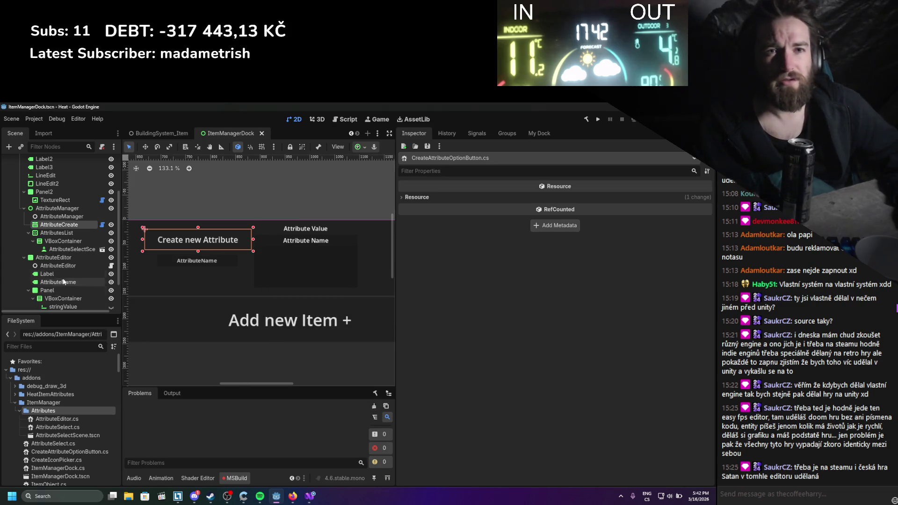
click(469, 133)
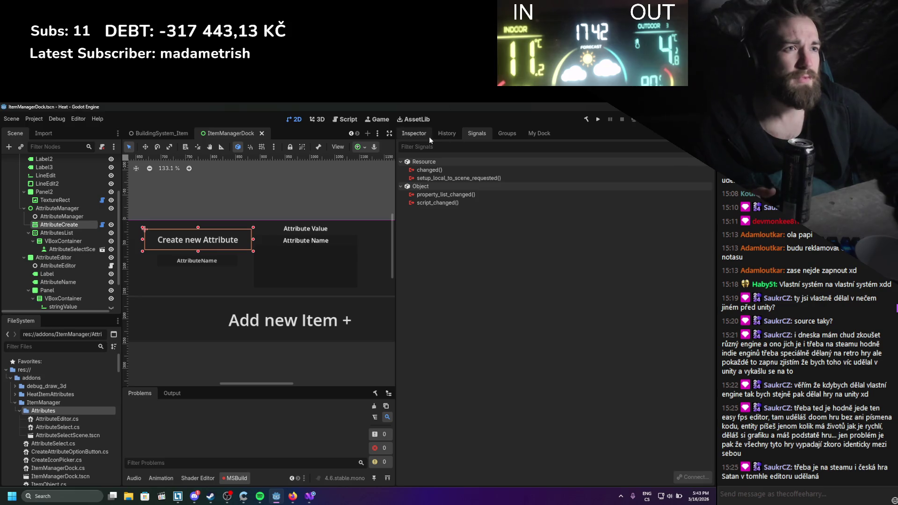
click(84, 224)
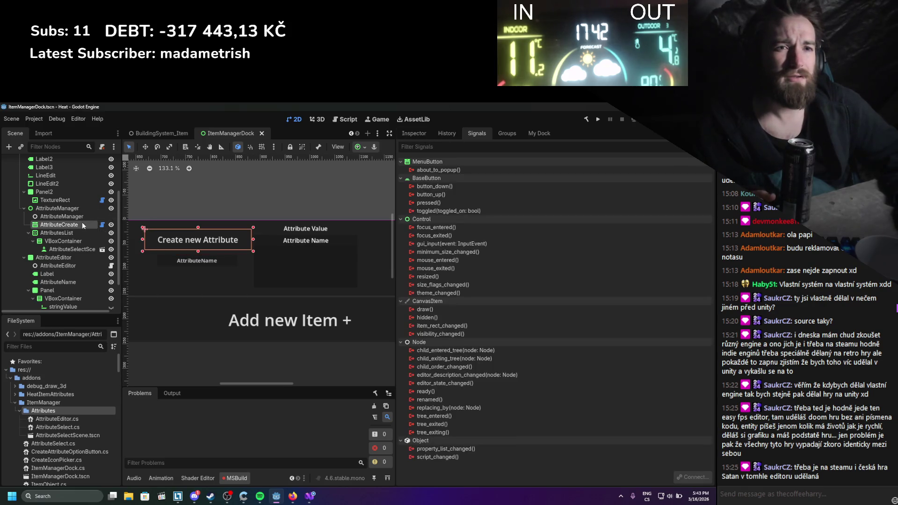
Switch to Visual Studio and back, then select the AttributeSelectScene node
click(310, 495)
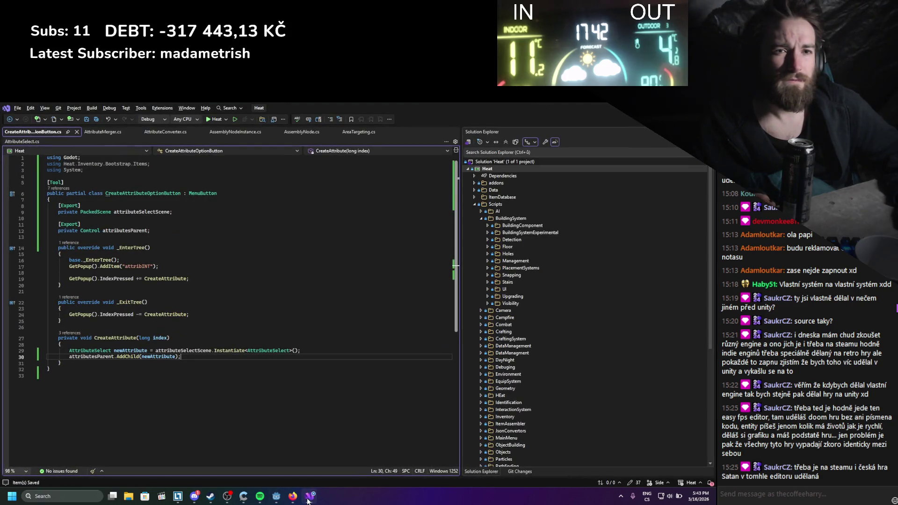
click(308, 501)
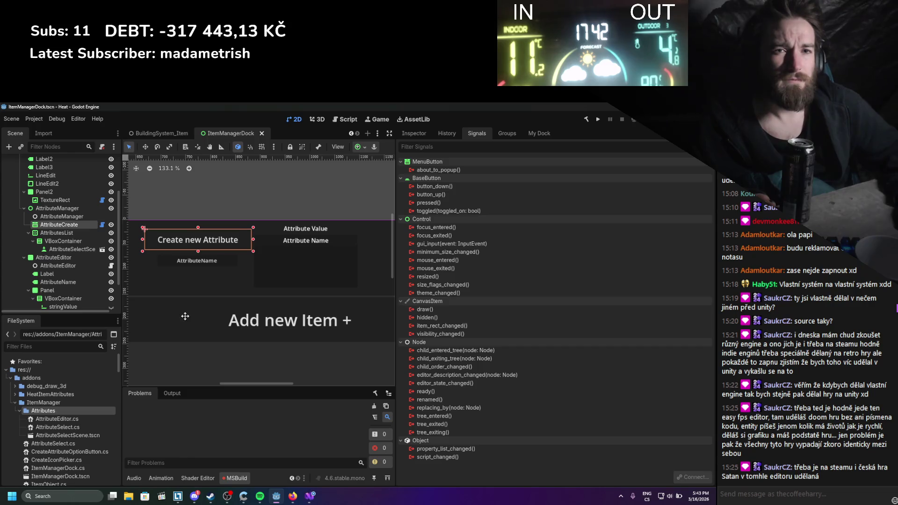
drag(184, 316, 214, 308)
click(66, 250)
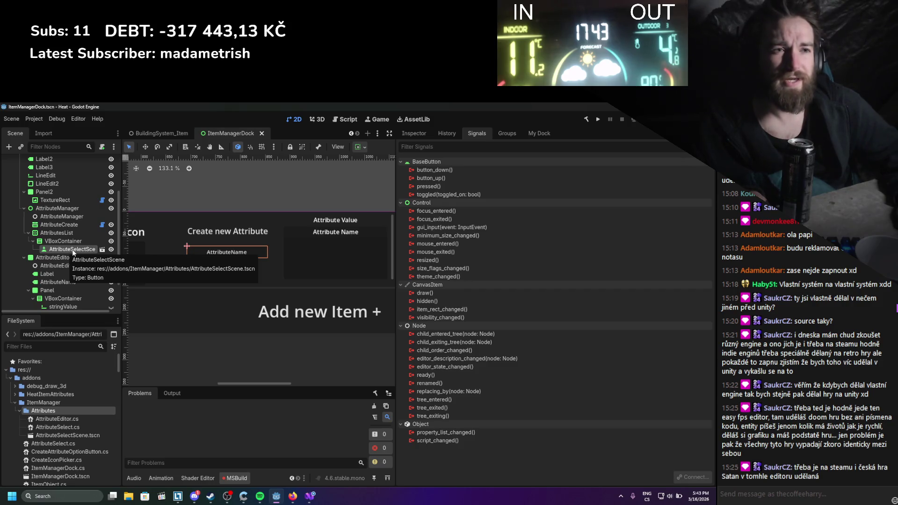
Delete the AttributeSelectScene node and reselect AttributeCreate to view its properties
right_click(72, 253)
click(116, 463)
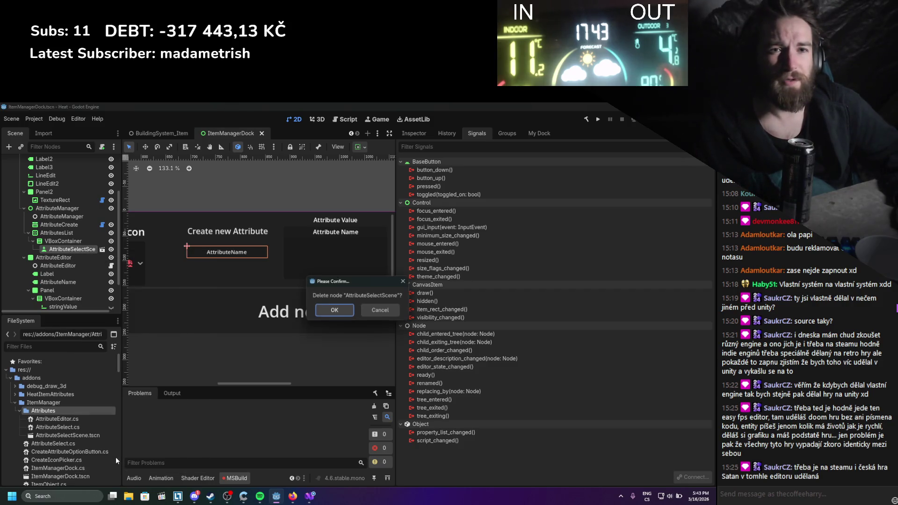
click(341, 311)
click(64, 218)
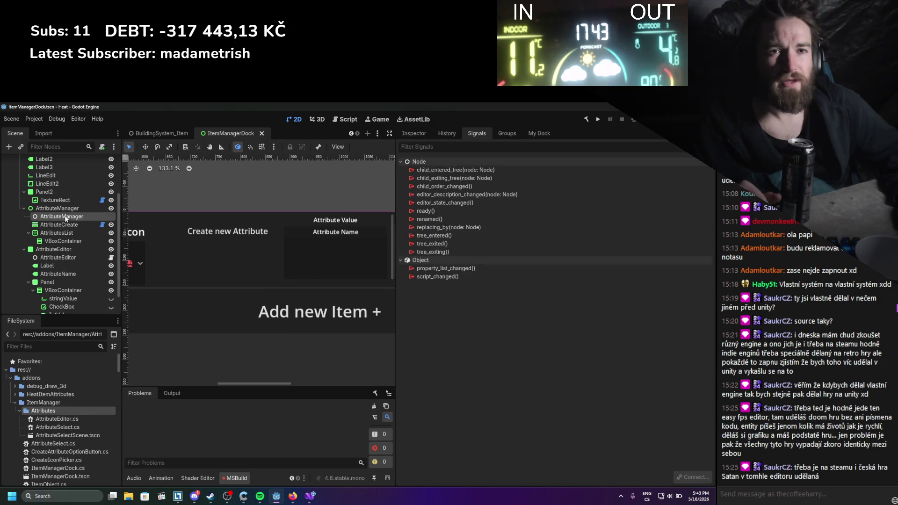
click(406, 133)
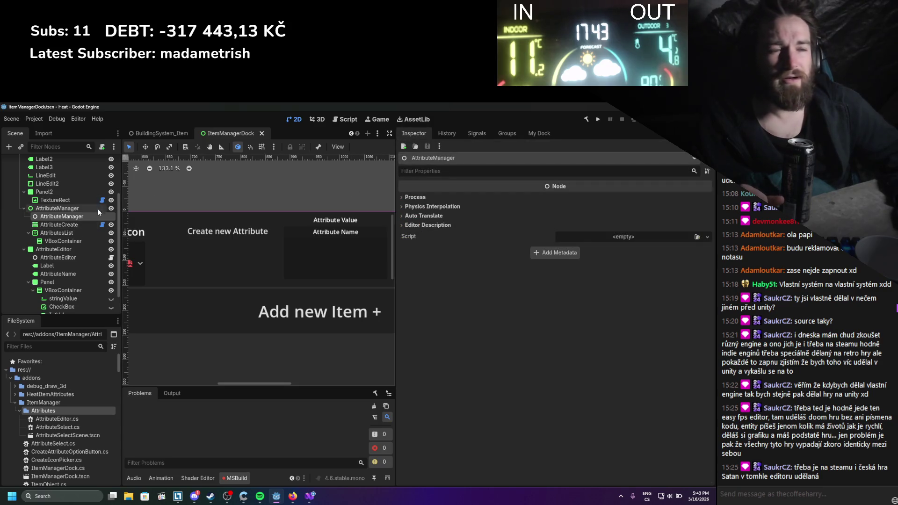
click(72, 225)
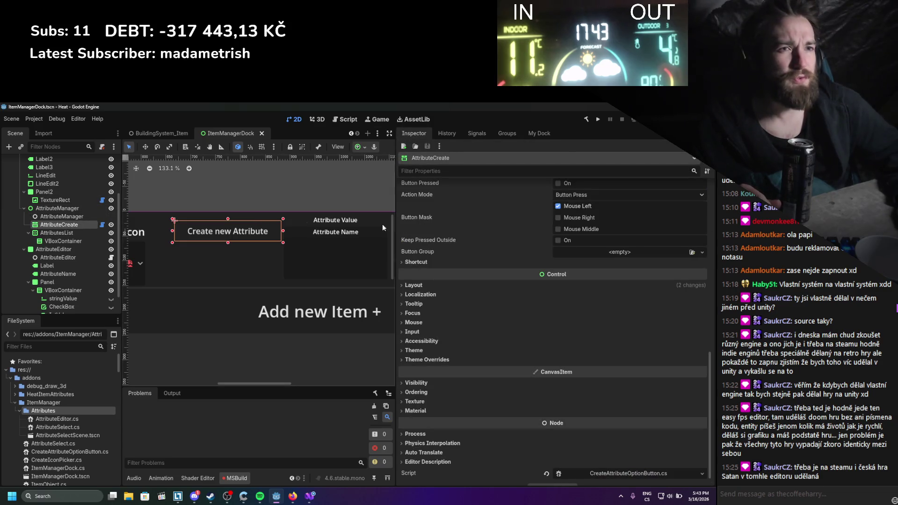
scroll(501, 277, up, 10)
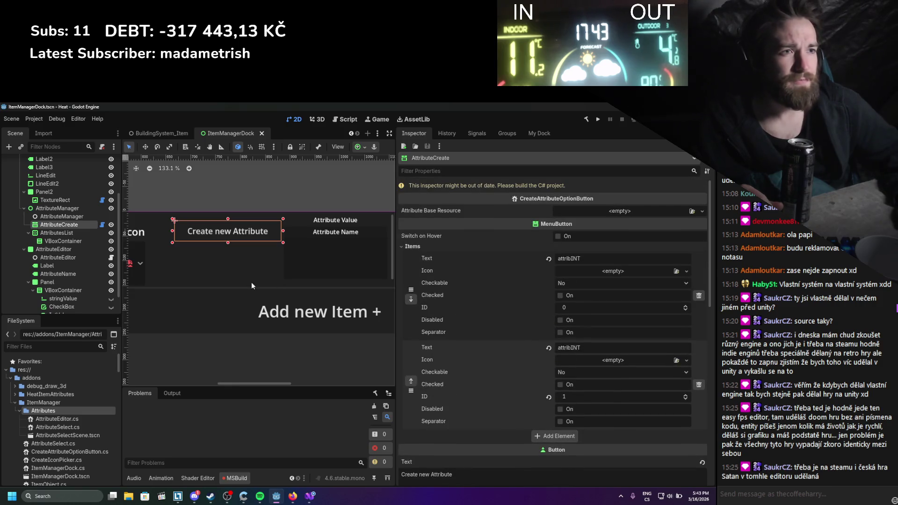
Rebuild the C# project, dismiss the error, and open the loadedAttribute error in AttributeSelect.cs
click(586, 119)
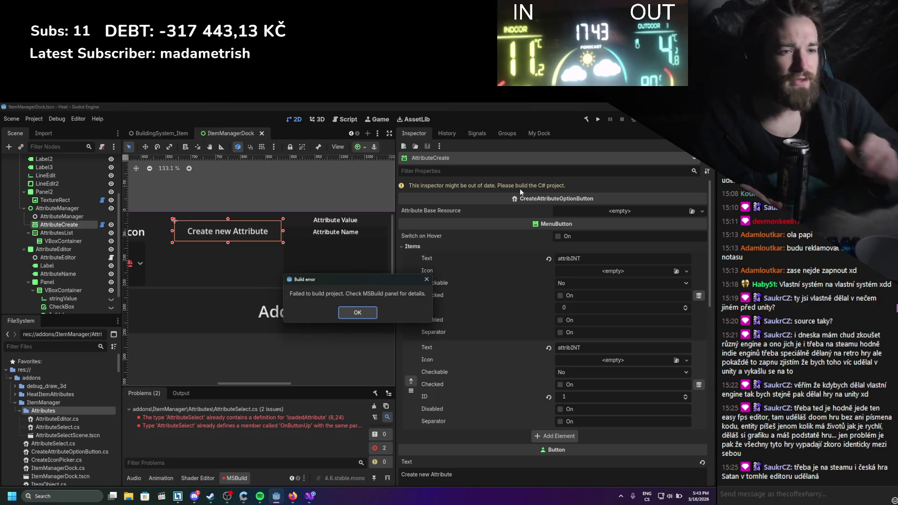
click(355, 316)
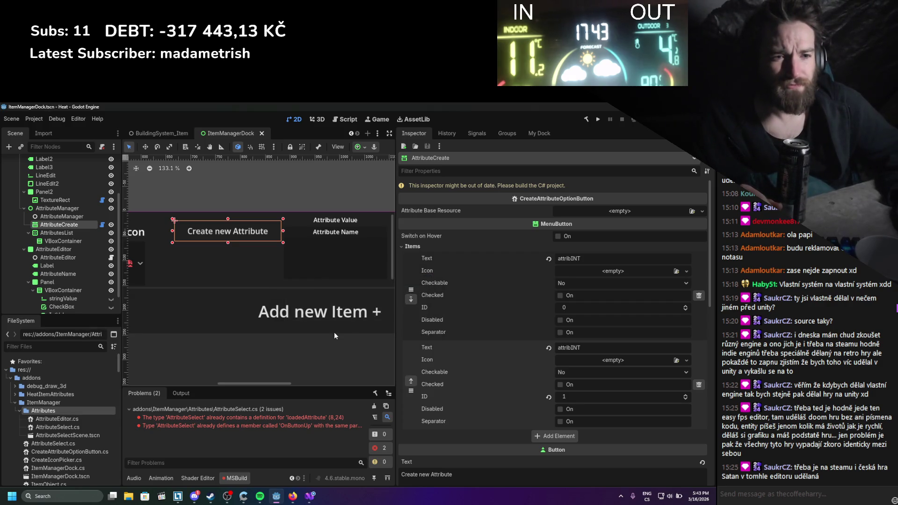
double_click(287, 420)
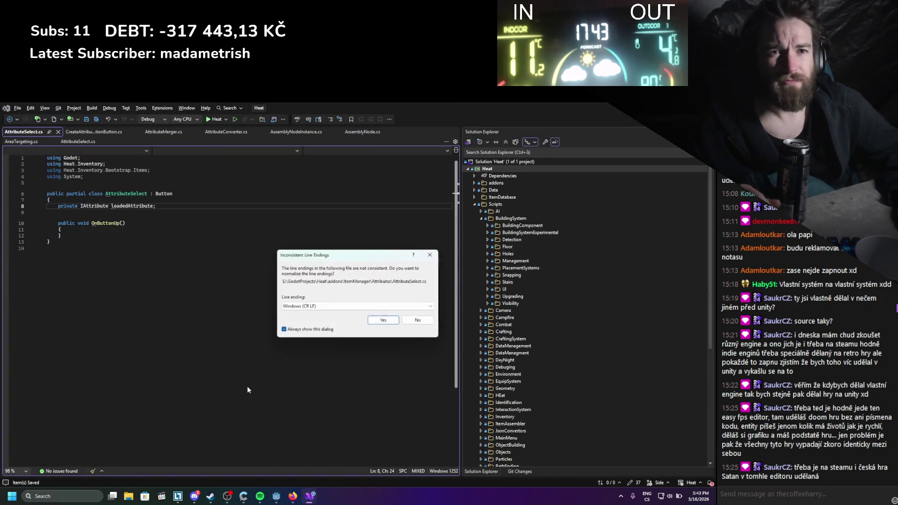
Accept consistent line endings and save AttributeSelect.cs
click(381, 321)
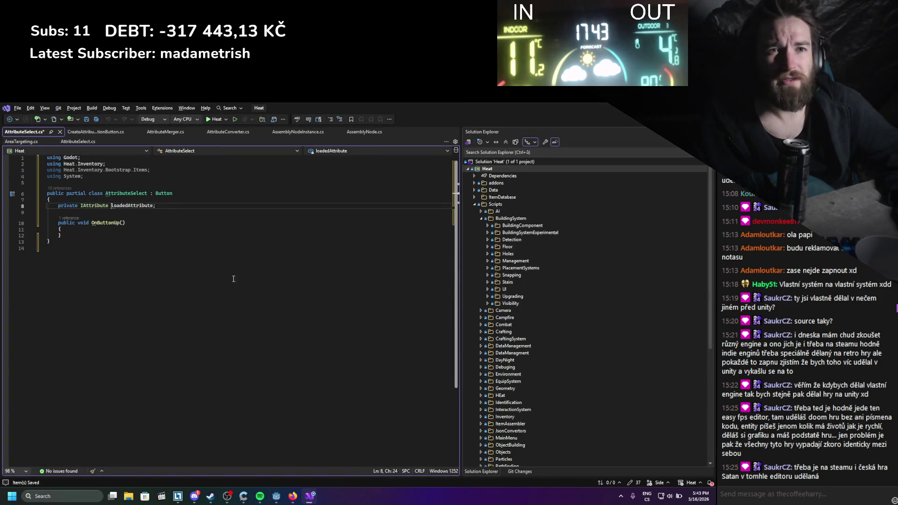
key(ctrl+s)
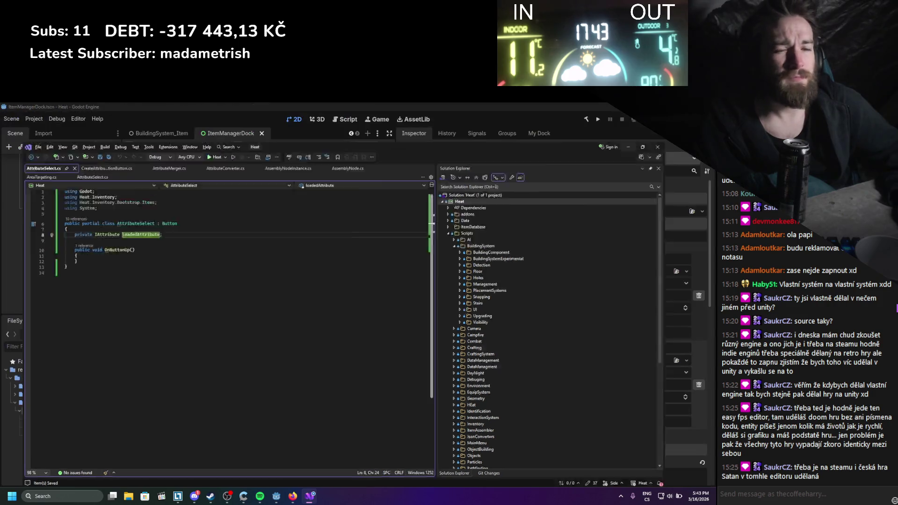
Delete the duplicate AttributeSelect.cs from the ItemManager folder and rebuild the C# project
key(alt+Tab)
scroll(97, 415, down, 1)
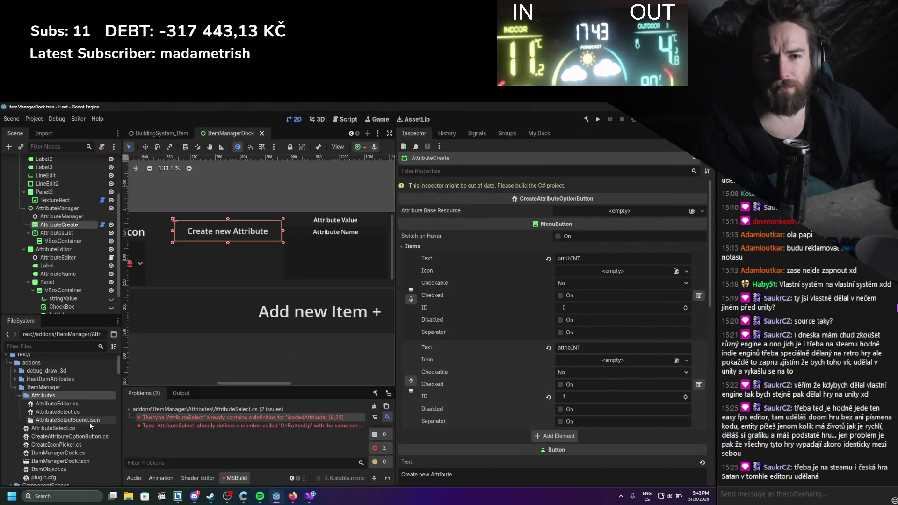
right_click(85, 428)
click(93, 438)
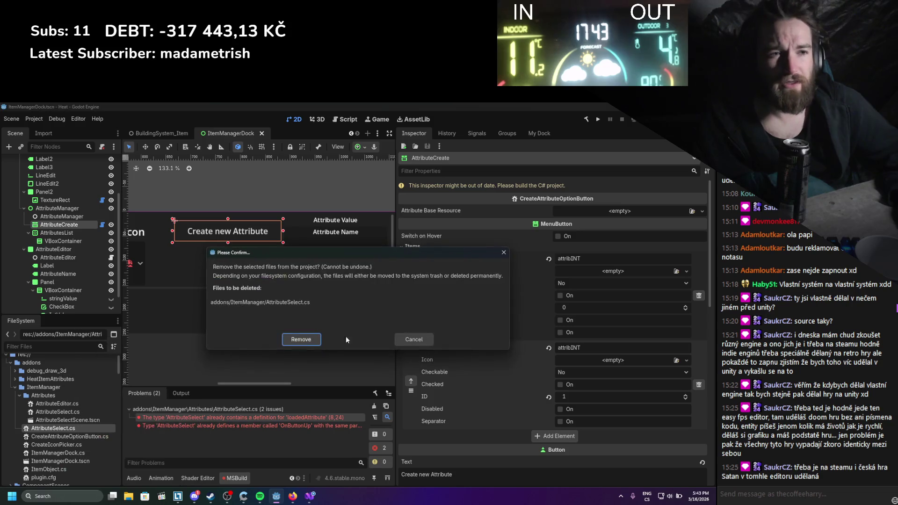
click(301, 339)
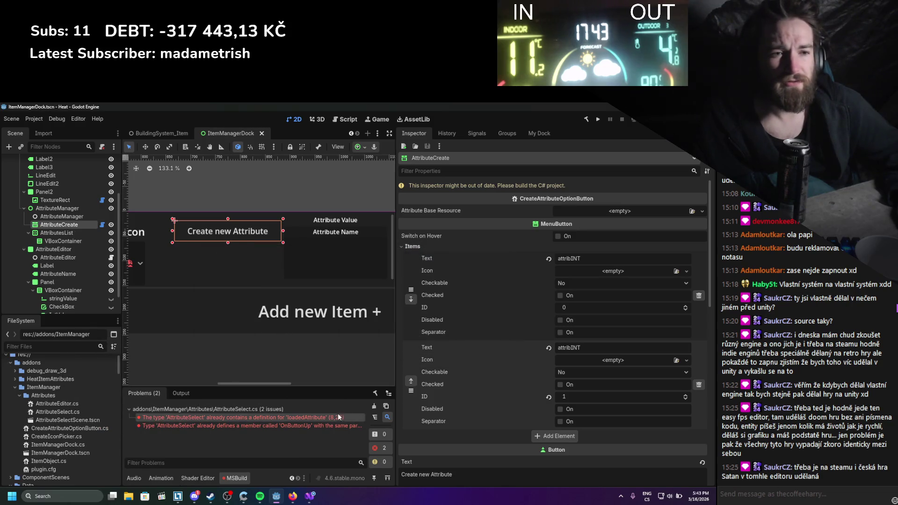
click(586, 119)
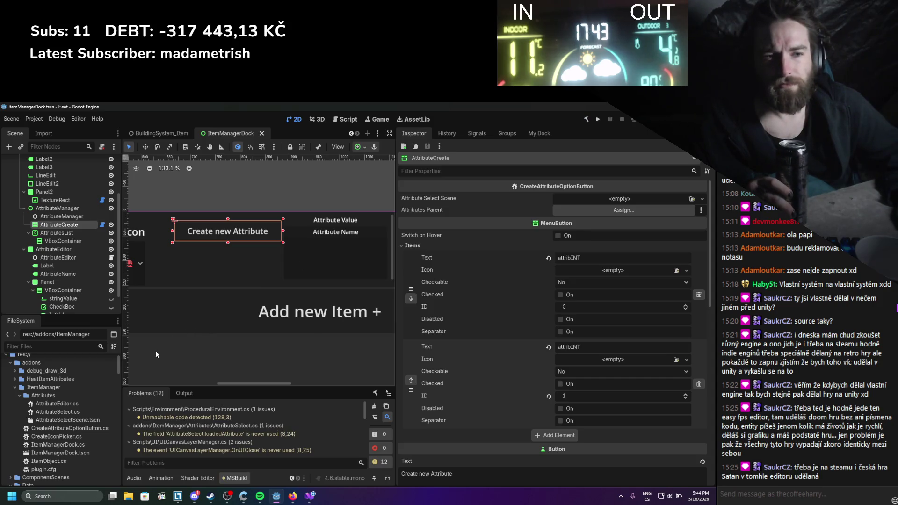
Attach AttributeSelect.cs to the AttributeSelectScene root button, save the scene, and close its tab
double_click(68, 417)
click(61, 162)
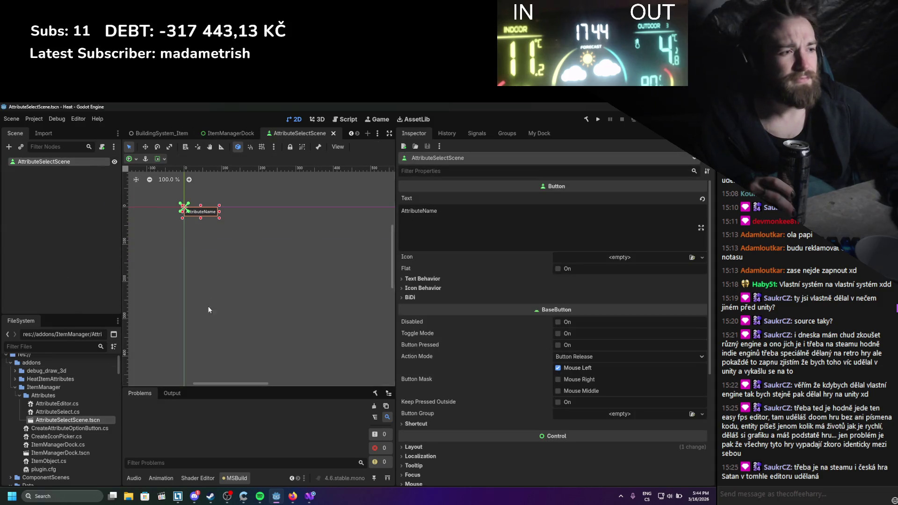
scroll(450, 388, down, 5)
drag(61, 411, 619, 461)
key(ctrl+s)
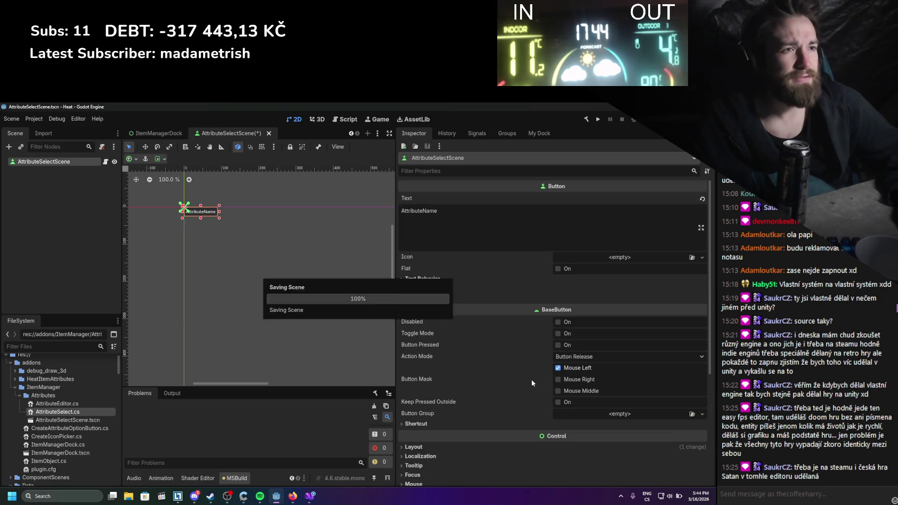
click(77, 159)
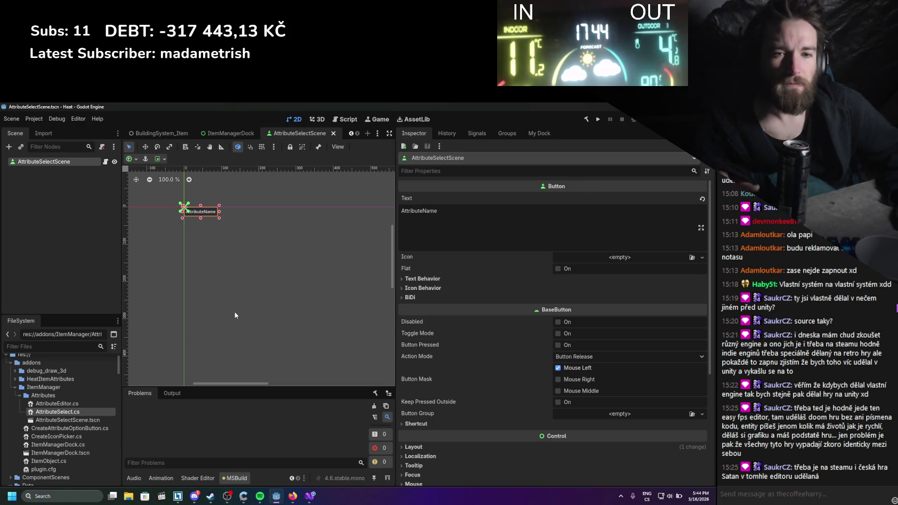
scroll(518, 316, down, 5)
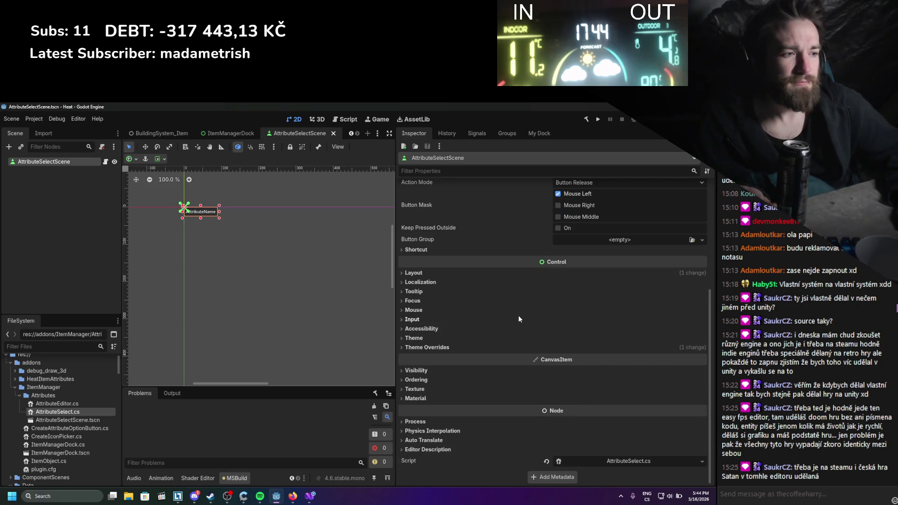
scroll(518, 319, up, 5)
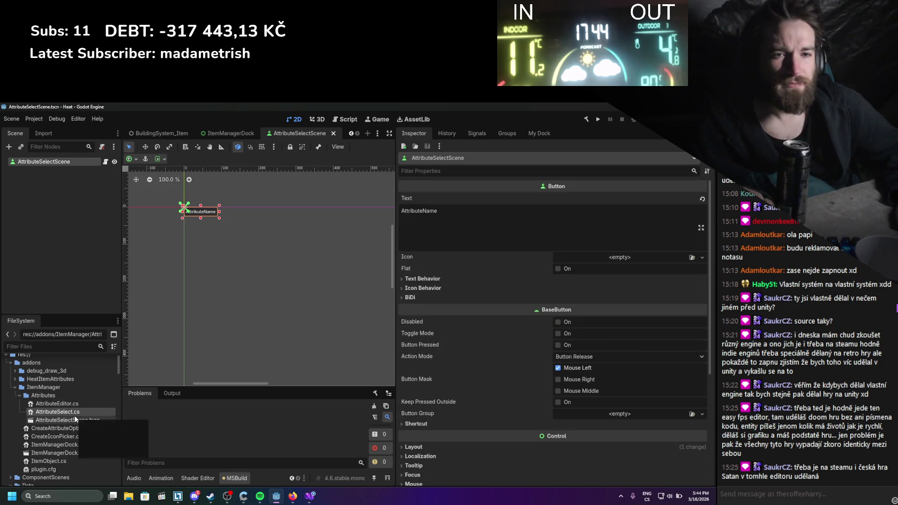
click(333, 135)
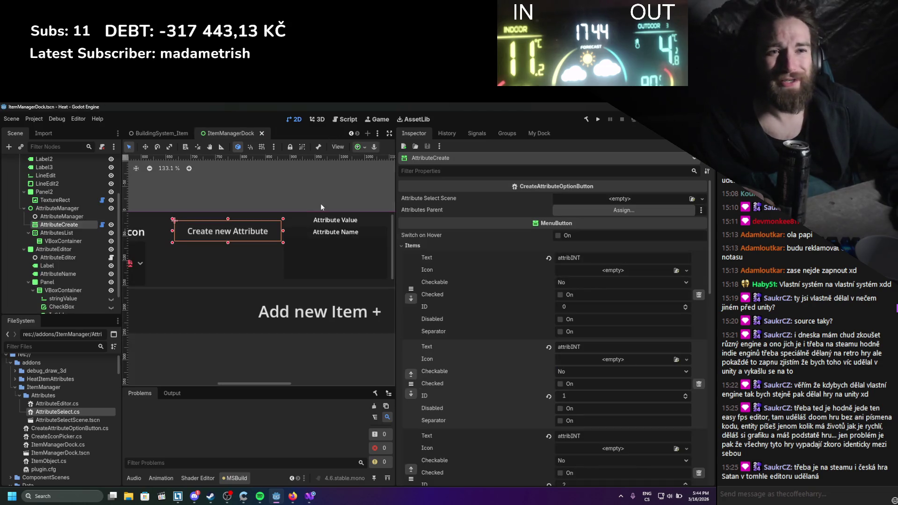
Assign AttributeSelectScene.tscn as Attribute Select Scene and VBoxContainer as Attributes Parent, then save
scroll(233, 256, down, 1)
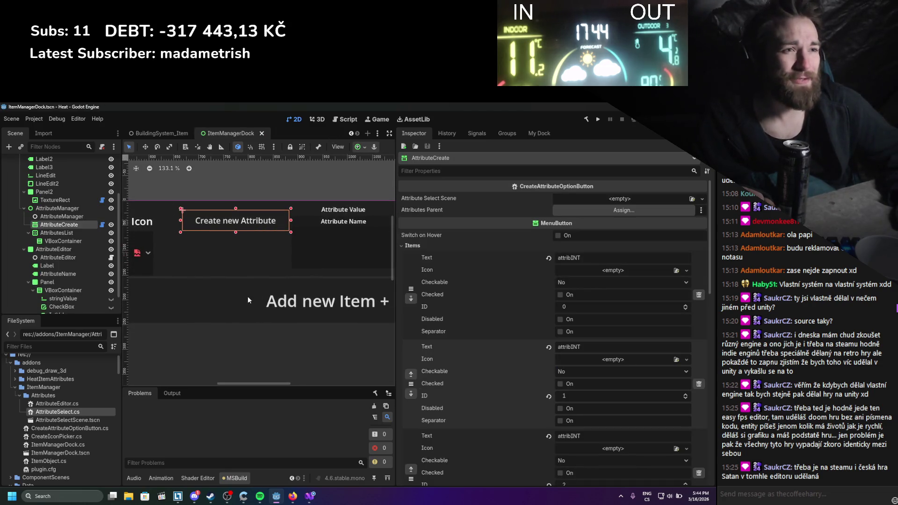
click(67, 418)
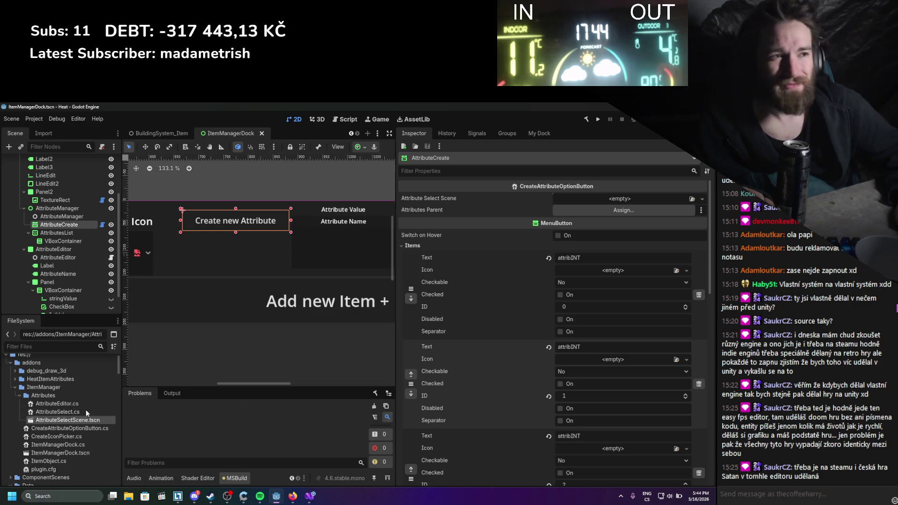
drag(85, 419, 617, 200)
click(69, 242)
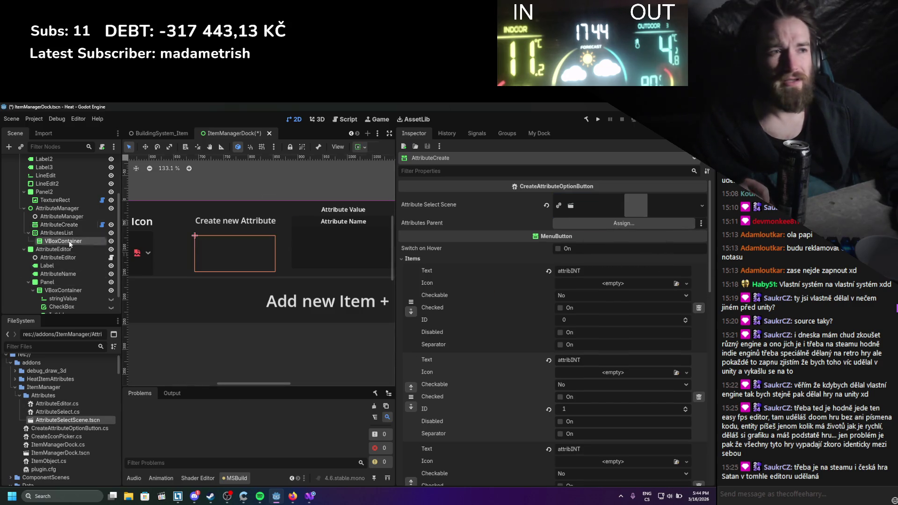
drag(69, 242, 622, 223)
key(ctrl+s)
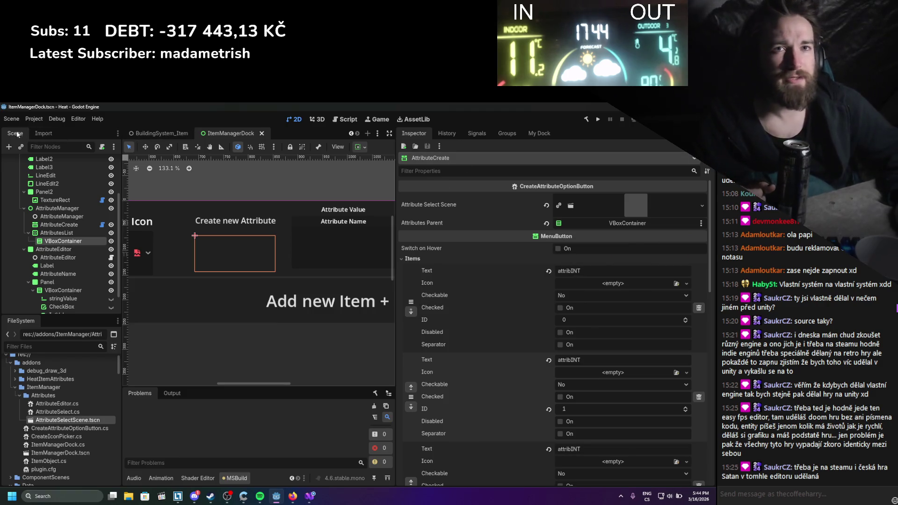
Check the plugins list in Project Settings
click(36, 119)
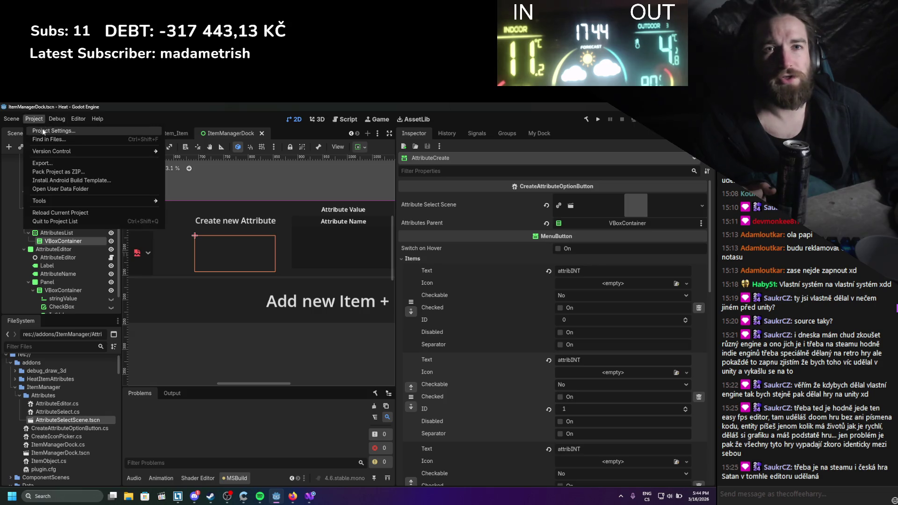
click(42, 132)
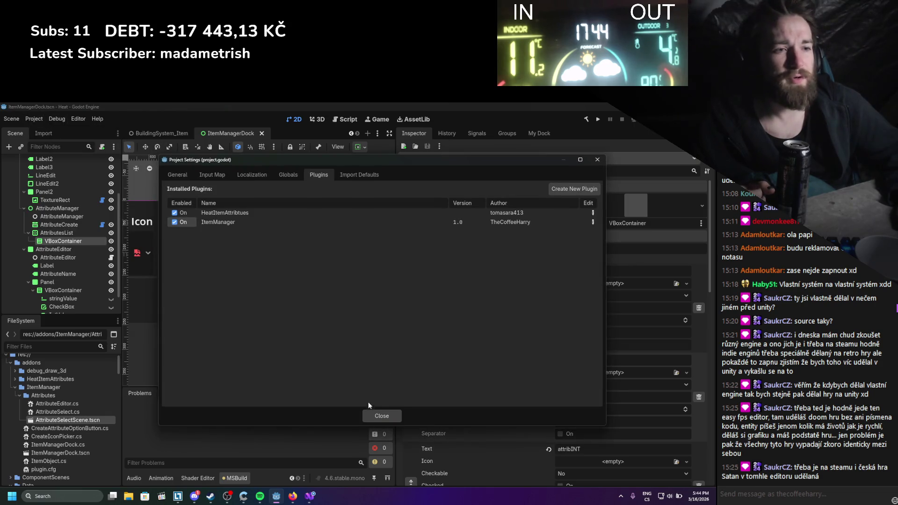
click(379, 415)
In My Dock, pick three attribINT choices from Create new Attribute to test it
click(540, 133)
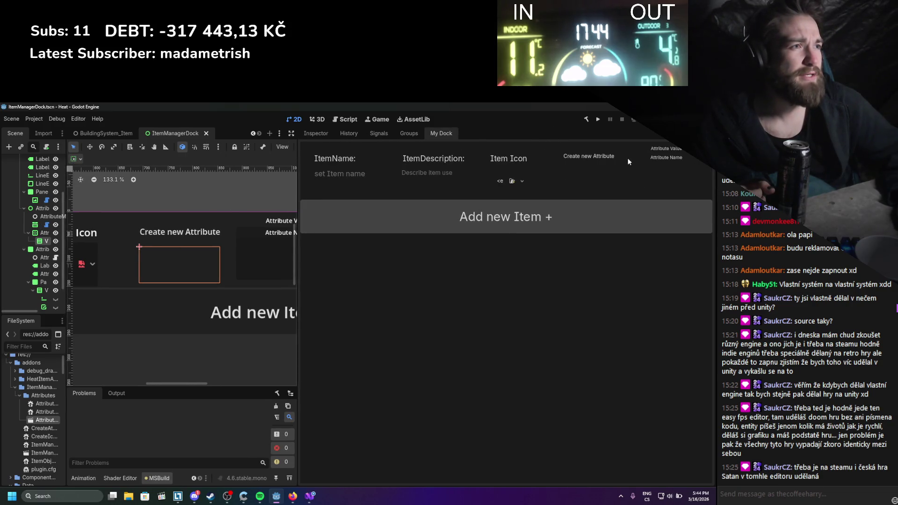
click(609, 159)
click(585, 172)
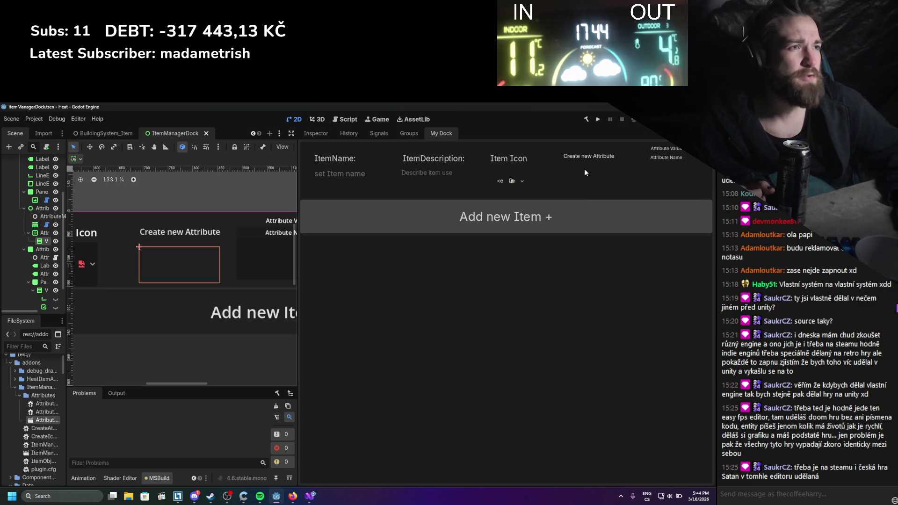
click(593, 160)
click(588, 189)
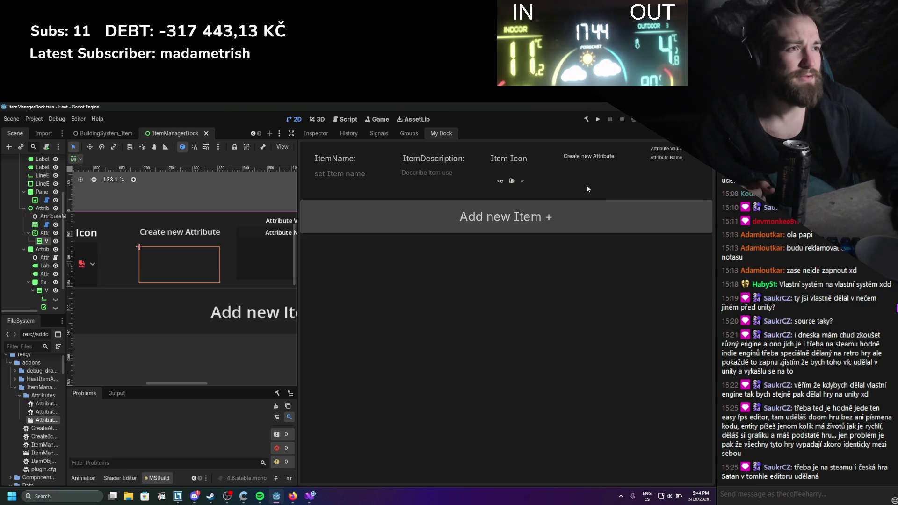
click(590, 162)
click(560, 195)
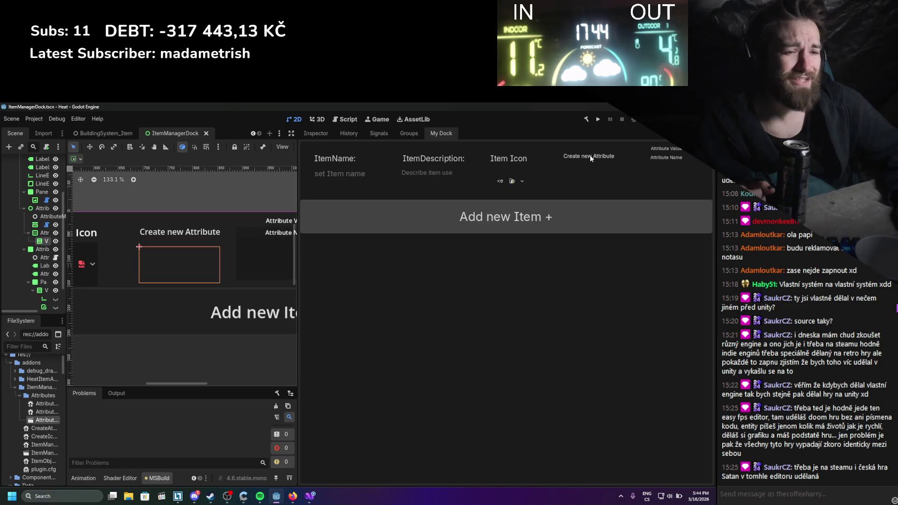
key(alt+Tab)
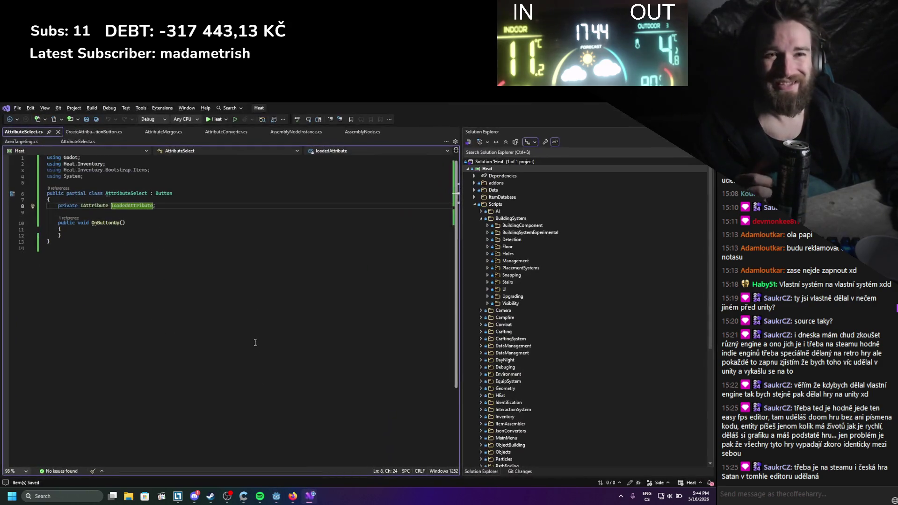
Review the CreateAttribute method in CreateAttributeOptionButton.cs, then minimize Visual Studio
click(94, 132)
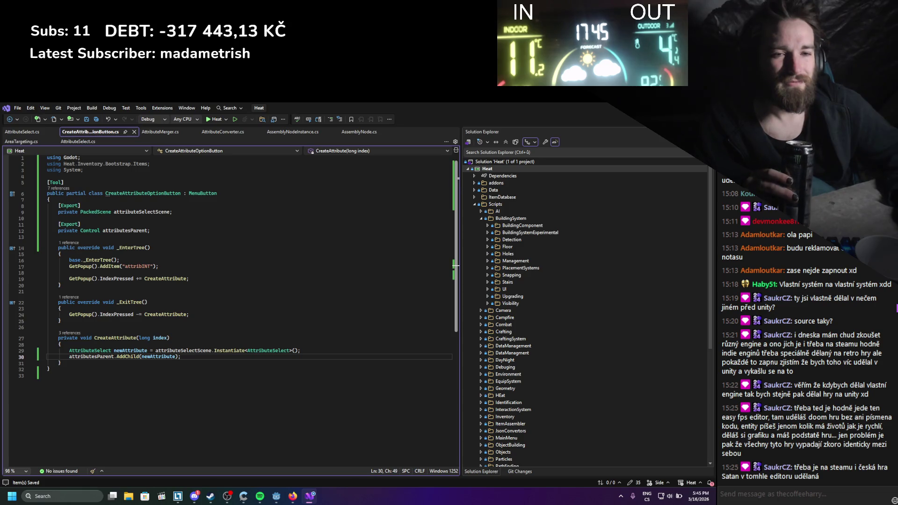
click(310, 495)
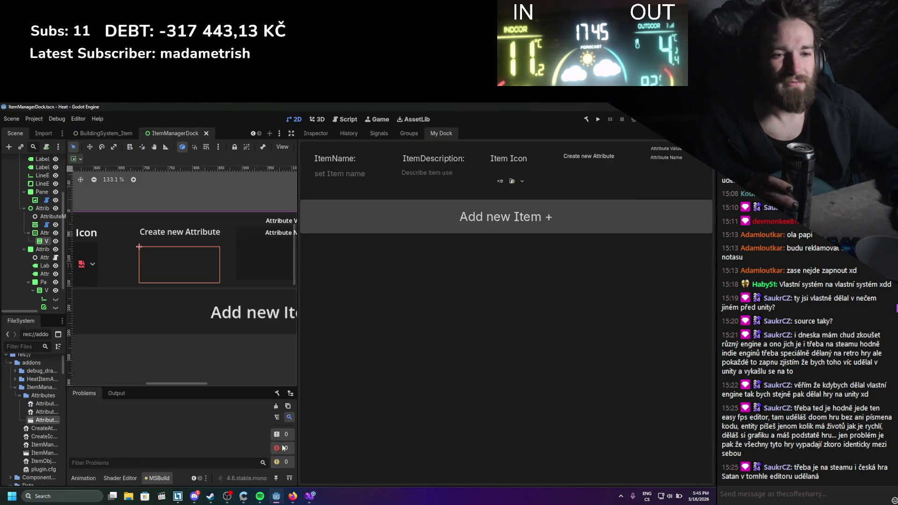
click(291, 495)
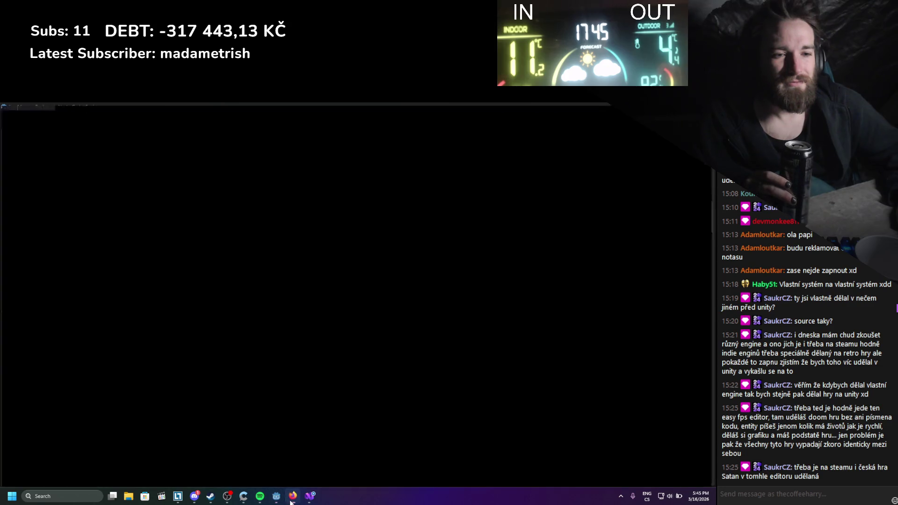
Glance at Discord and the godot custom plugin search results, then return to ChatGPT
click(194, 496)
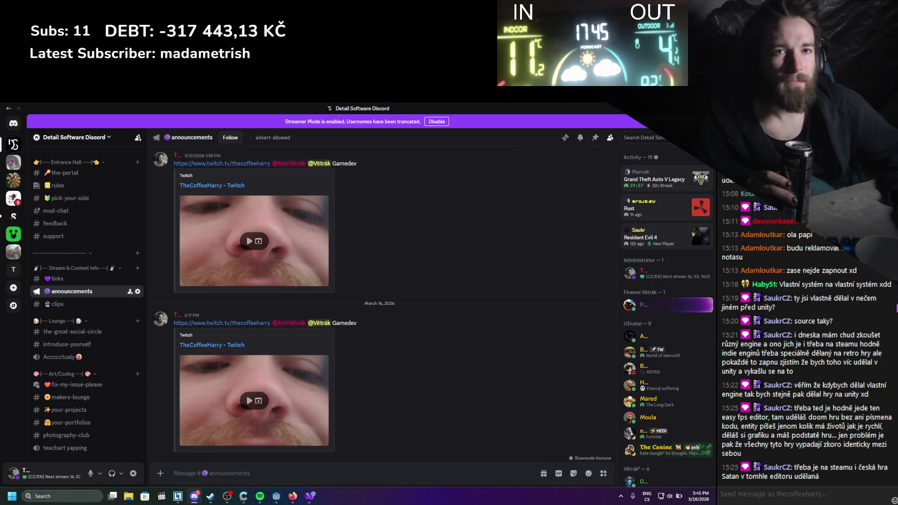
key(alt+Tab)
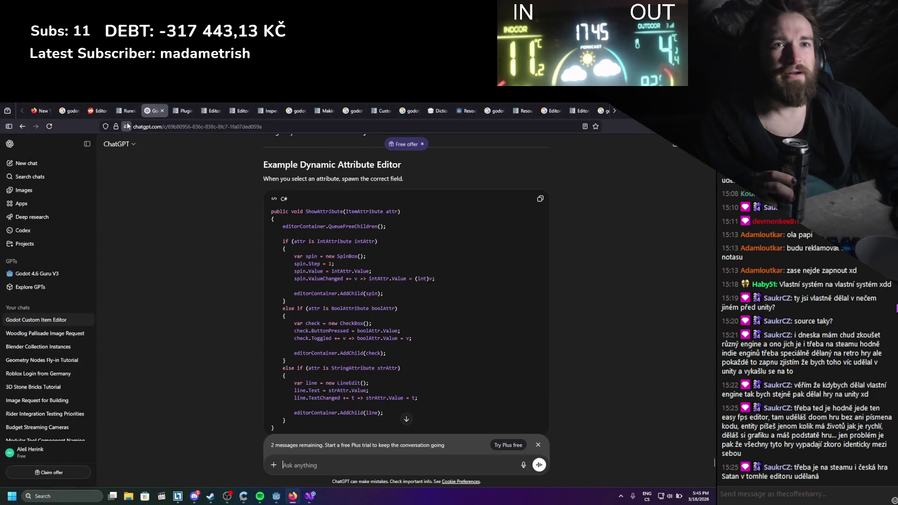
click(293, 111)
drag(107, 154, 142, 154)
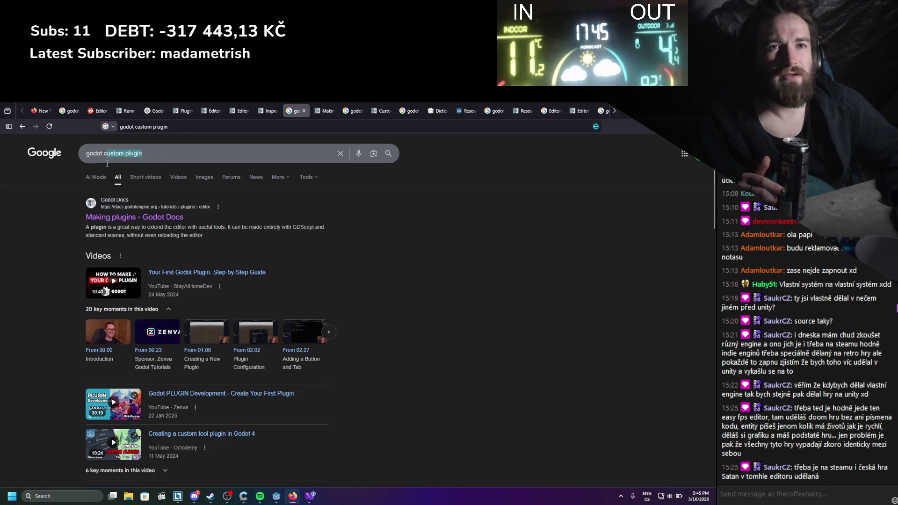
click(154, 111)
Ask ChatGPT how to make the dock redraw after instantiating an element into it
click(341, 465)
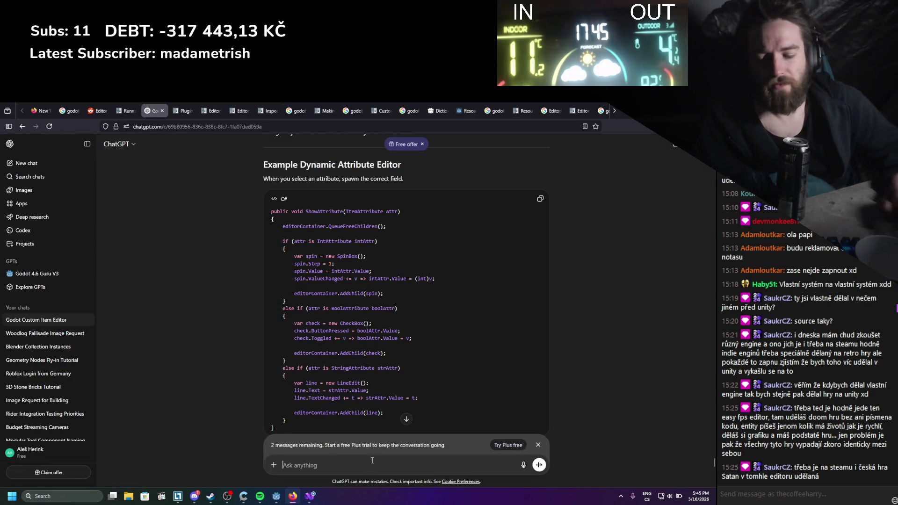
text(after I Instantiate)
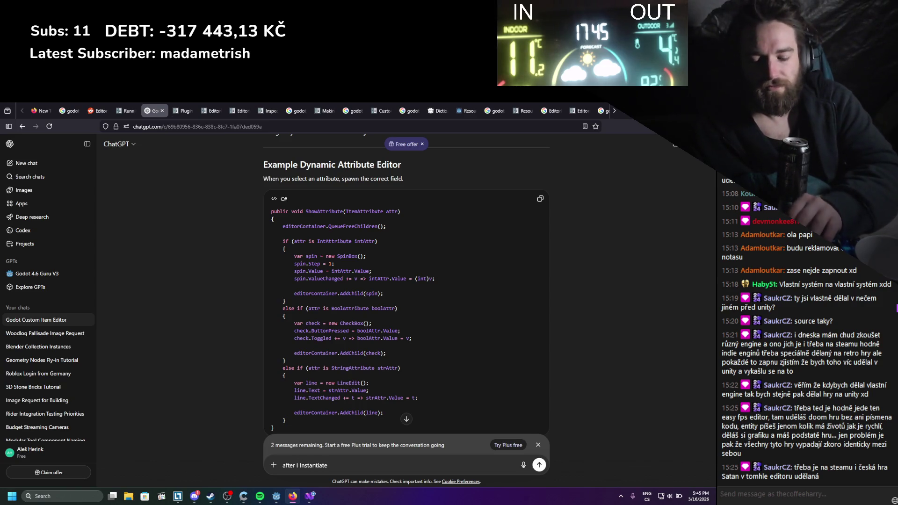
text(nto)
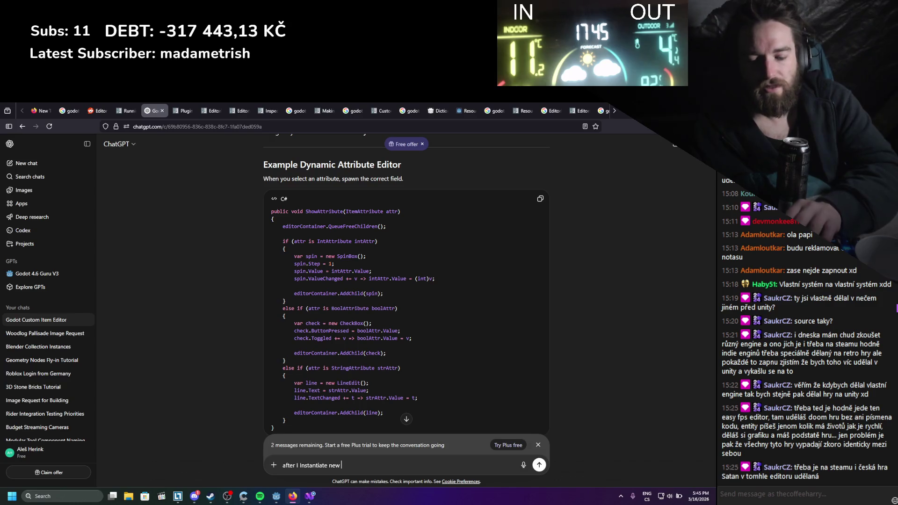
text( the dock)
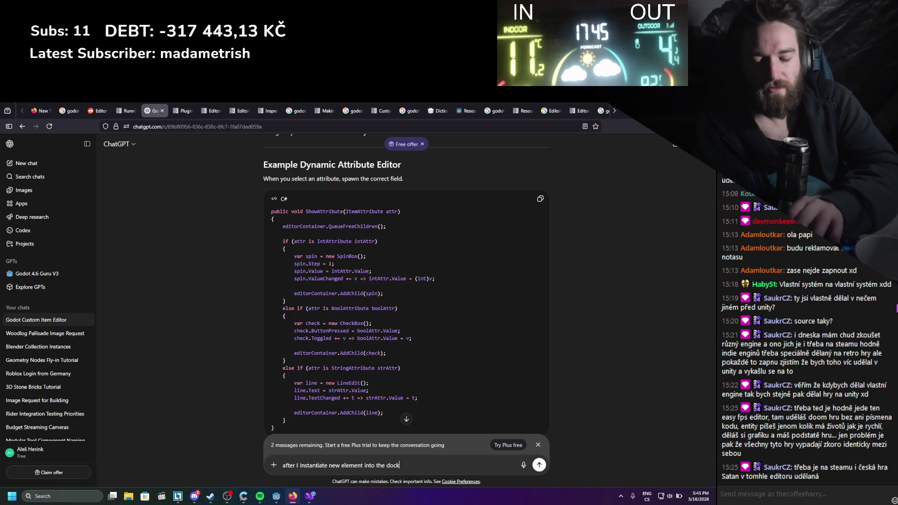
key(BackSpace)
text(, how do I redraw)
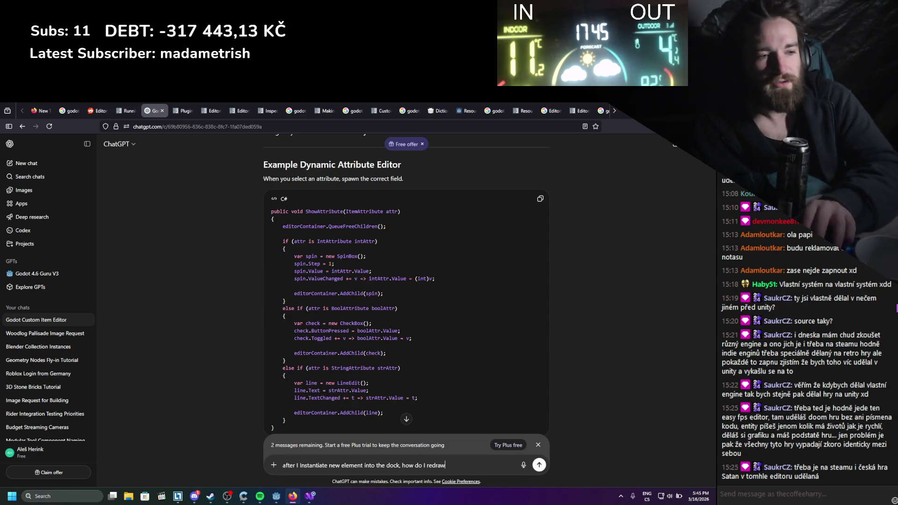
key(Return)
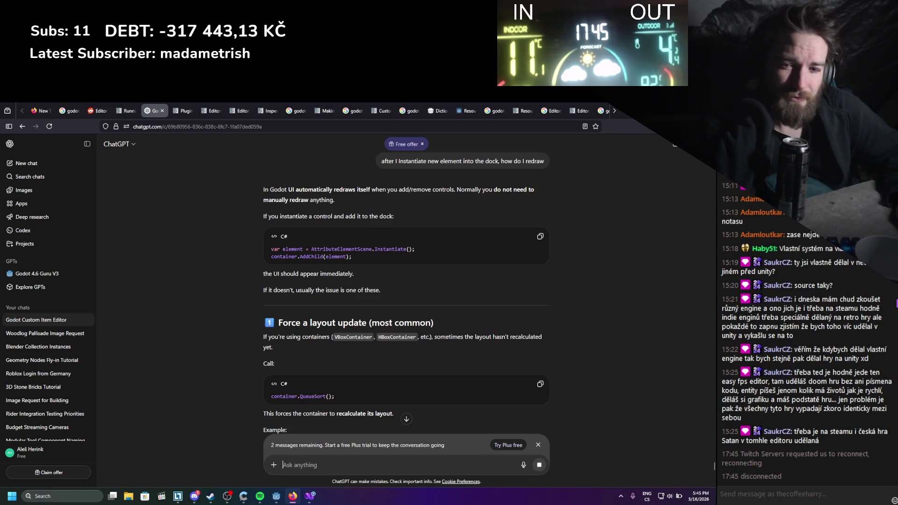
key(alt+Tab)
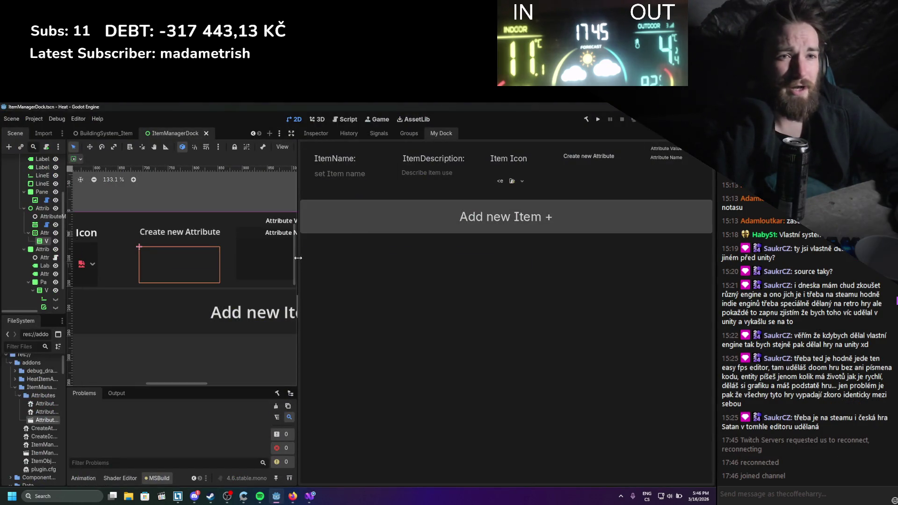
Insert a GD.Print debug line at the start of CreateAttribute and return to Godot to rebuild
key(alt+Tab)
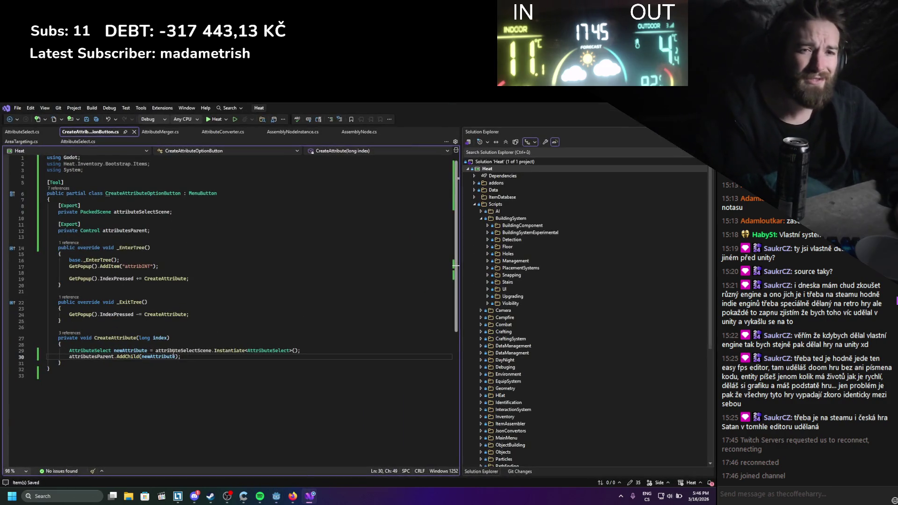
click(184, 344)
key(Return)
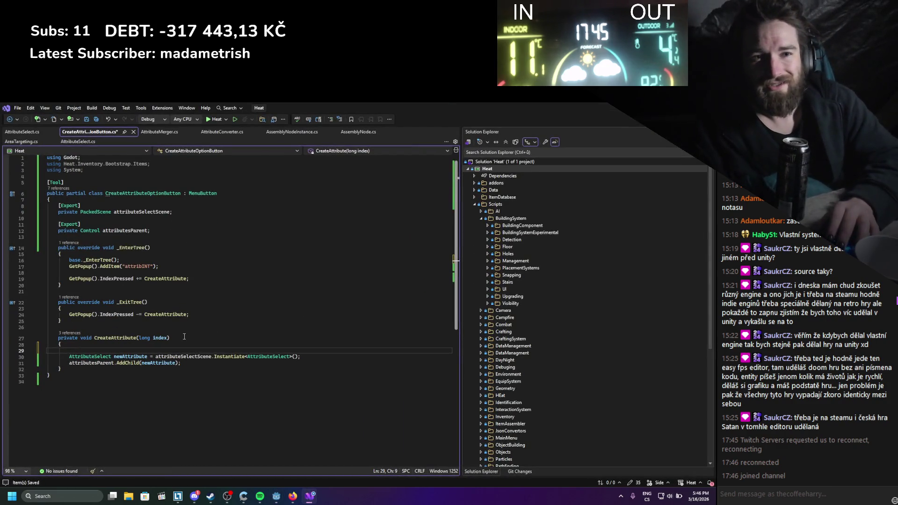
text(gD.Print()
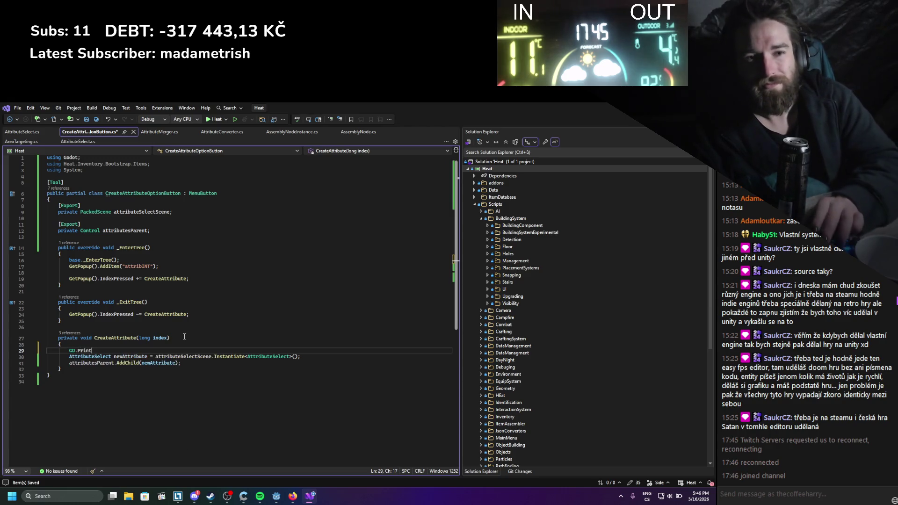
text(")
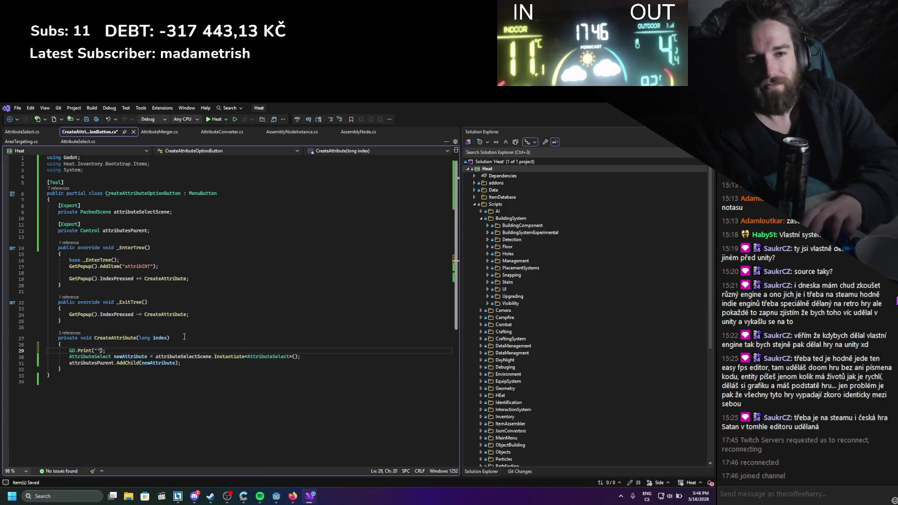
text(N ewAtt)
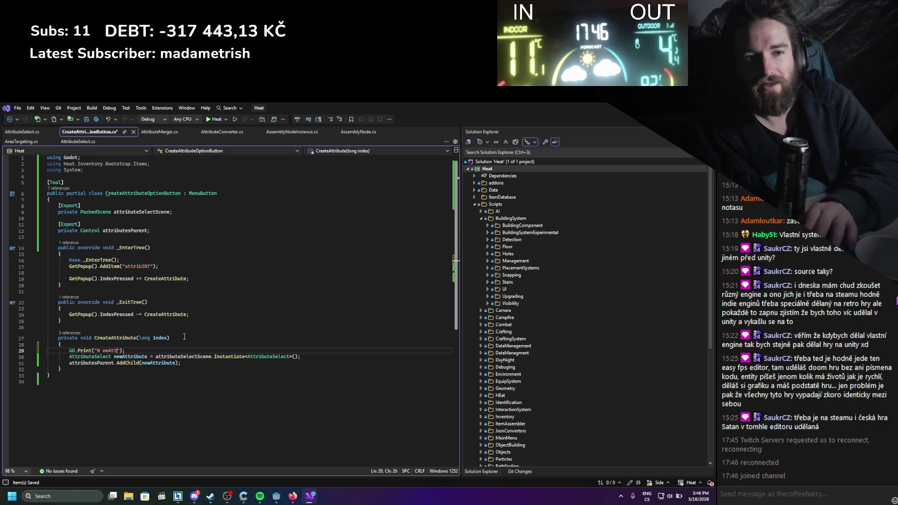
key(alt+Tab)
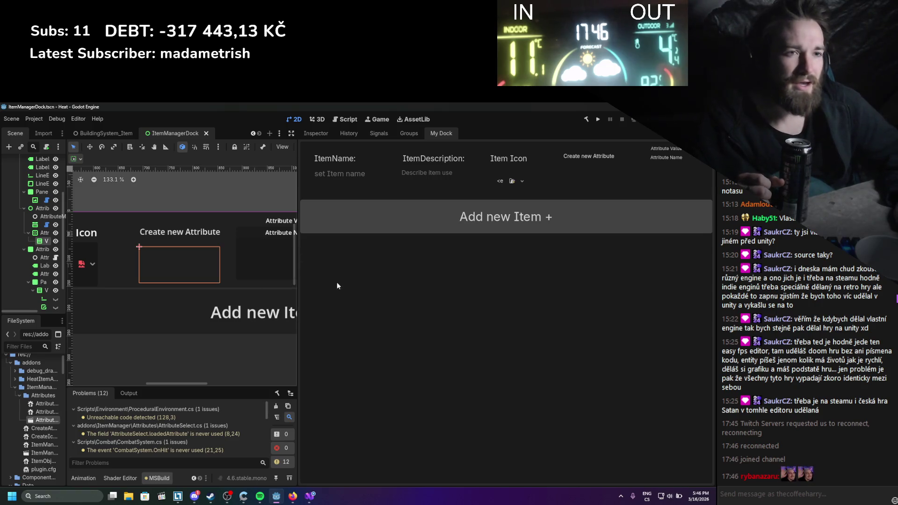
click(41, 119)
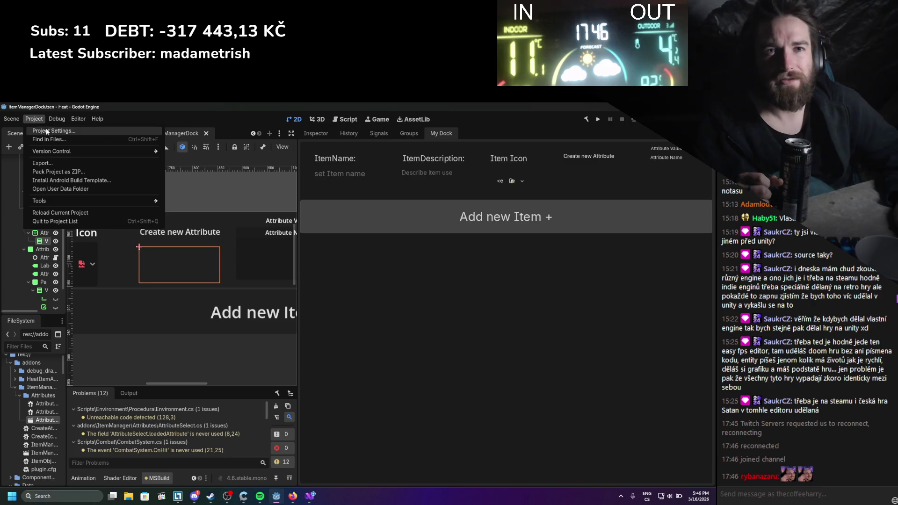
Reload the ItemManager plugin by toggling it off and on in Project Settings > Plugins
mouse_move(58, 119)
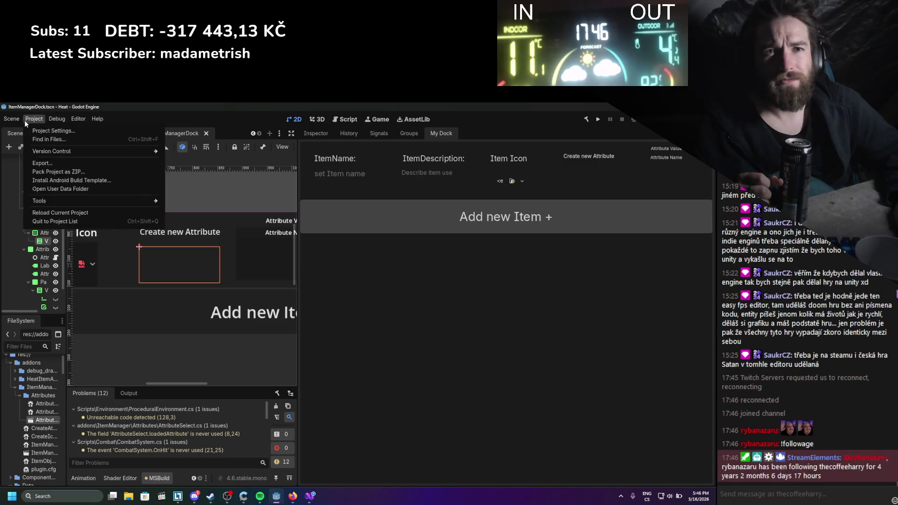
mouse_move(15, 123)
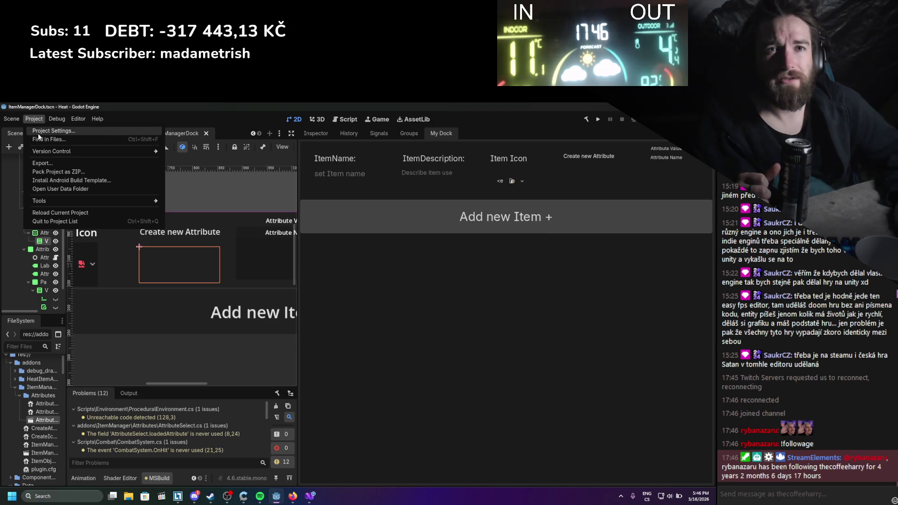
click(38, 131)
click(175, 222)
click(174, 222)
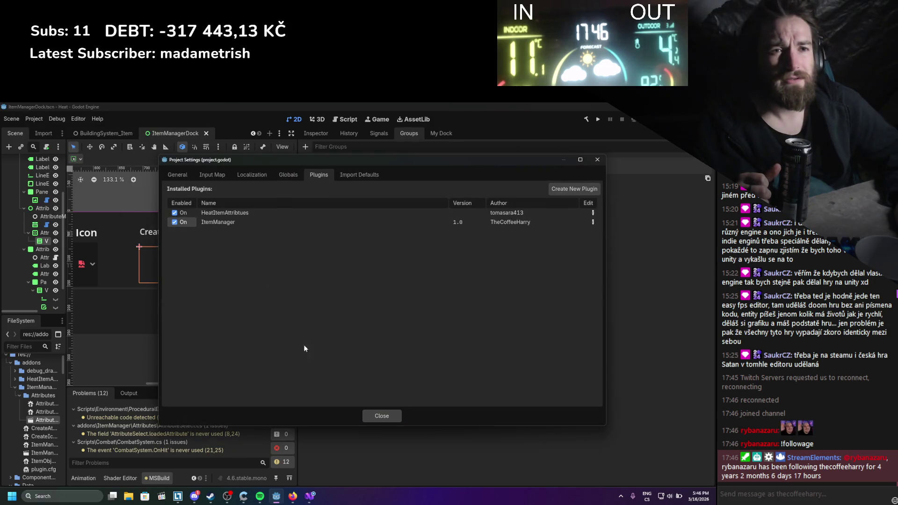
click(370, 413)
Test Create new Attribute in My Dock, check the build output, and add an attribINT attribute
click(436, 136)
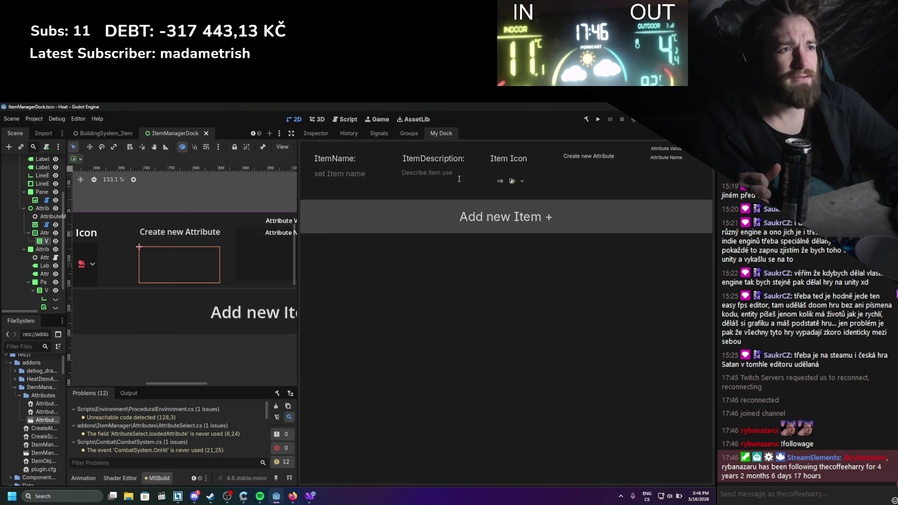
click(594, 161)
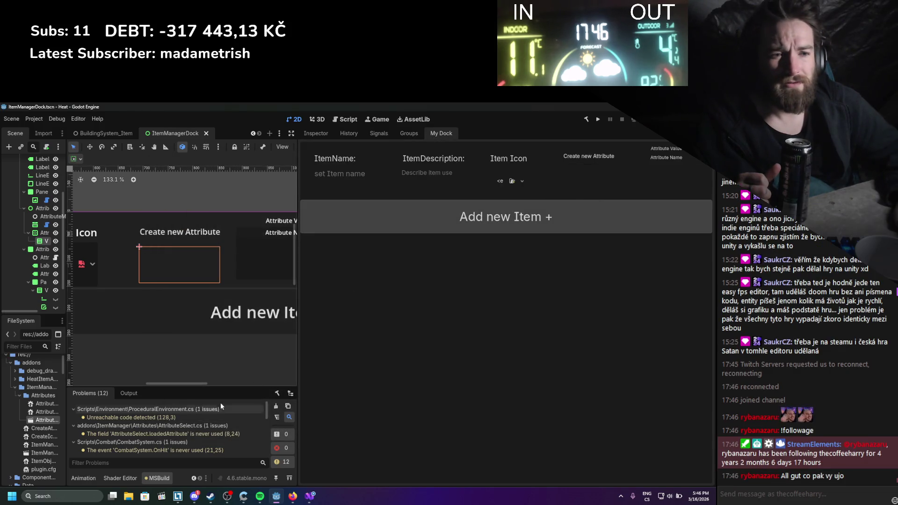
scroll(217, 417, down, 5)
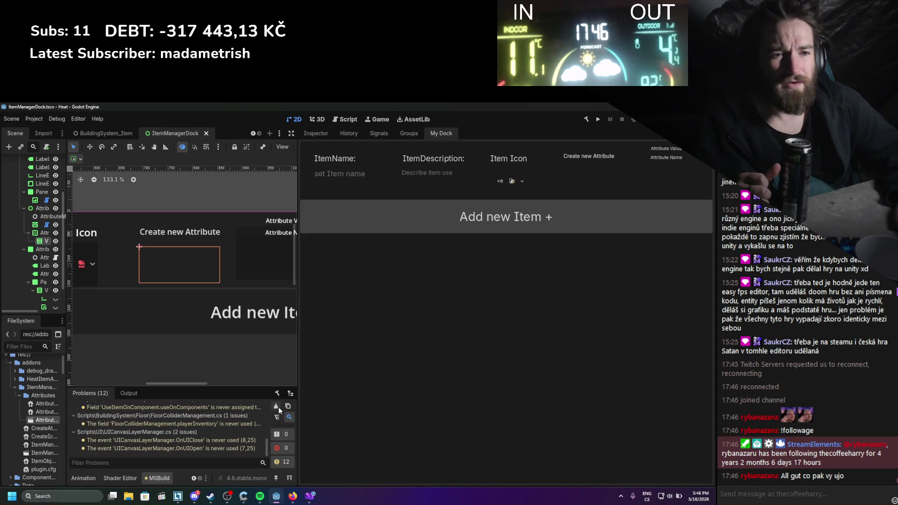
click(111, 395)
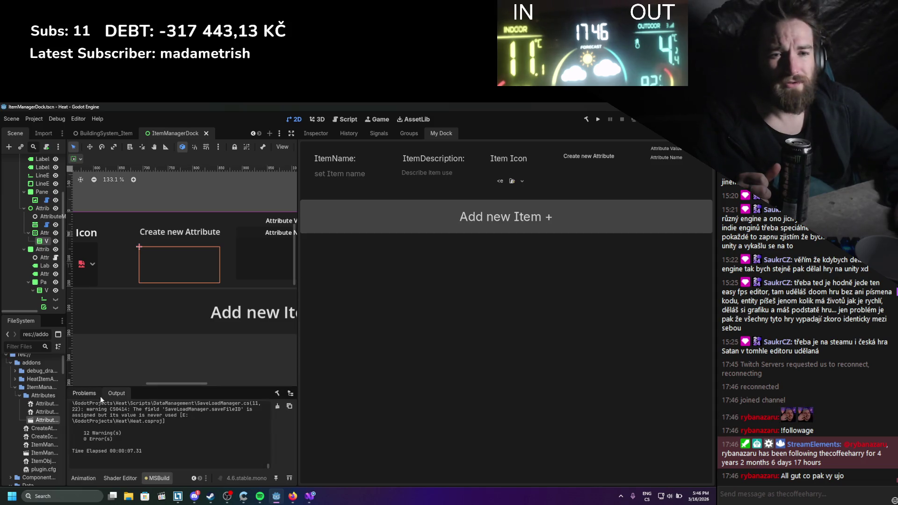
click(94, 394)
click(606, 161)
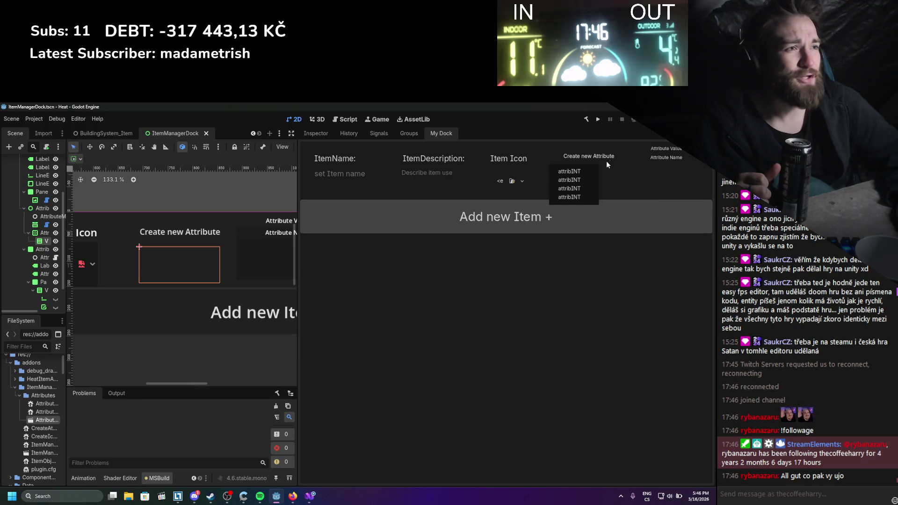
click(583, 173)
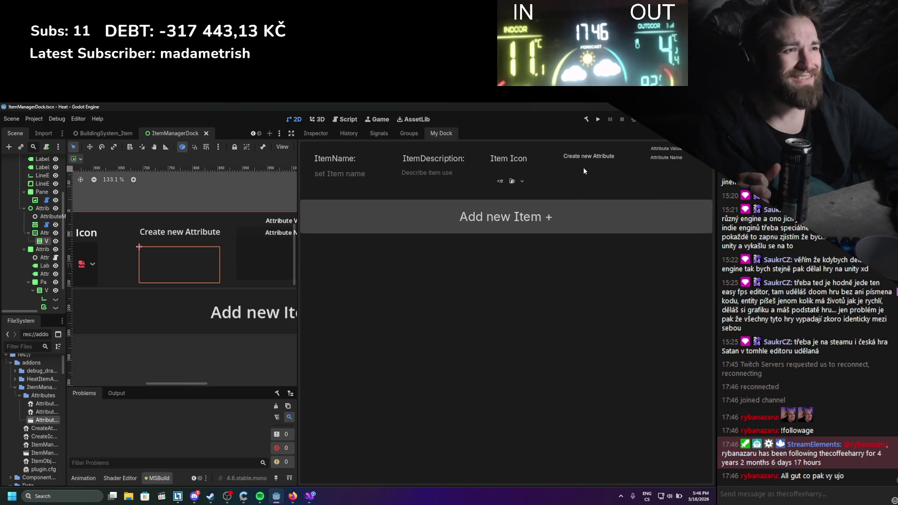
click(309, 497)
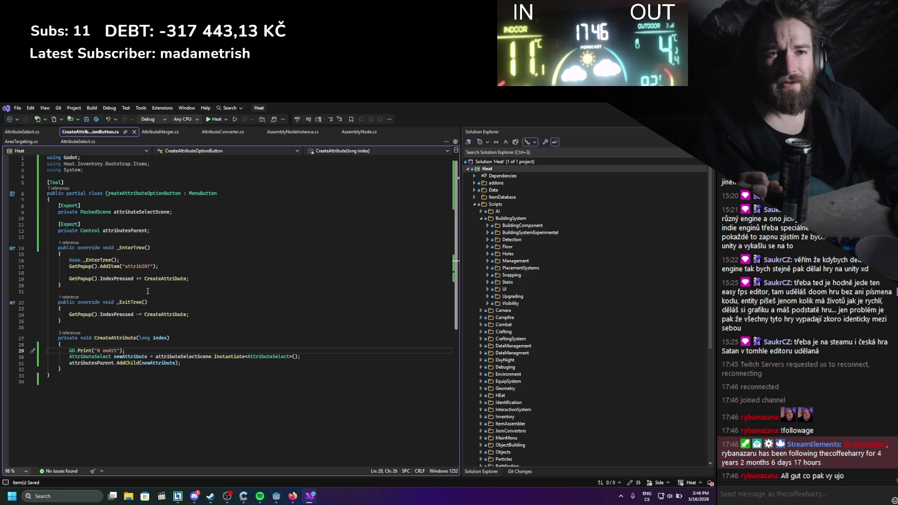
Switch back to Godot Engine after looking over CreateAttributeOptionButton.cs
key(alt+Tab)
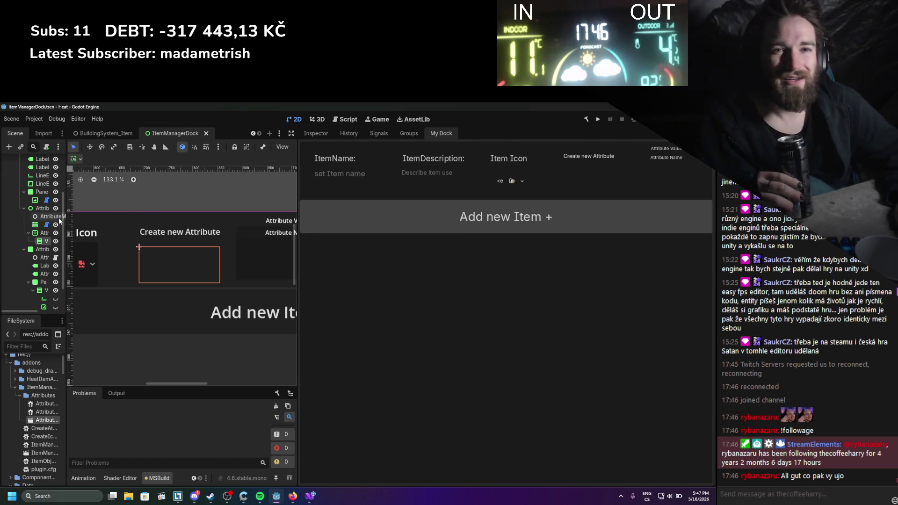
Delete the four attribINT menu entries from the AttributeCreate node and save the dock scene
drag(65, 216, 107, 217)
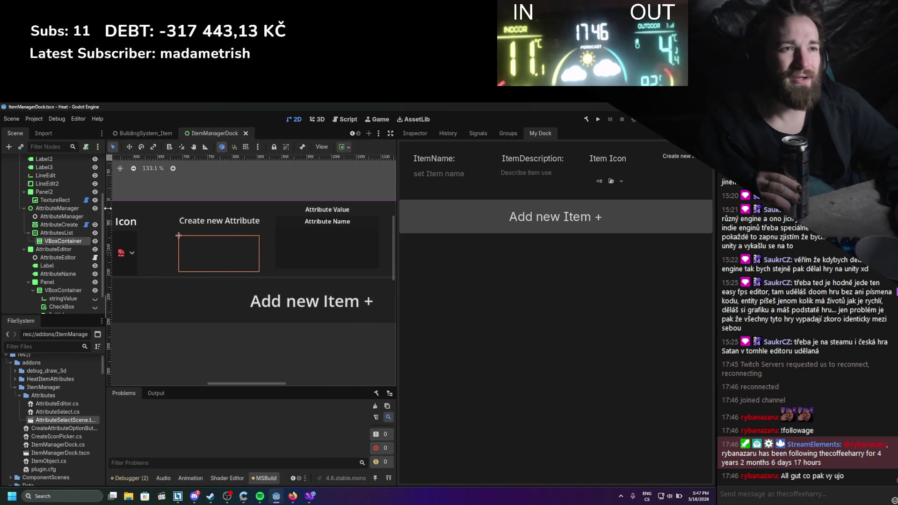
click(417, 136)
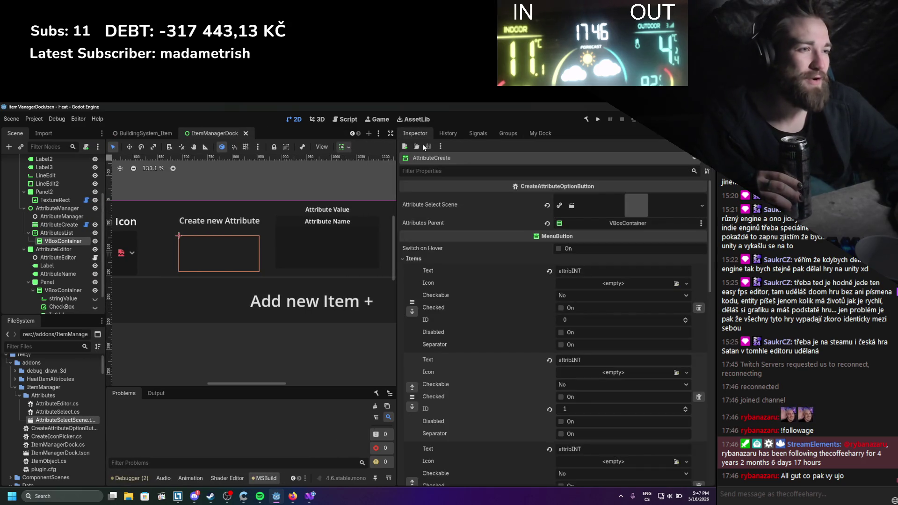
scroll(451, 268, down, 2)
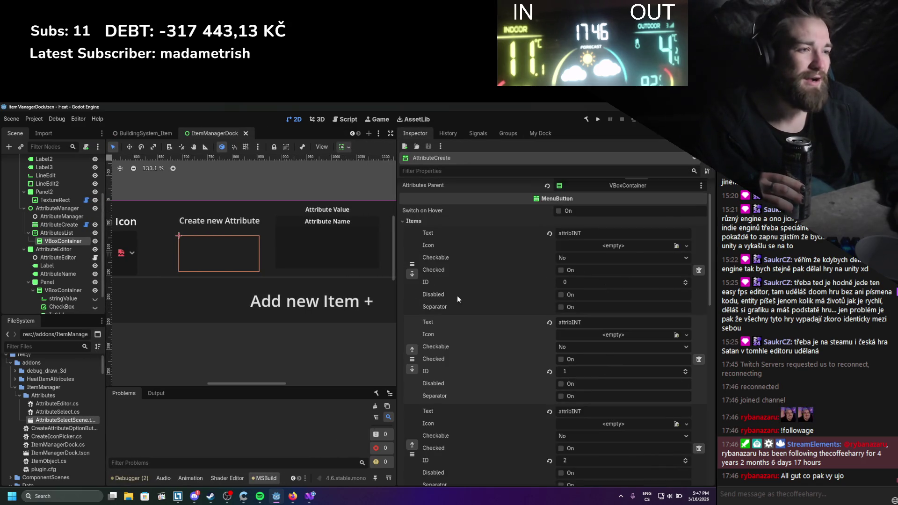
click(698, 271)
click(698, 271)
click(699, 271)
click(699, 273)
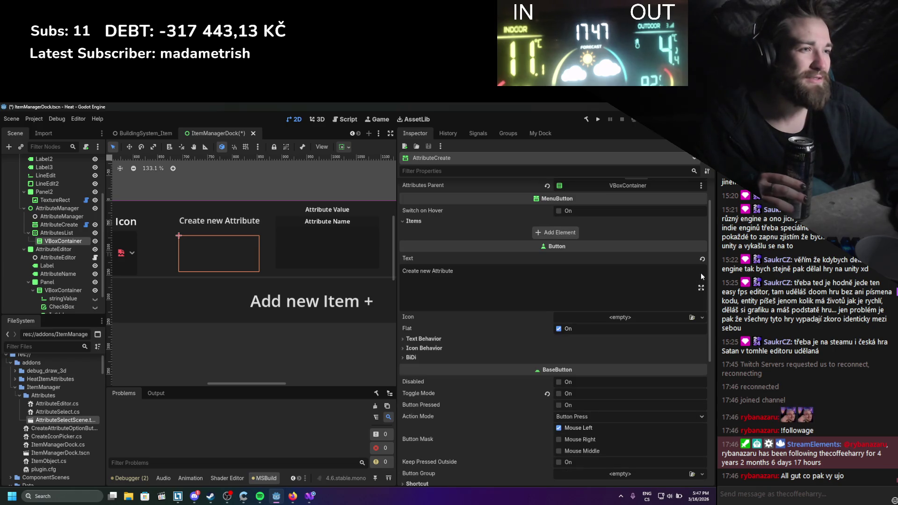
key(ctrl+s)
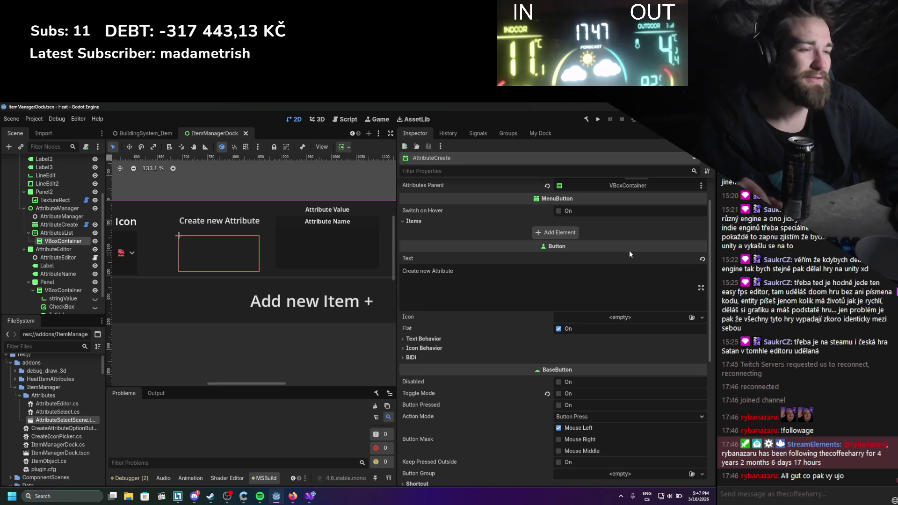
Rebuild the .NET project and reload the ItemManager plugin in Project Settings > Plugins
click(598, 120)
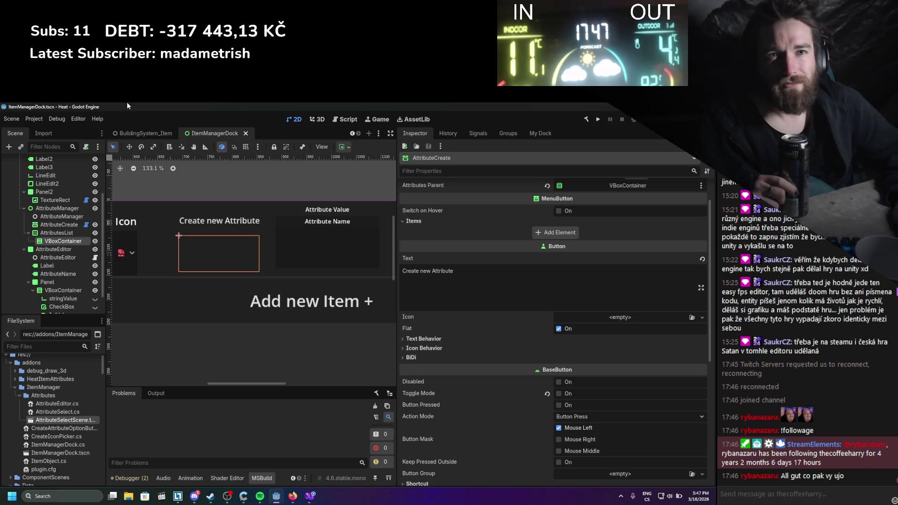
click(41, 118)
mouse_move(58, 119)
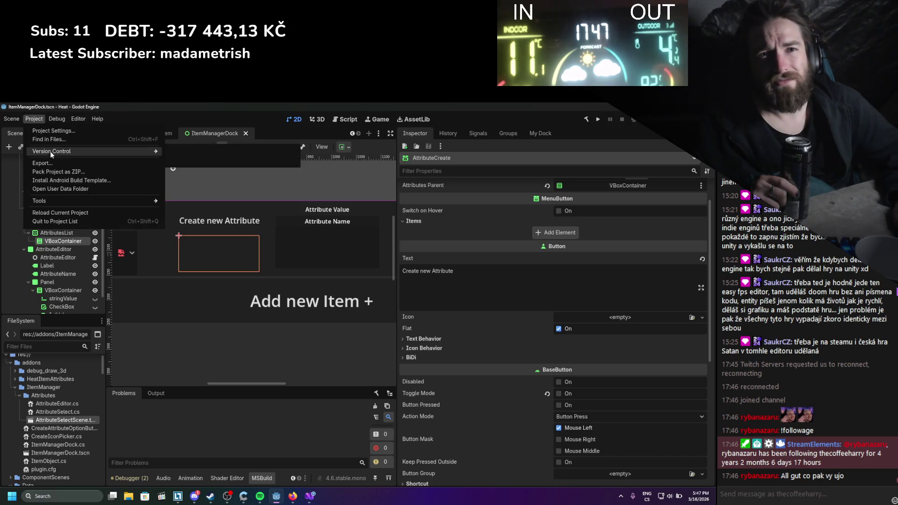
click(47, 131)
click(179, 224)
click(180, 223)
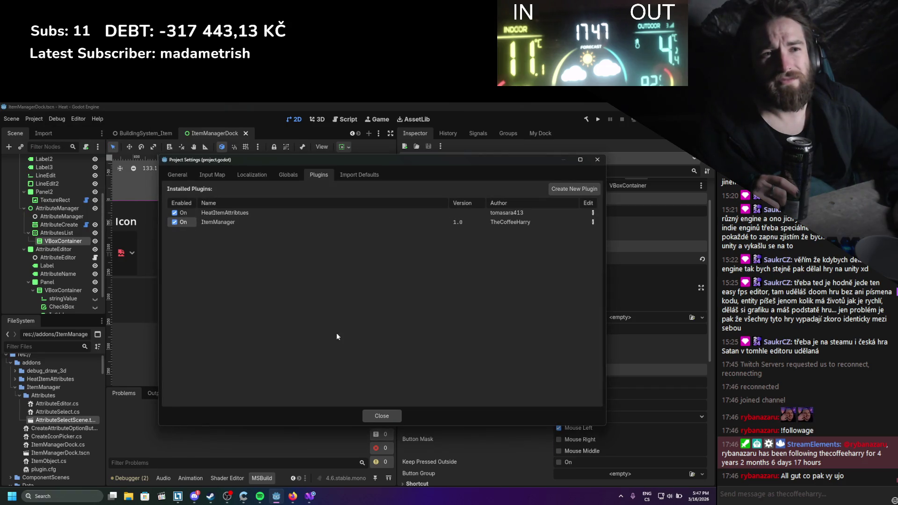
click(369, 416)
click(485, 134)
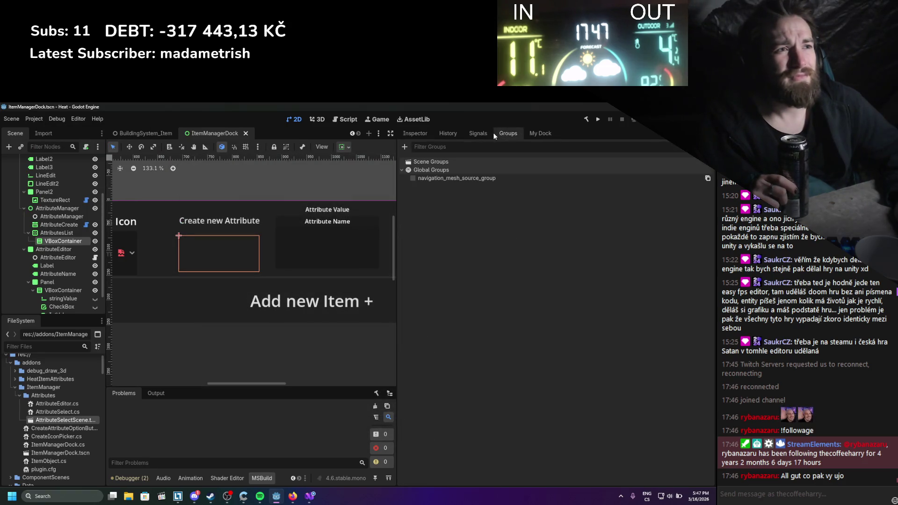
click(416, 134)
click(309, 497)
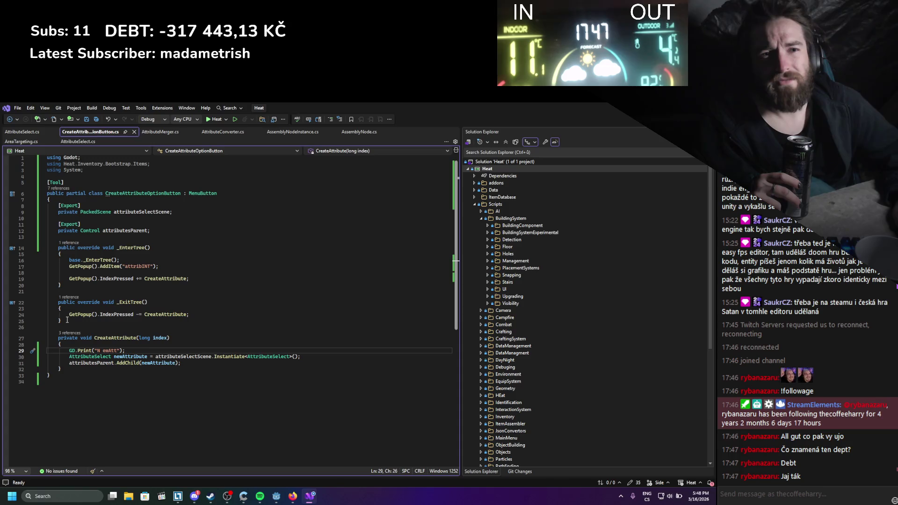
Delete the _EnterTree/_ExitTree methods and remove CreateAttribute's long index parameter
drag(67, 320, 35, 251)
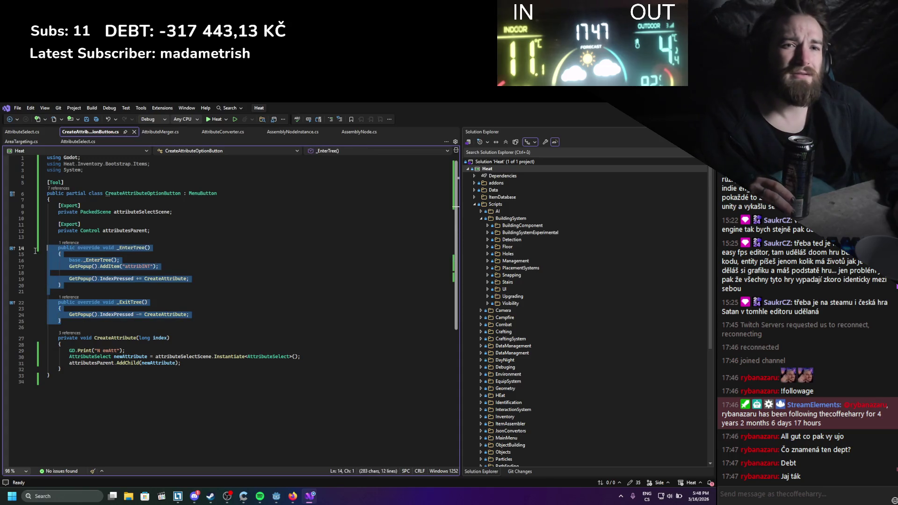
key(BackSpace)
key(BackSpace)
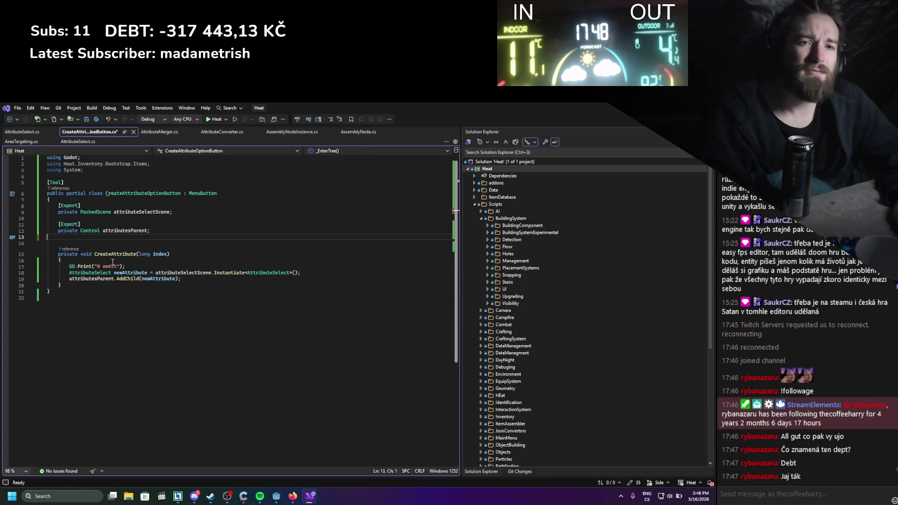
key(Delete)
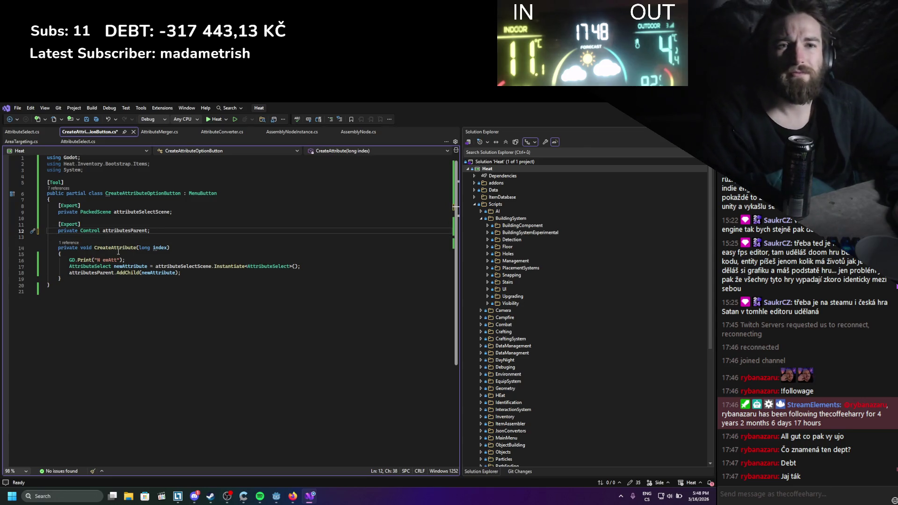
key(ctrl+s)
drag(167, 247, 139, 248)
key(BackSpace)
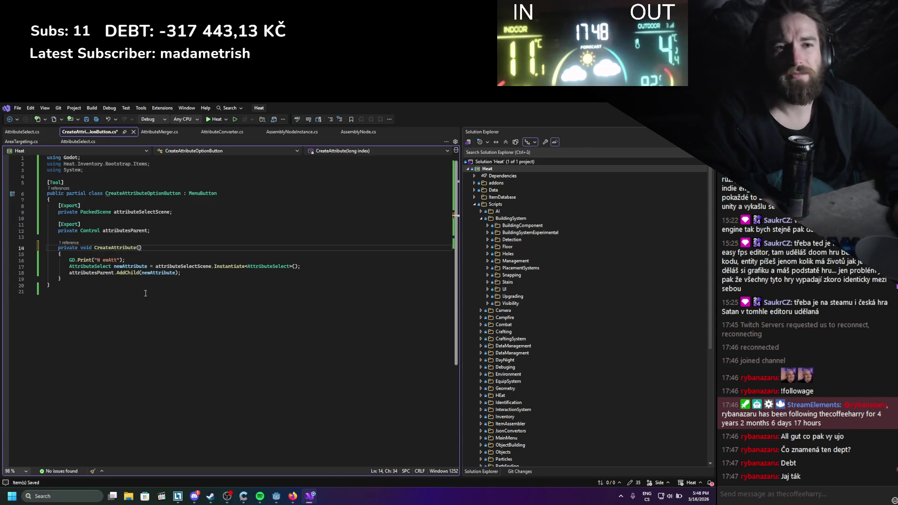
Add a new public void OnButtonUp() method above CreateAttribute
click(137, 239)
key(Return)
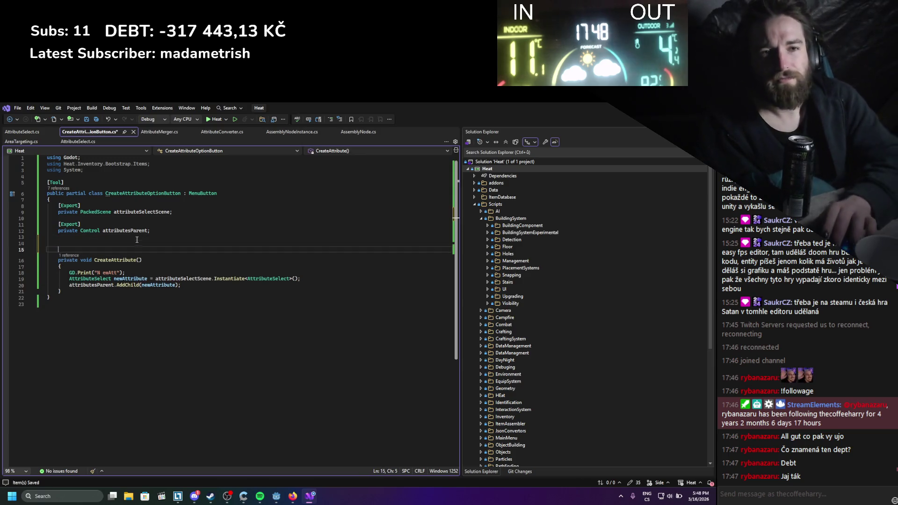
key(Return)
key(Up)
text(publ)
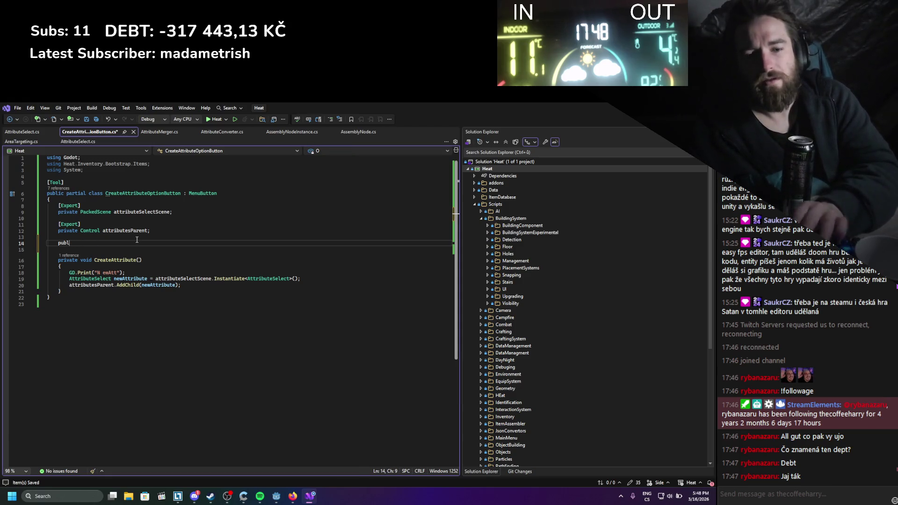
text(ci voidic voiud On)
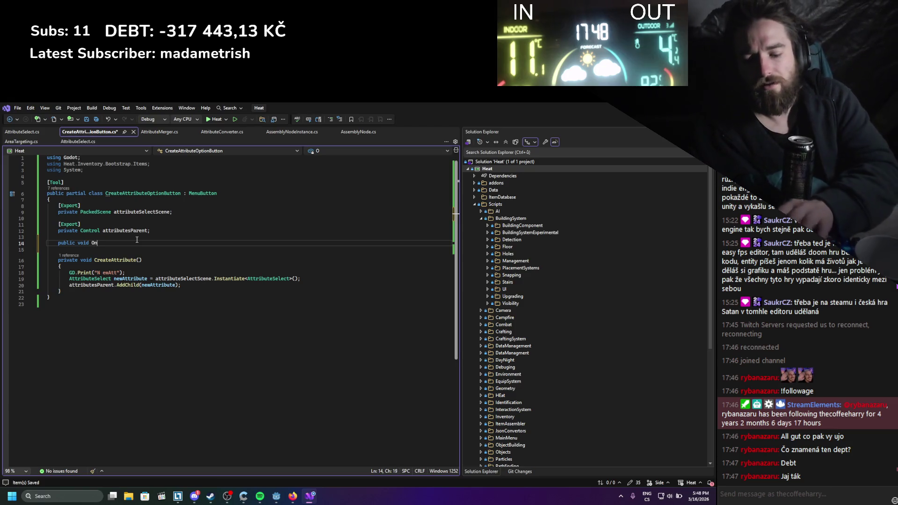
text(p())
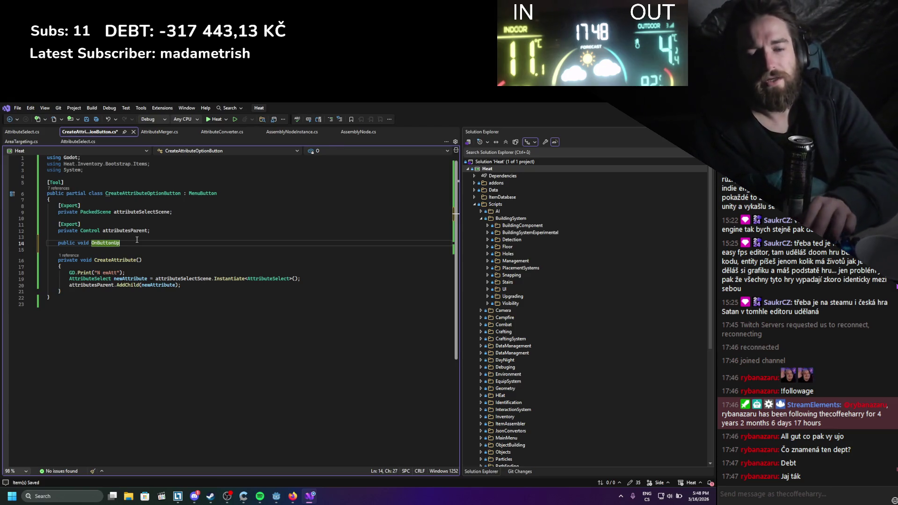
key(Return)
text({)
key(Return)
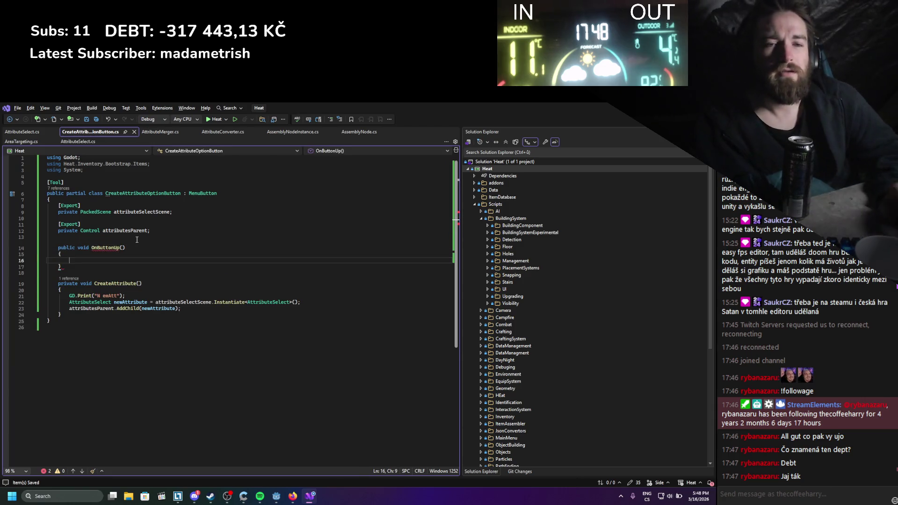
Make OnButtonUp's body call CreateAttribute();
click(117, 283)
double_click(117, 282)
key(ctrl+c)
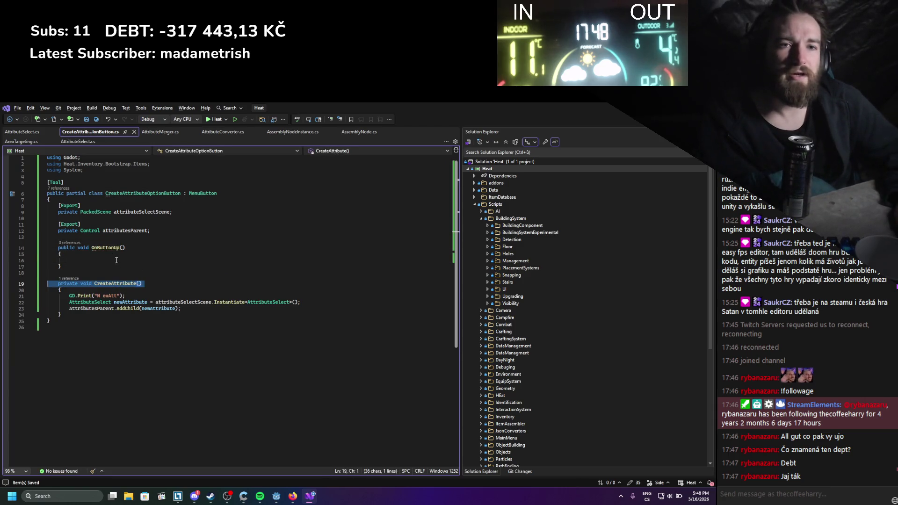
click(125, 266)
key(Return)
key(ctrl+v)
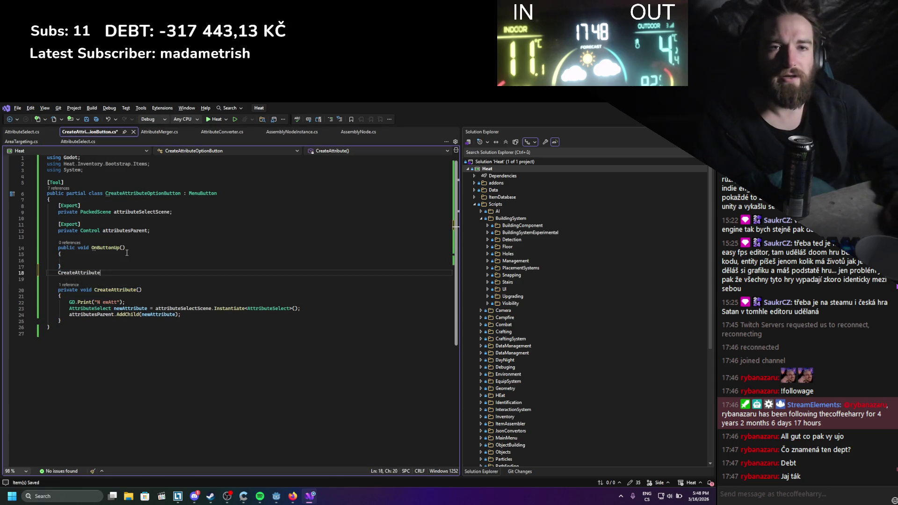
key(ctrl+z)
key(ctrl+z)
click(105, 261)
key(ctrl+v)
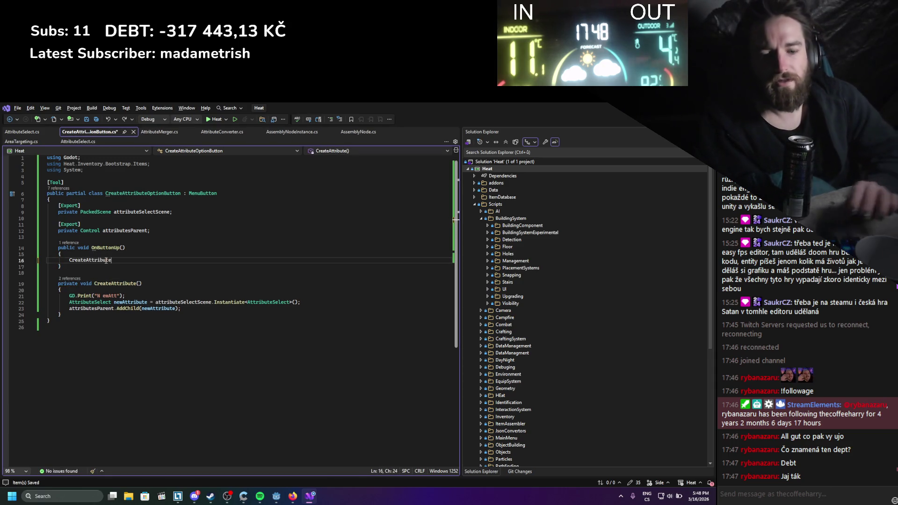
text(();)
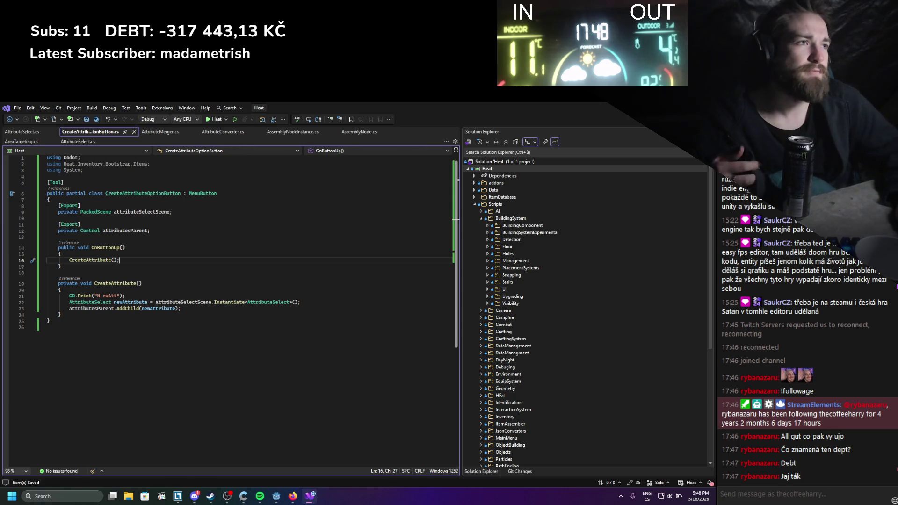
key(alt+Tab)
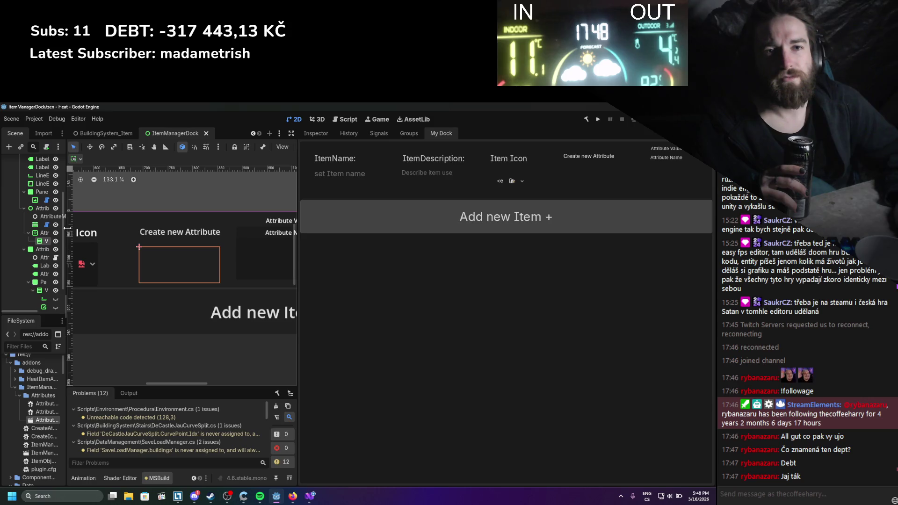
Change the AttributeCreate node's type to a plain Button and save the dock scene
mouse_move(67, 227)
mouse_down()
mouse_move(174, 229)
mouse_move(146, 229)
mouse_up()
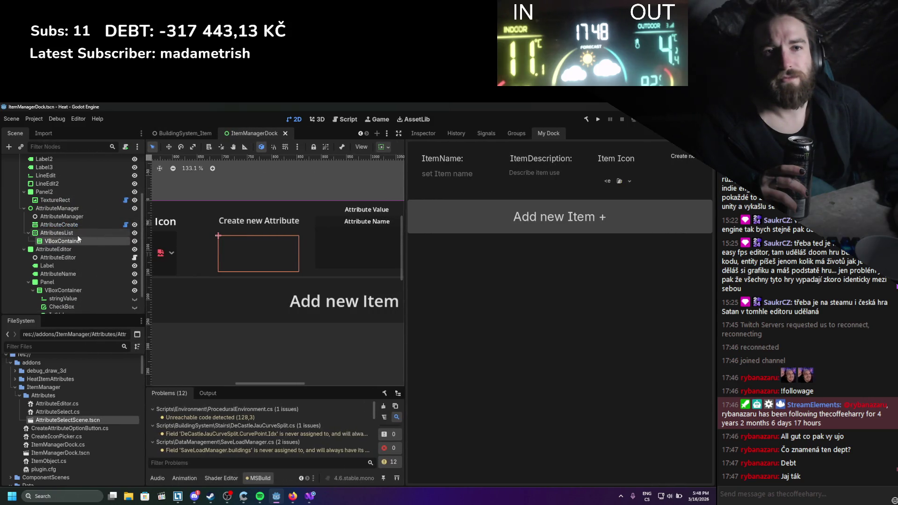
click(75, 225)
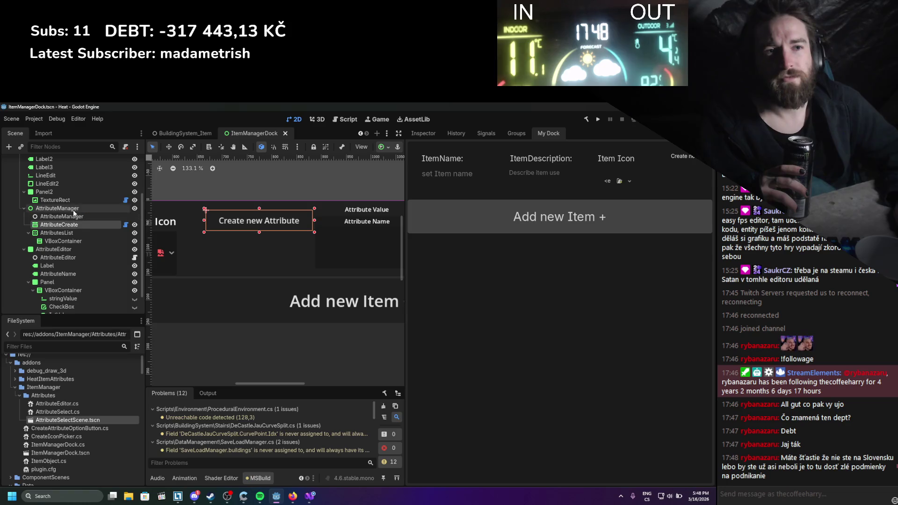
right_click(77, 227)
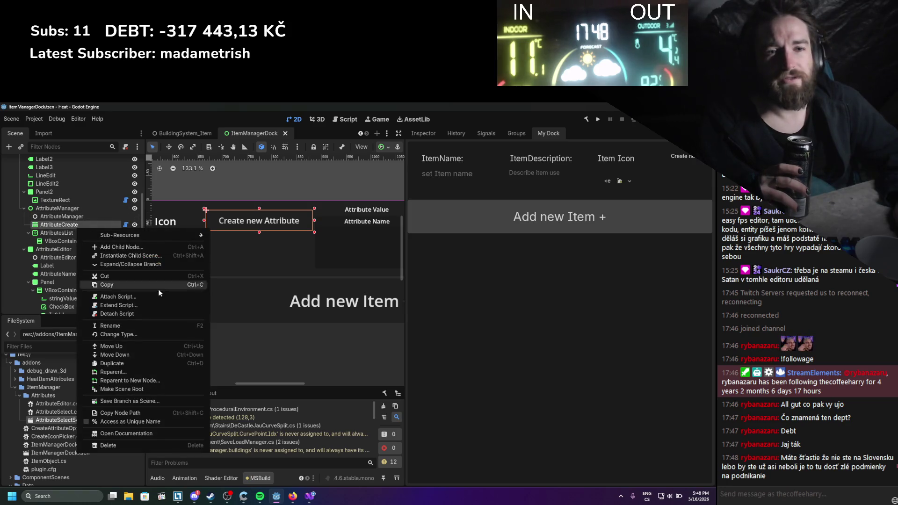
click(133, 334)
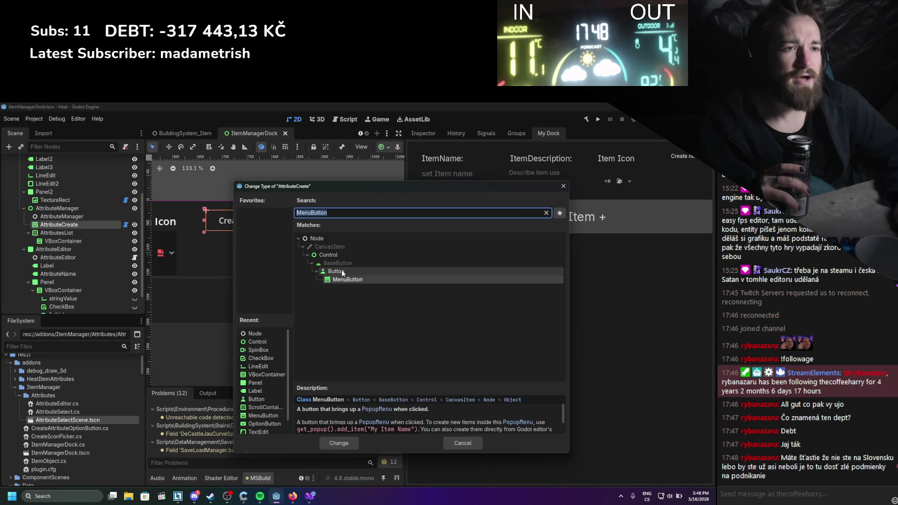
double_click(342, 271)
key(ctrl+s)
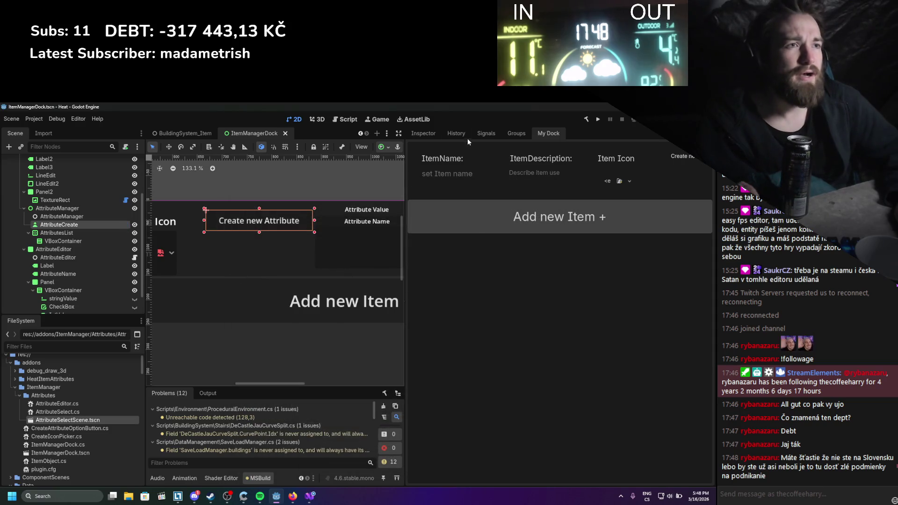
Open AttributeCreate's button_up connection dialog, close it, and select CreateAttributeOptionButton.cs
click(461, 133)
click(486, 133)
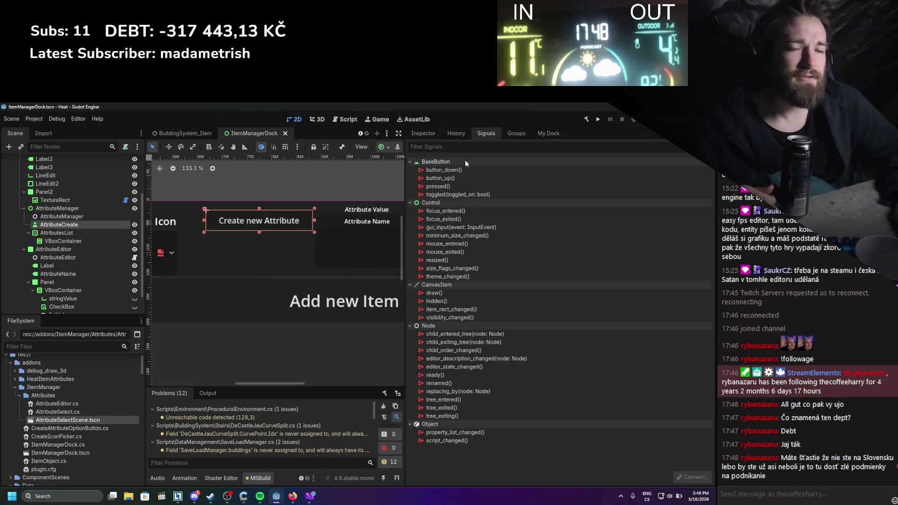
click(456, 179)
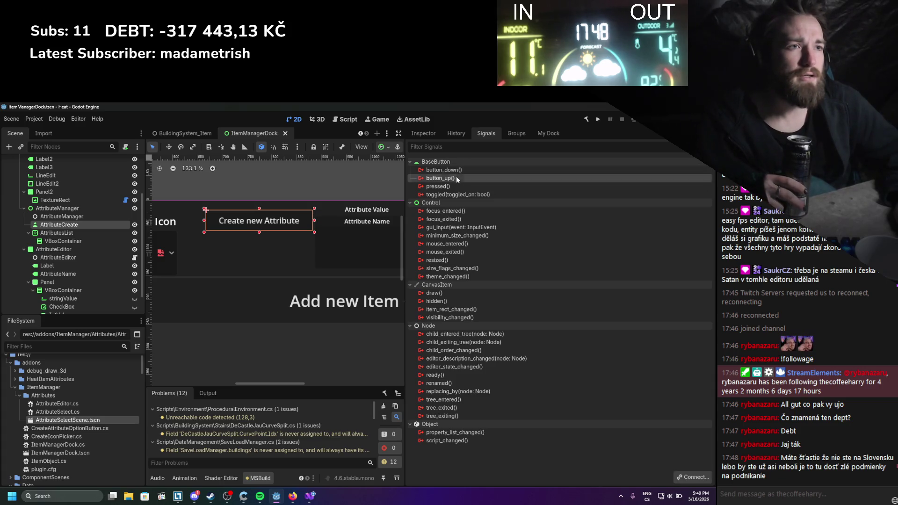
double_click(456, 177)
click(420, 357)
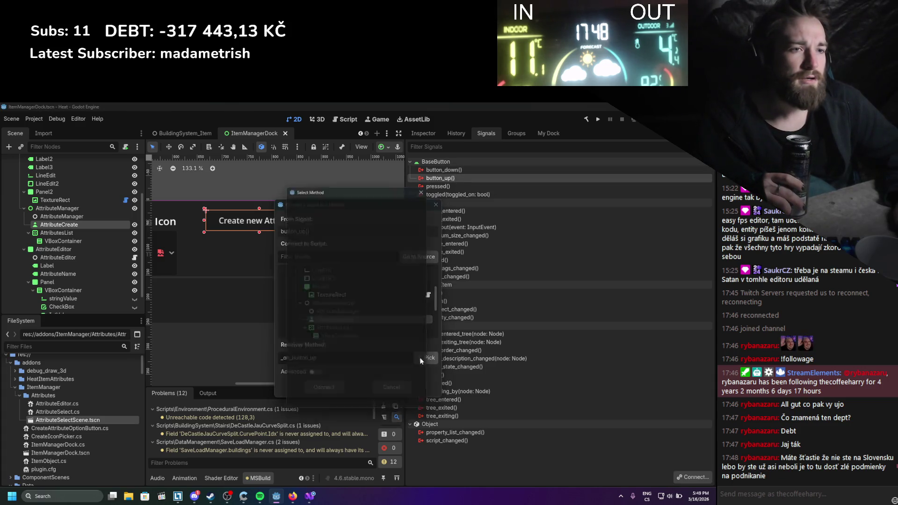
click(427, 186)
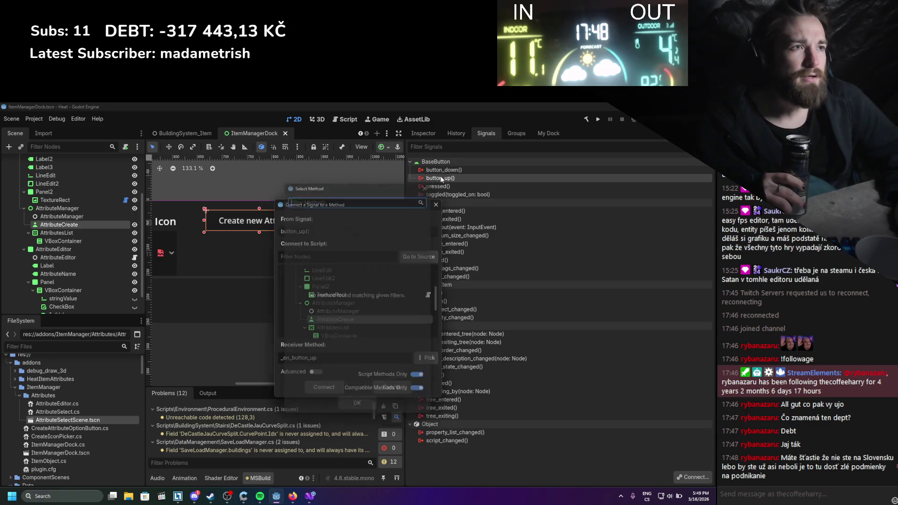
click(436, 206)
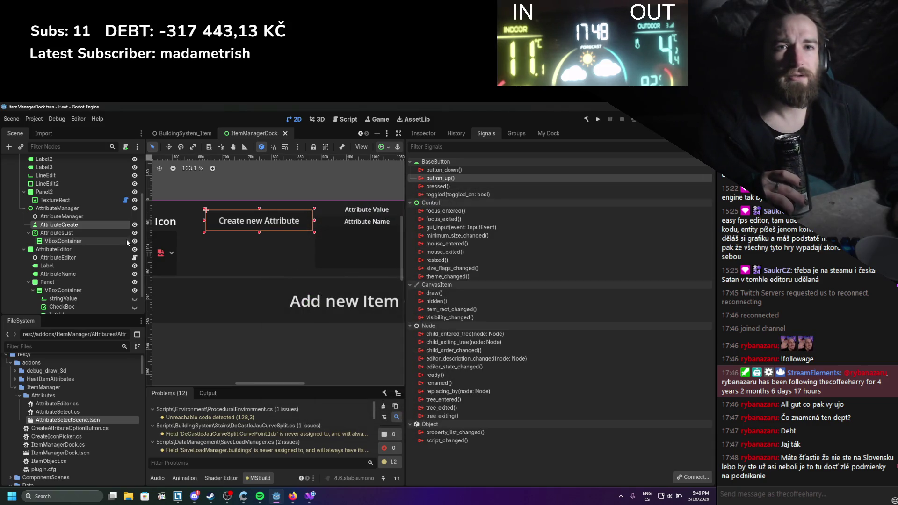
click(72, 429)
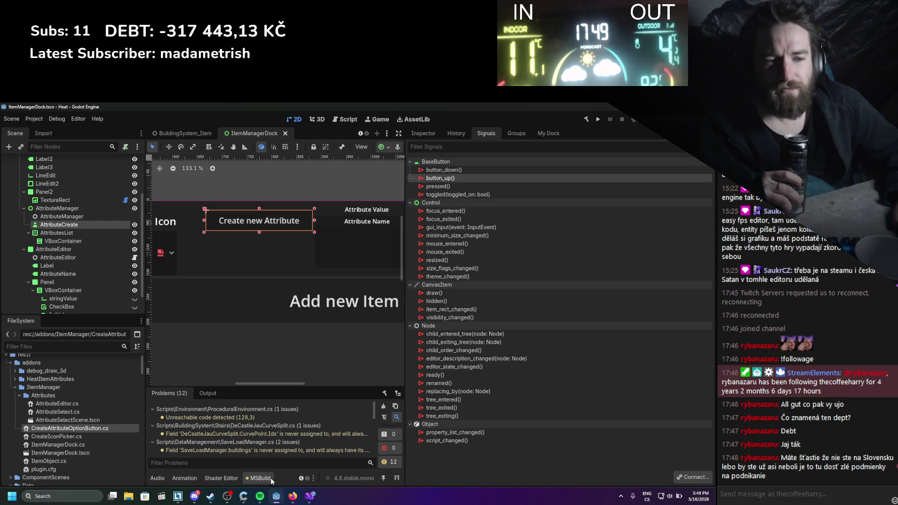
click(310, 497)
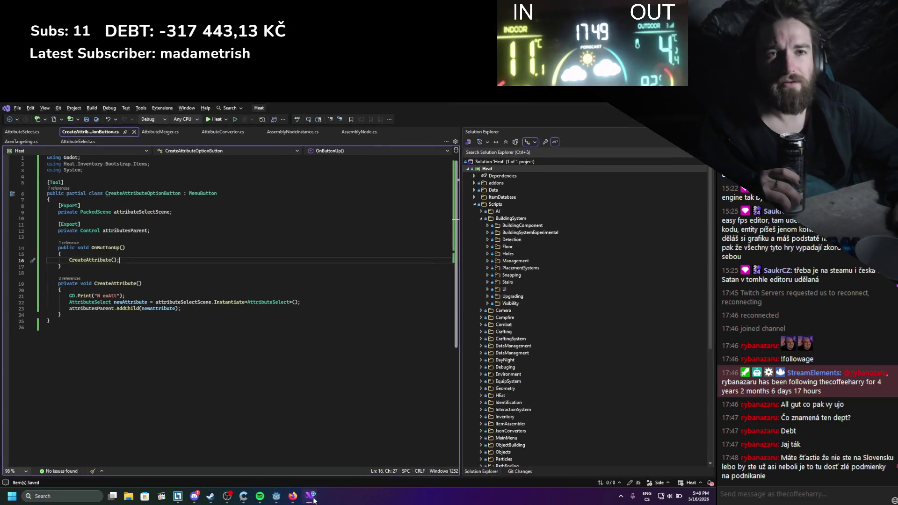
Rename the CreateAttributeOptionButton class to CreateAttributeButton, close the script and return to Godot
right_click(147, 192)
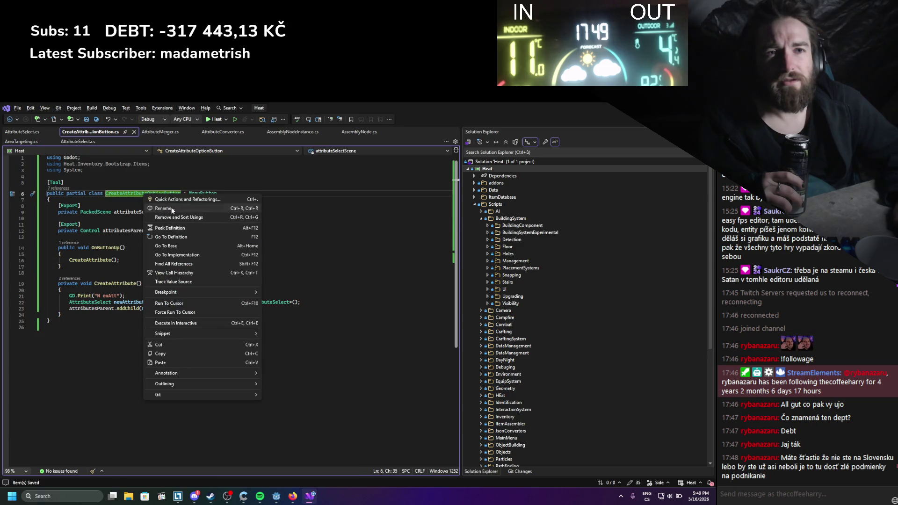
click(162, 207)
text(Cre)
text(ate)
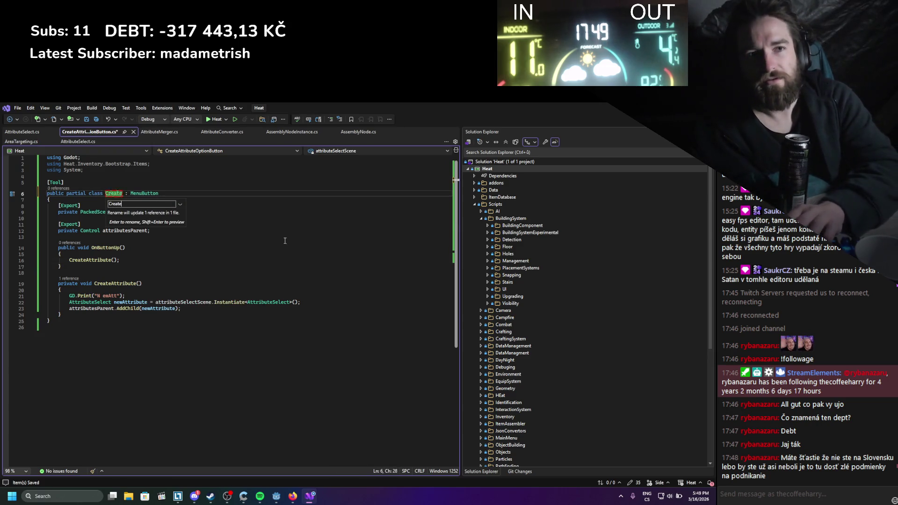
text(AttributeButton)
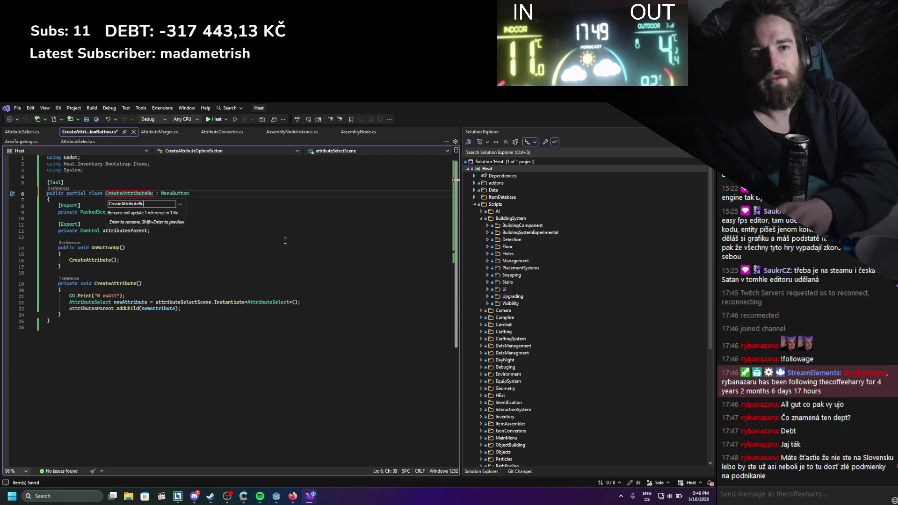
key(ctrl+a)
click(284, 240)
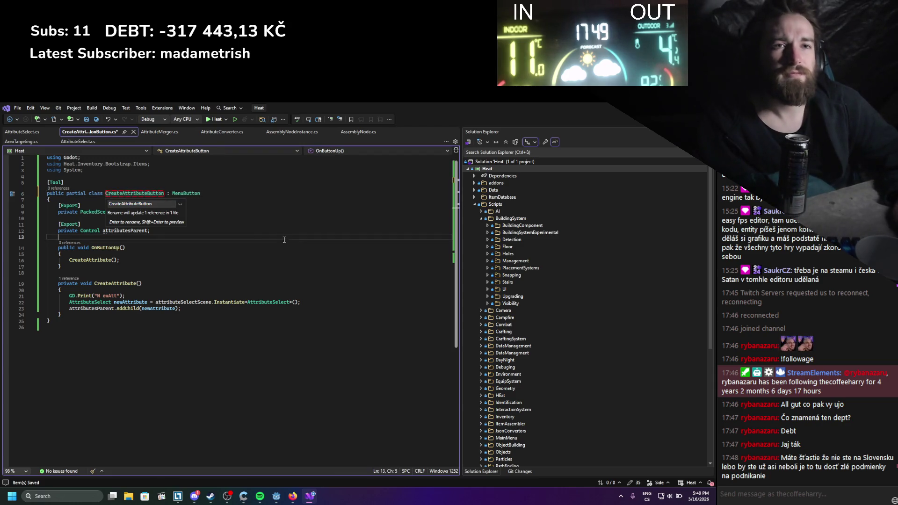
click(161, 203)
key(Return)
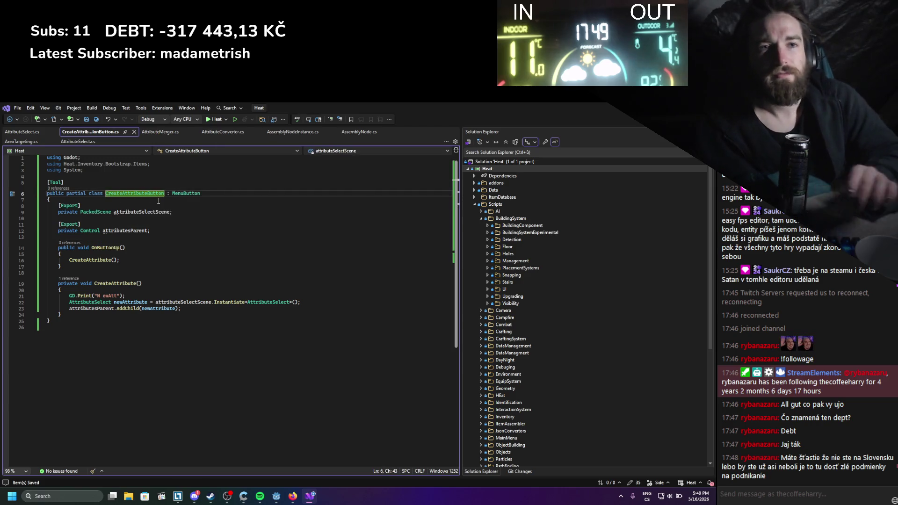
click(134, 132)
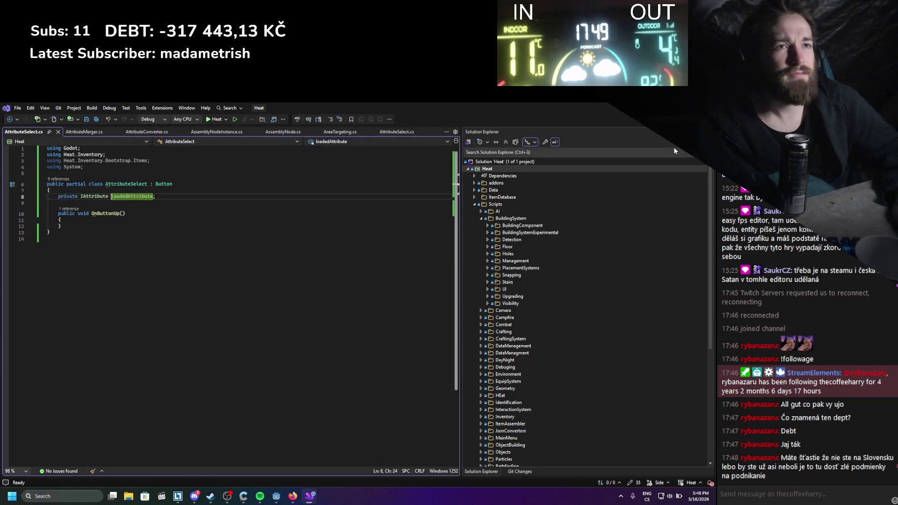
key(alt+Tab)
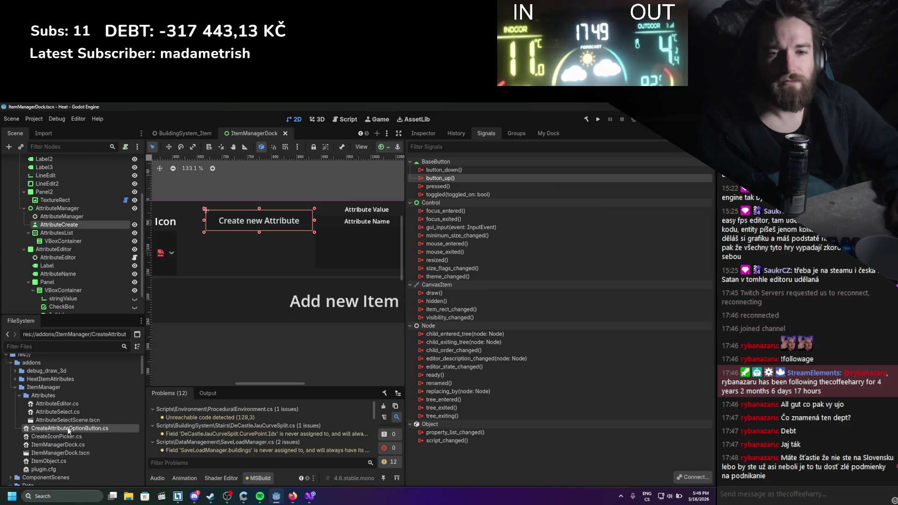
Rename the script file to CreateAttributeButton.cs and move it into the Attributes folder
right_click(69, 429)
click(95, 413)
text(CreateAttributeButton.cs)
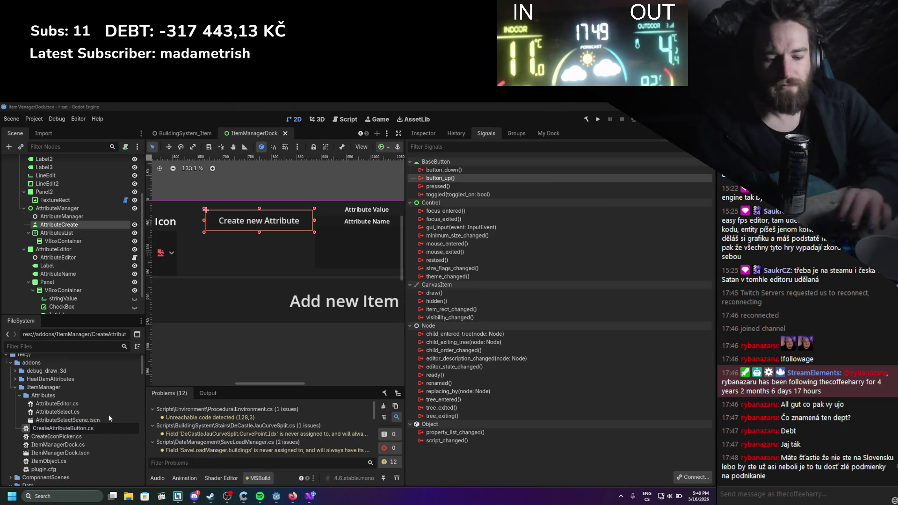
key(Return)
mouse_move(107, 428)
mouse_down()
mouse_move(106, 334)
mouse_move(70, 369)
mouse_move(58, 438)
mouse_move(57, 409)
mouse_up()
click(315, 341)
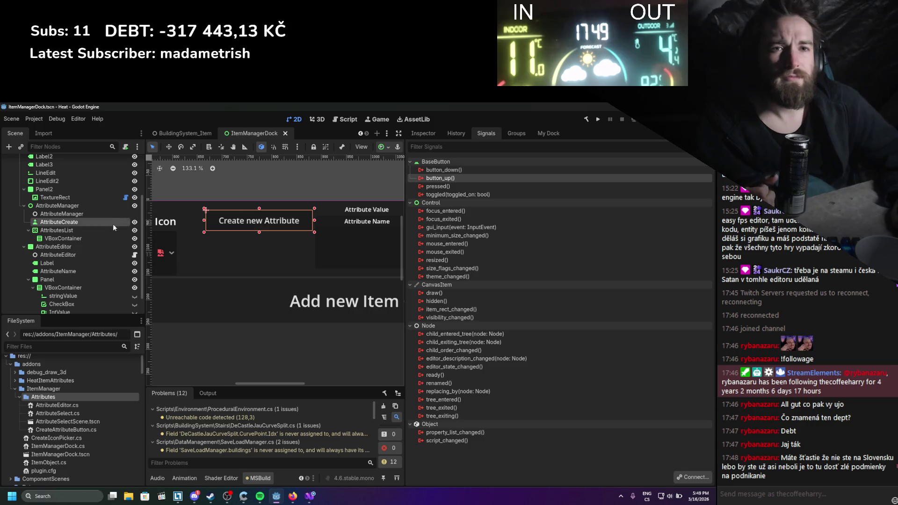
Attach CreateAttributeButton.cs to the AttributeCreate node
click(77, 228)
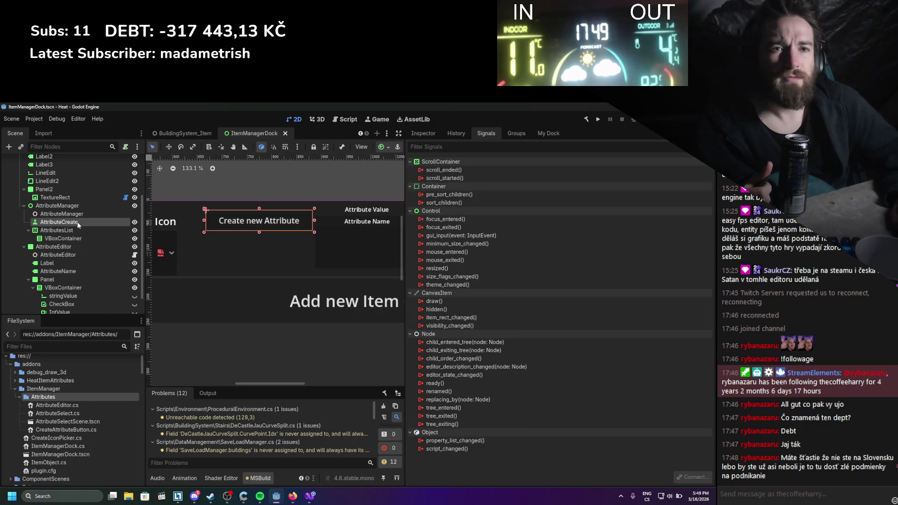
click(77, 222)
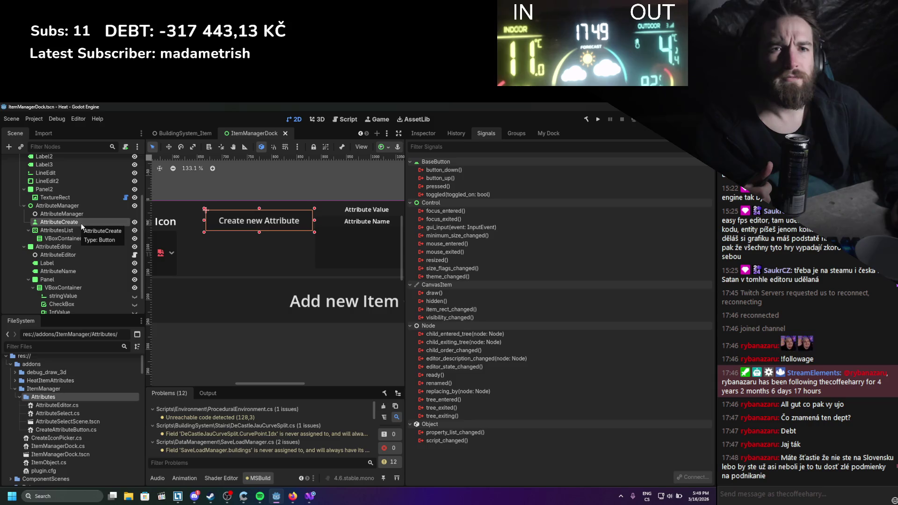
mouse_move(63, 433)
mouse_down()
mouse_move(54, 251)
mouse_move(65, 229)
mouse_up()
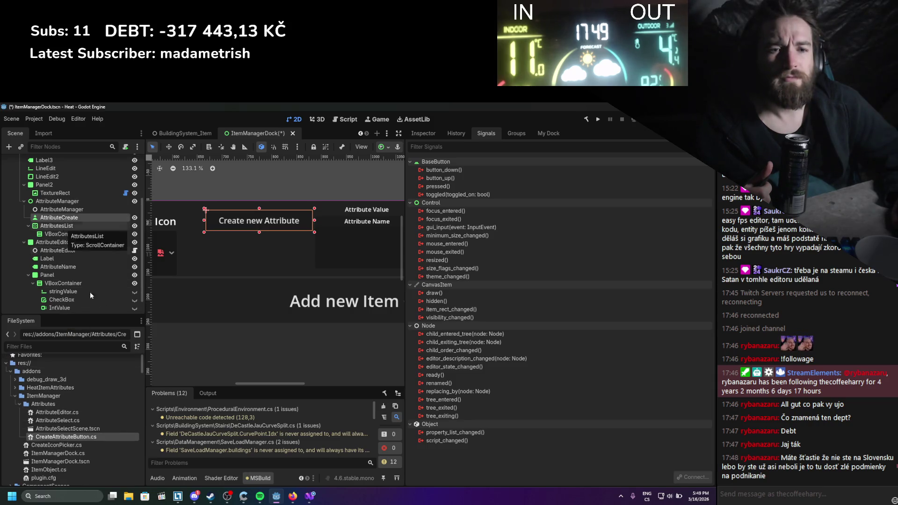
Change the script's base class from MenuButton to Button
double_click(112, 439)
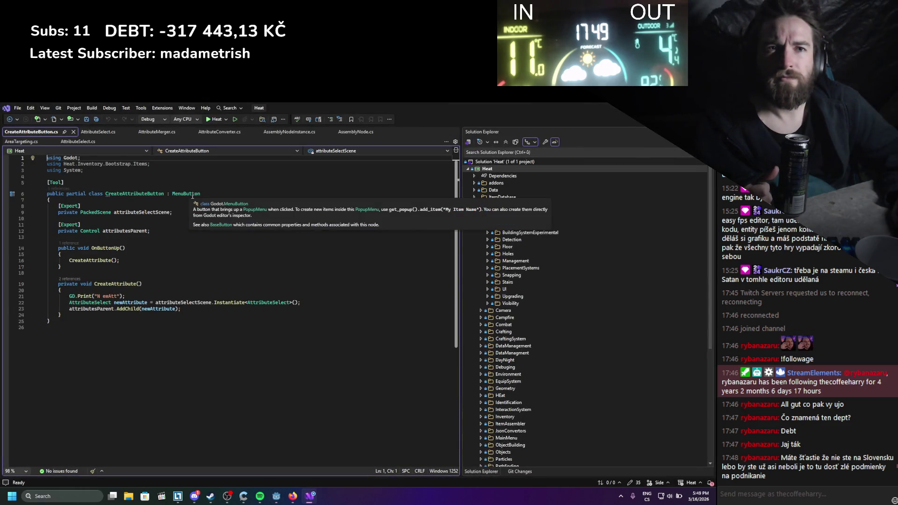
click(191, 196)
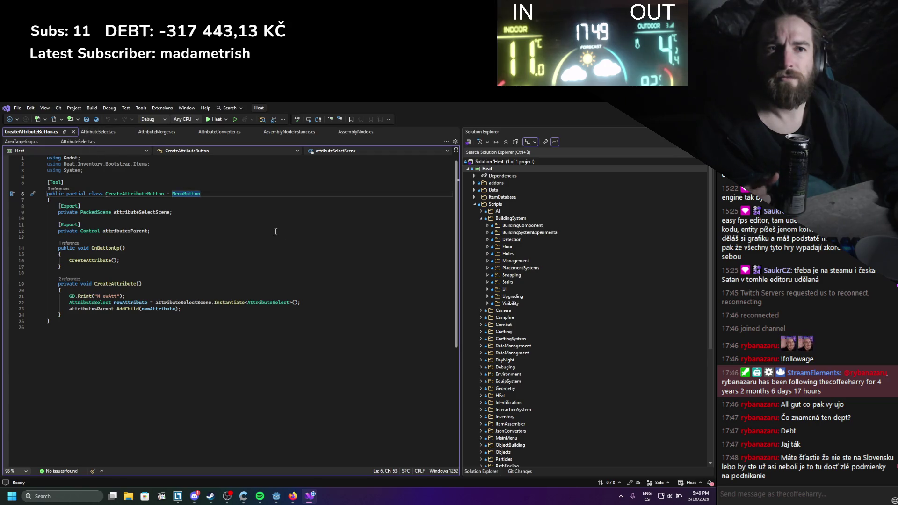
double_click(191, 195)
text(Button)
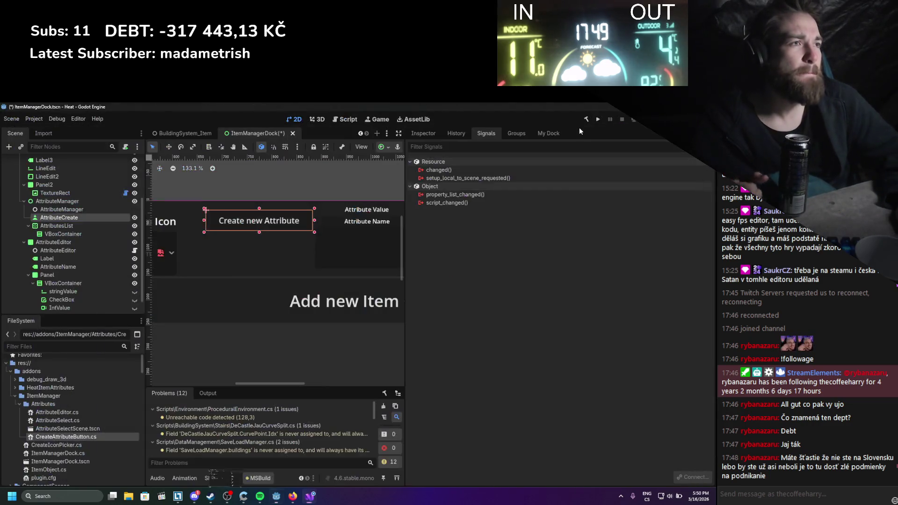
Build the .NET project, save the scene and reattach the script to AttributeCreate
key(alt+Tab)
click(584, 119)
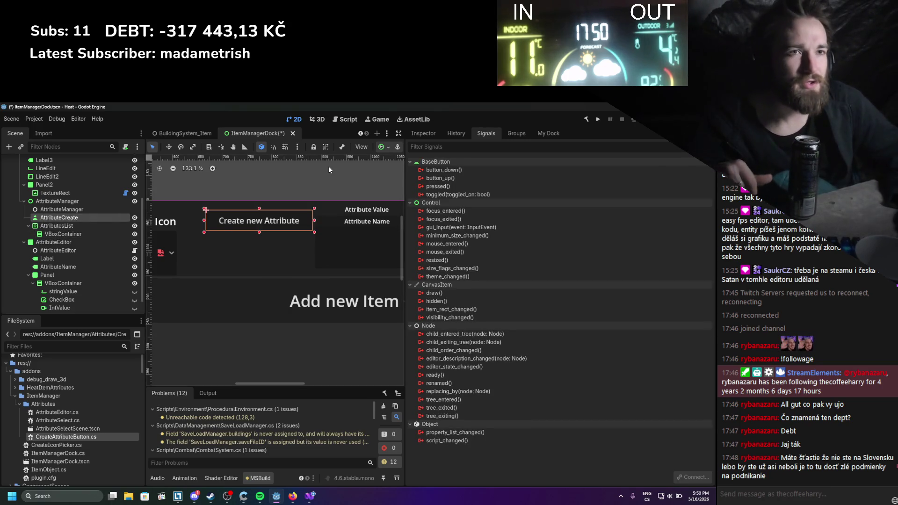
scroll(313, 195, up, 1)
key(ctrl+s)
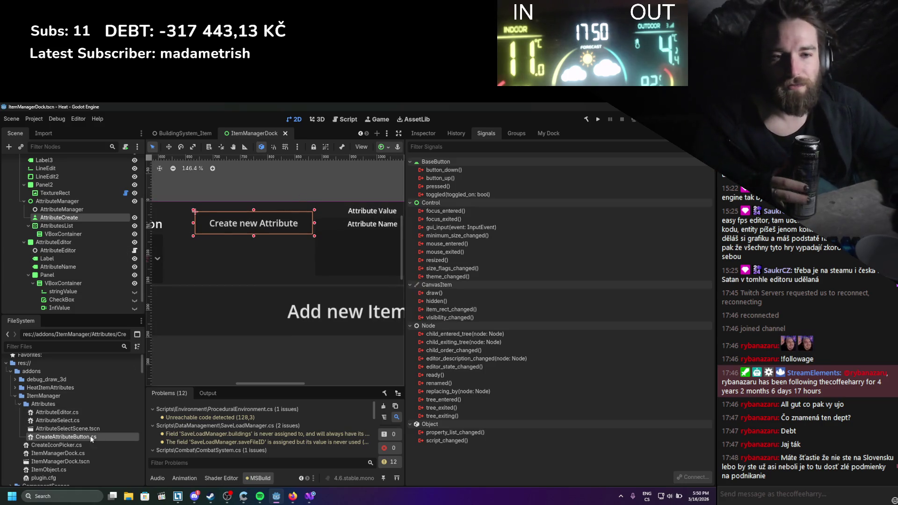
mouse_move(70, 436)
mouse_down()
mouse_move(74, 239)
mouse_move(91, 208)
mouse_move(124, 216)
mouse_up()
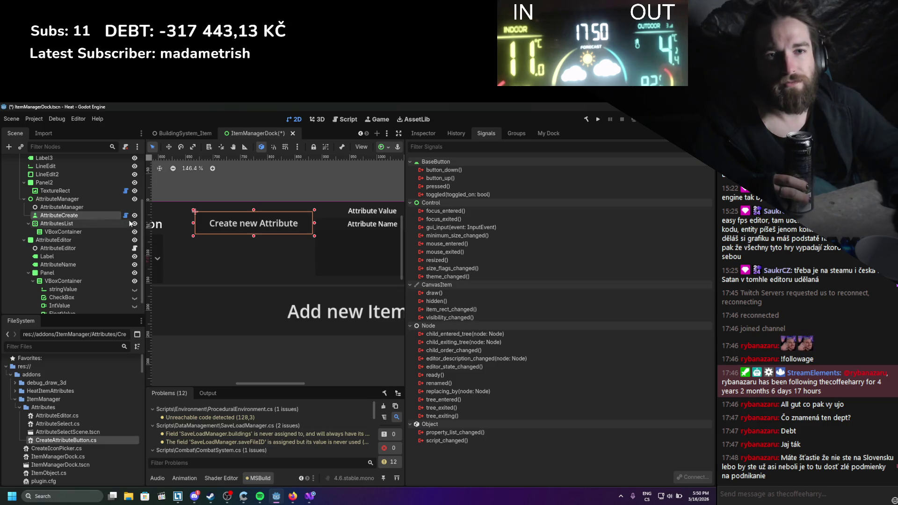
click(425, 133)
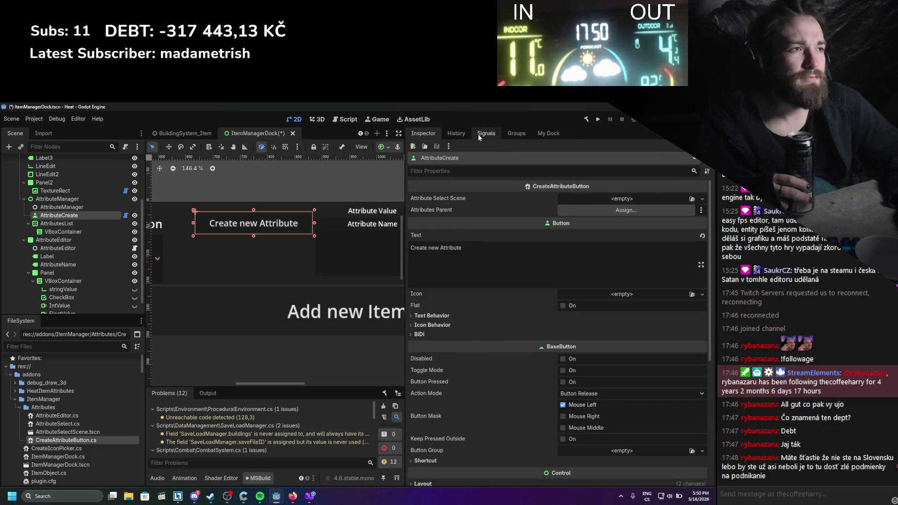
Connect AttributeCreate's button_up signal to the OnButtonUp method and save the scene
click(478, 134)
double_click(457, 178)
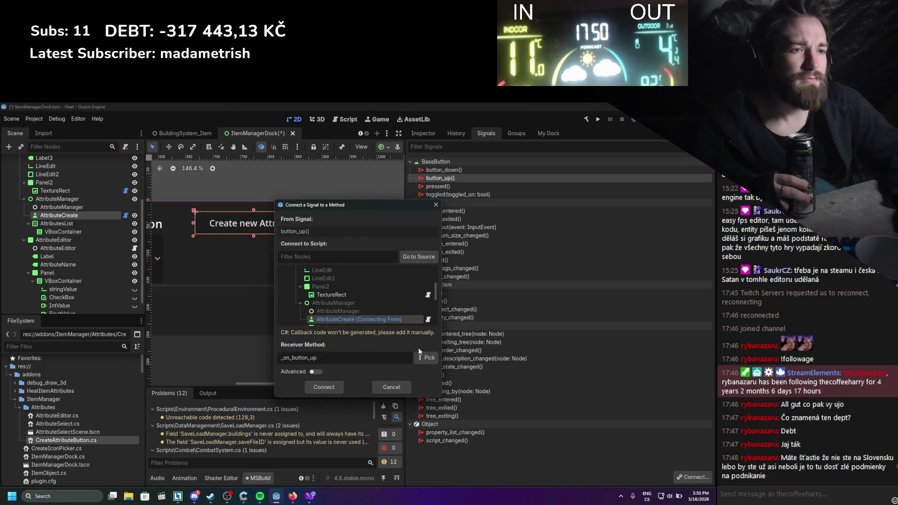
click(419, 354)
double_click(345, 222)
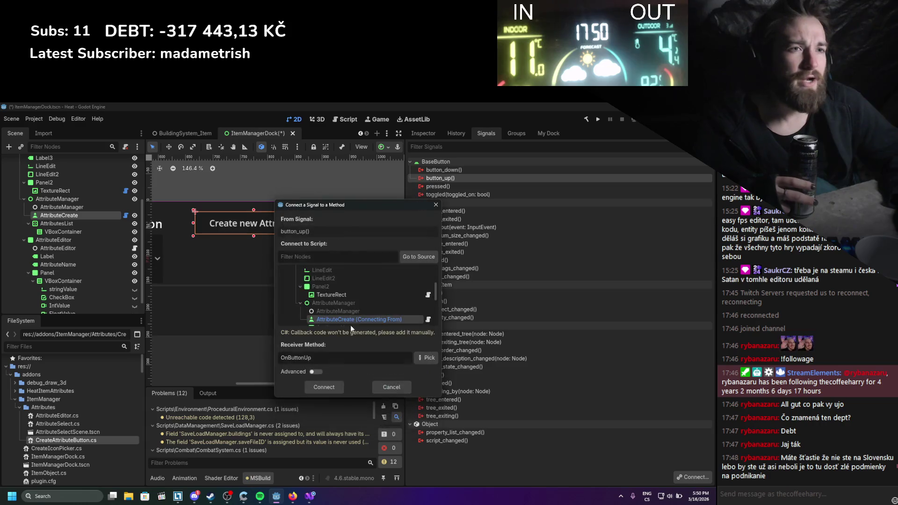
click(323, 386)
key(ctrl+s)
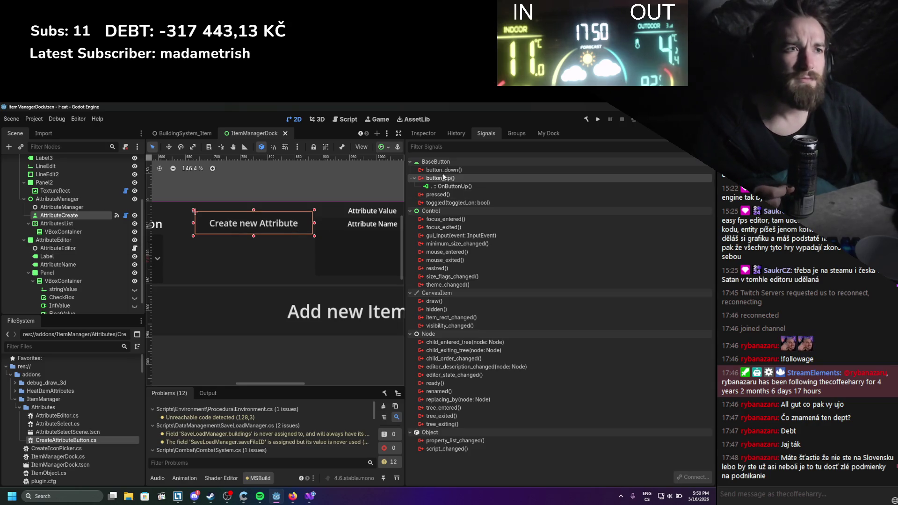
Set Attributes Parent to VBoxContainer and Attribute Select Scene to AttributeSelectScene.tscn, save, and run the game
click(423, 134)
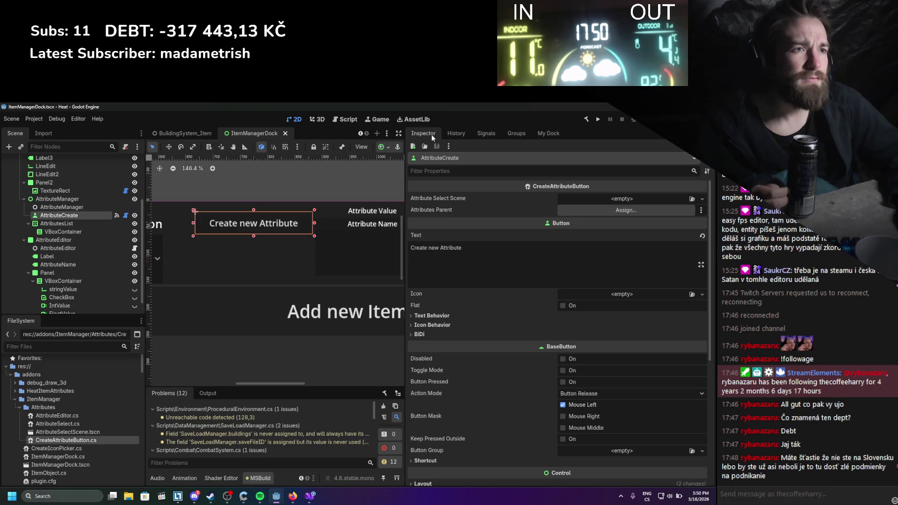
mouse_move(66, 231)
mouse_down()
mouse_move(327, 231)
mouse_move(610, 211)
mouse_up()
drag(68, 431, 627, 201)
key(ctrl+s)
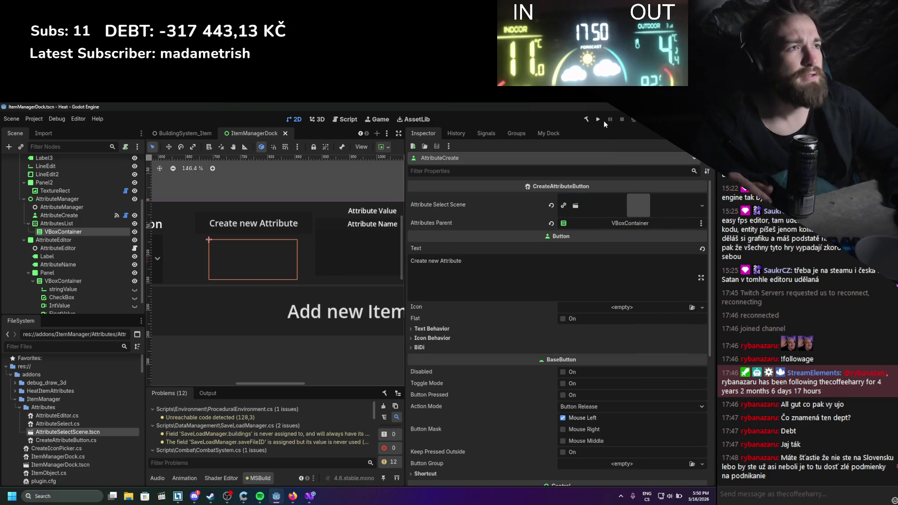
click(598, 120)
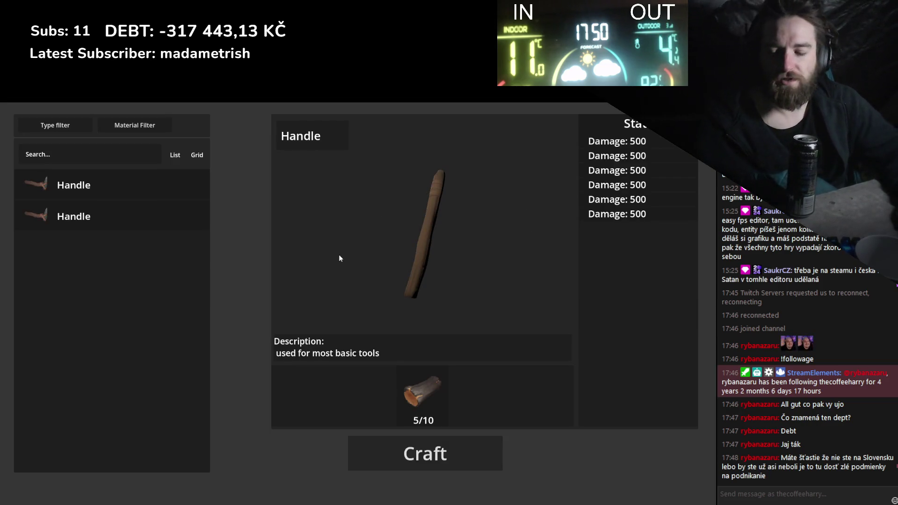
Stop the running game and check the Plugins list in Project Settings
key(alt+F4)
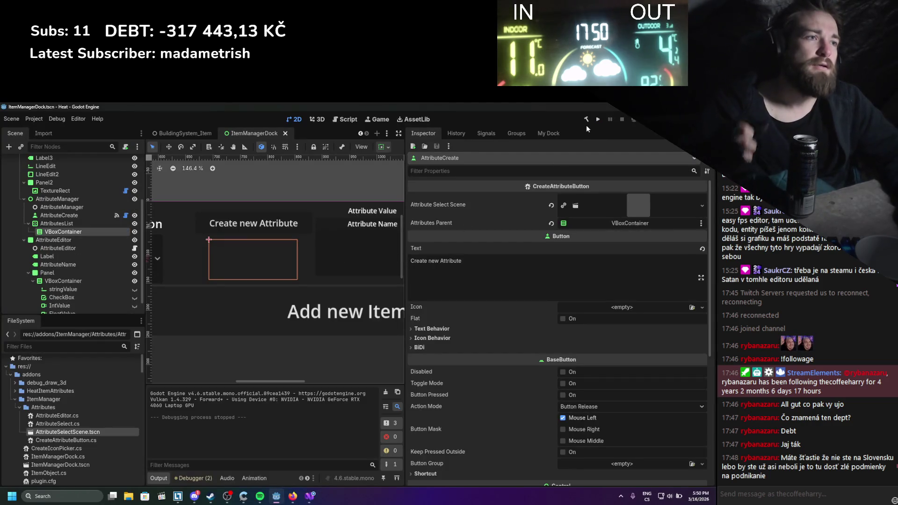
click(34, 119)
click(38, 128)
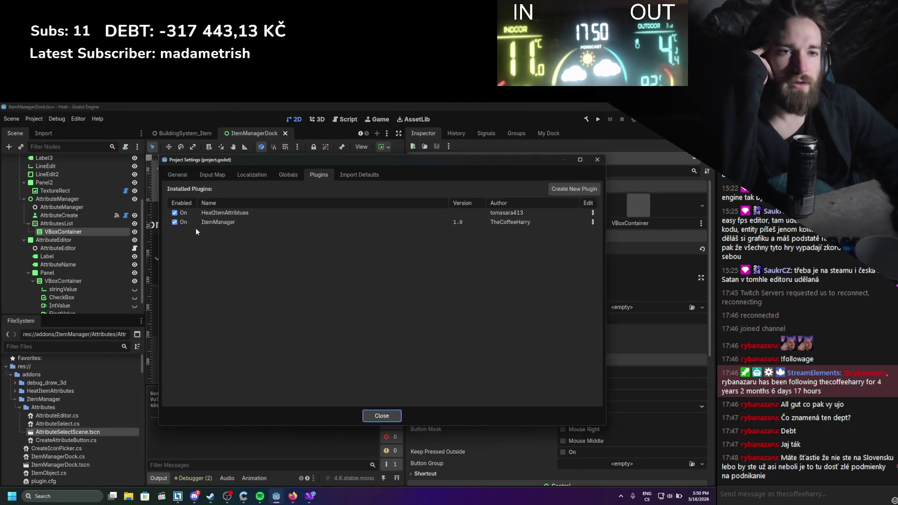
click(382, 415)
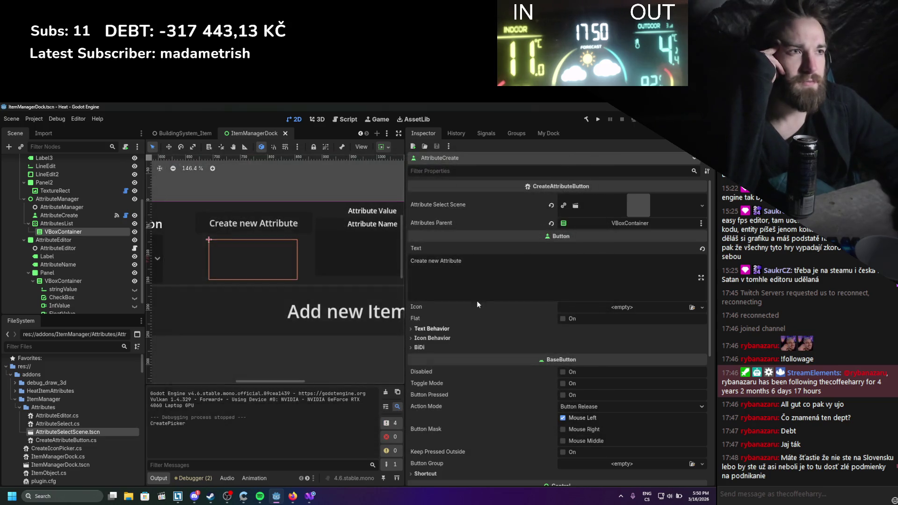
Widen the item manager dock and test Create new Attribute, checking the Output errors
click(549, 134)
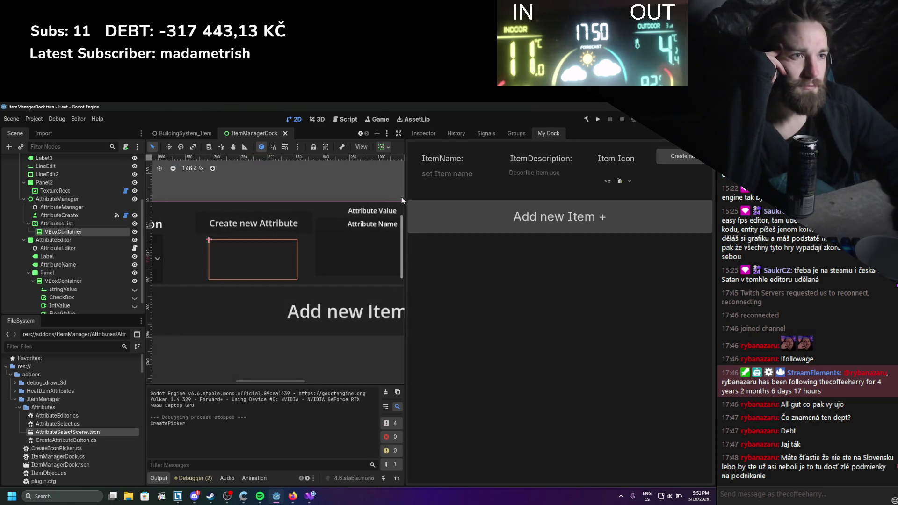
drag(401, 200, 298, 201)
click(608, 156)
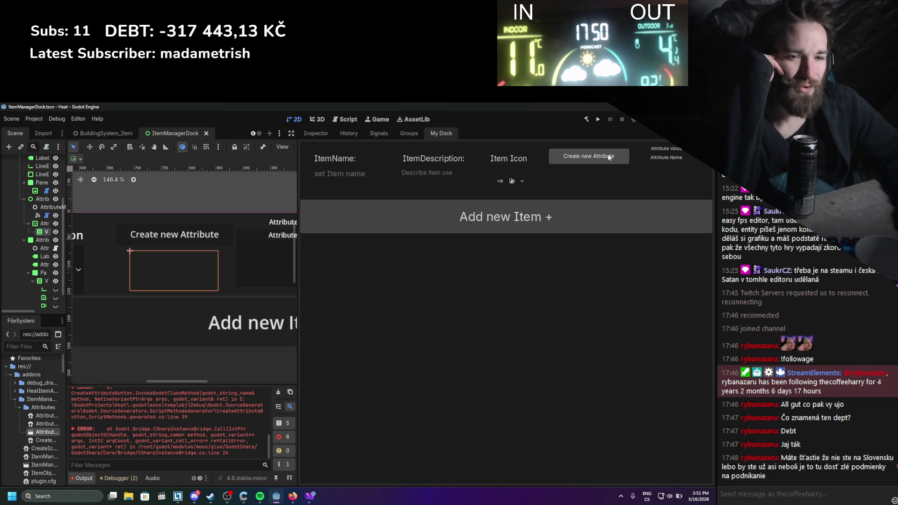
scroll(215, 441, up, 10)
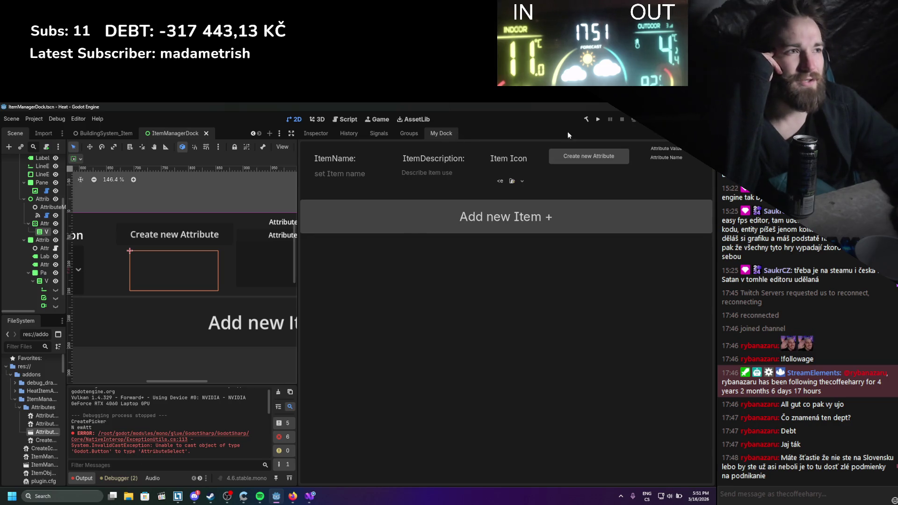
mouse_move(295, 184)
mouse_down()
mouse_move(447, 174)
mouse_move(417, 177)
mouse_up()
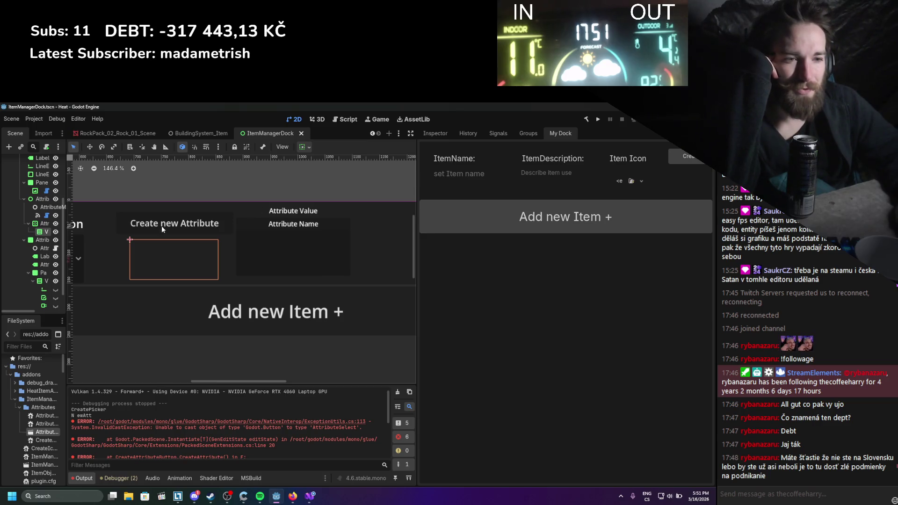
drag(67, 221, 120, 220)
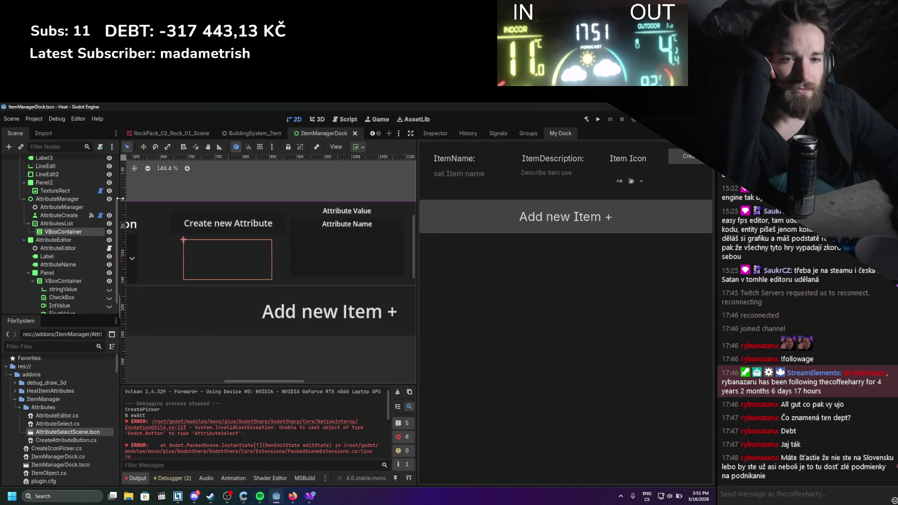
Open AttributeSelectScene.tscn and open its root button's attached AttributeSelect.cs script from the Inspector
double_click(51, 432)
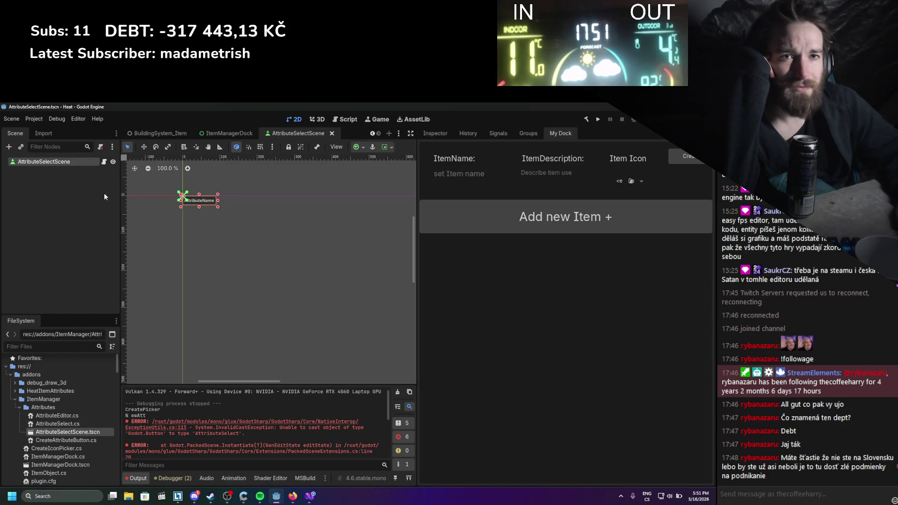
click(437, 135)
scroll(574, 352, down, 5)
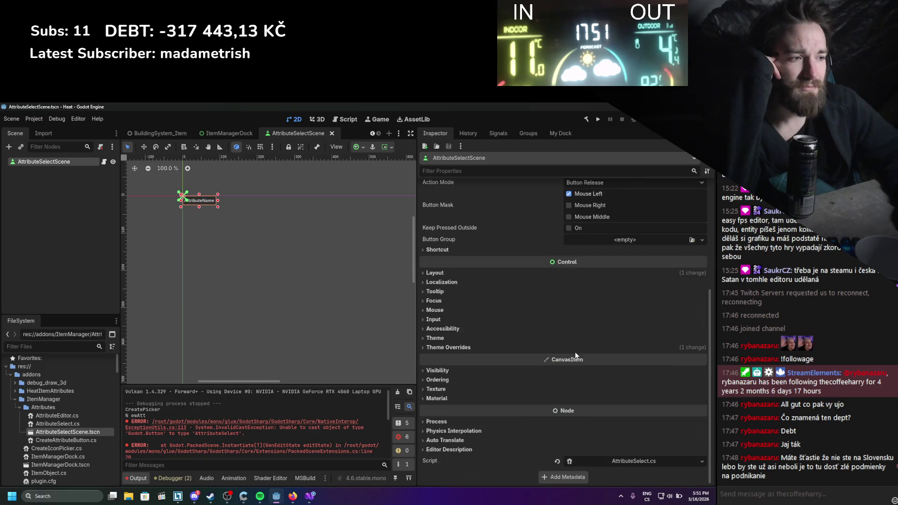
click(615, 462)
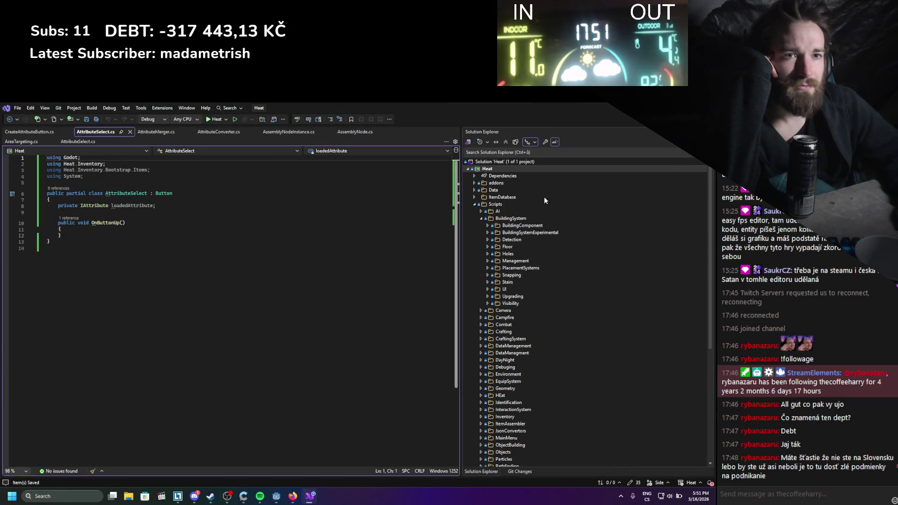
key(alt+Tab)
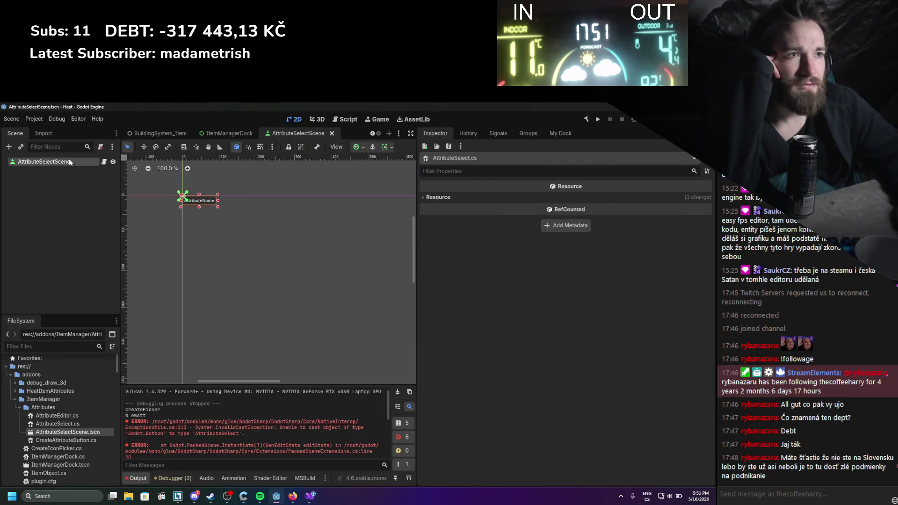
click(70, 162)
scroll(457, 315, up, 4)
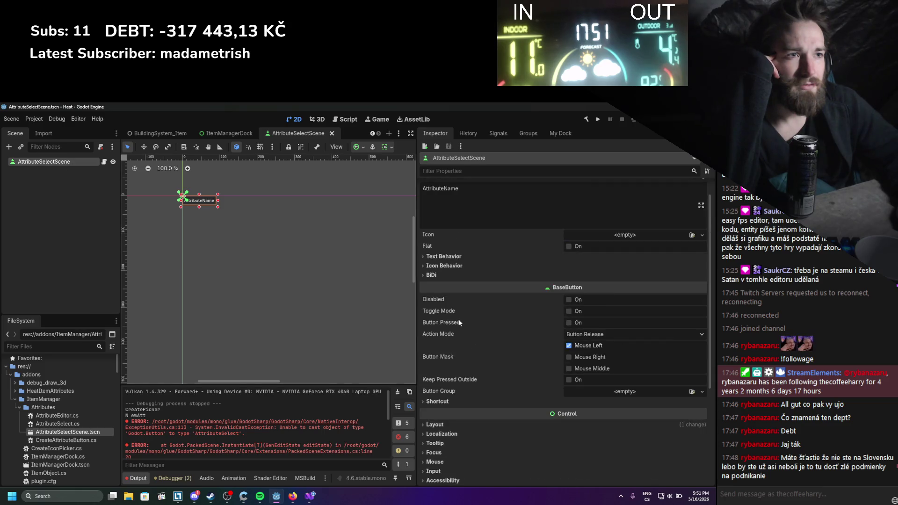
scroll(504, 334, up, 1)
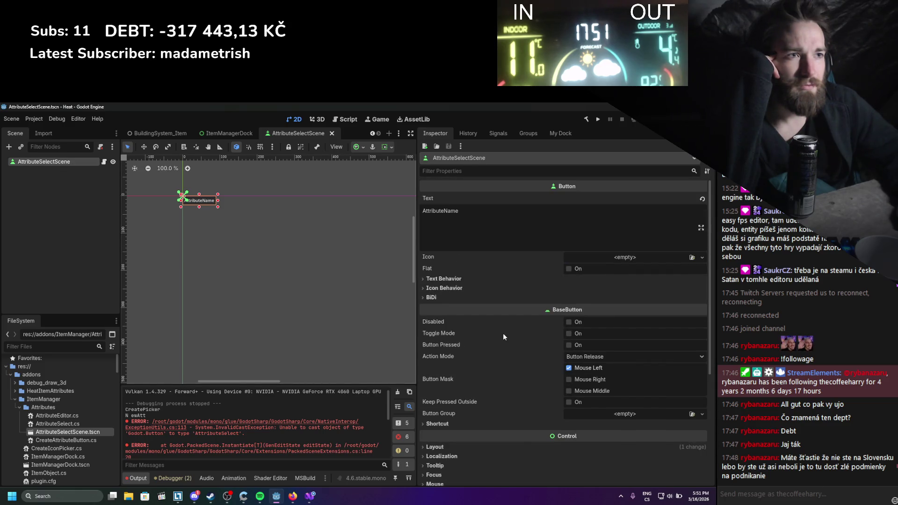
scroll(503, 333, down, 8)
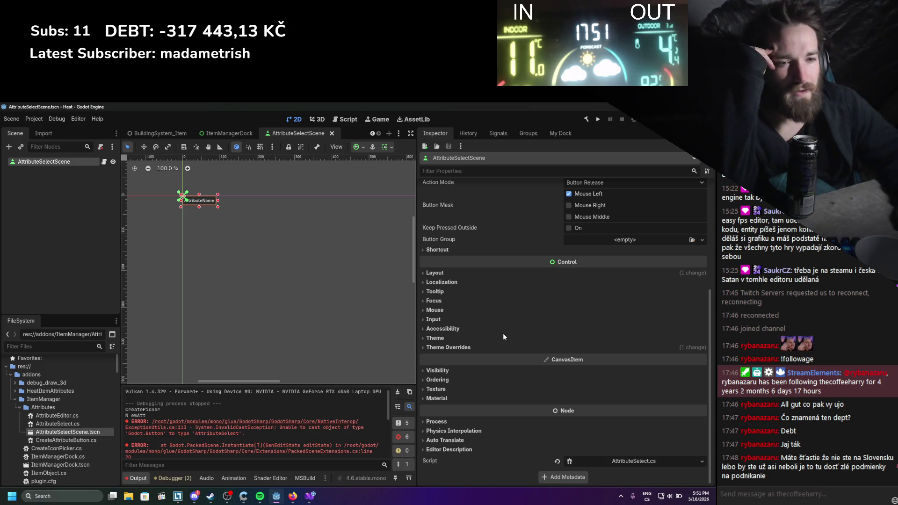
click(649, 460)
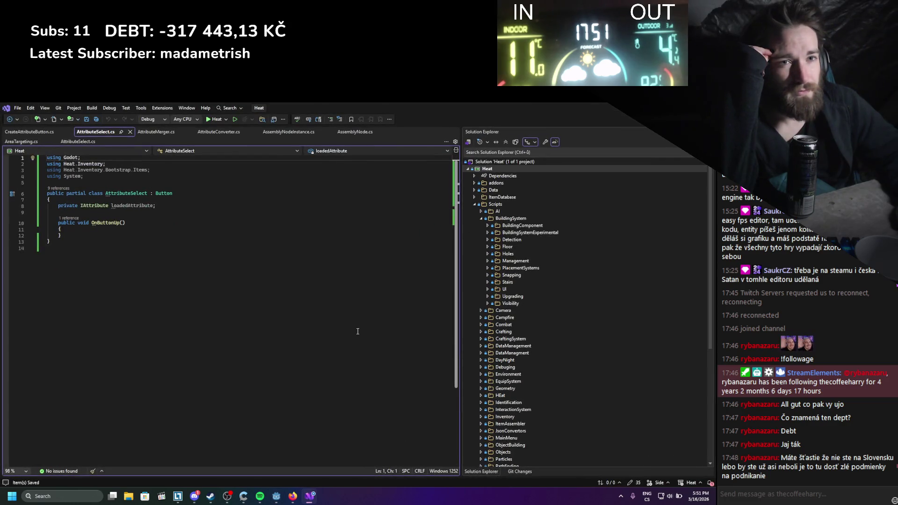
Close the AttributeSelect.cs tab in Visual Studio and go back to Godot
click(203, 269)
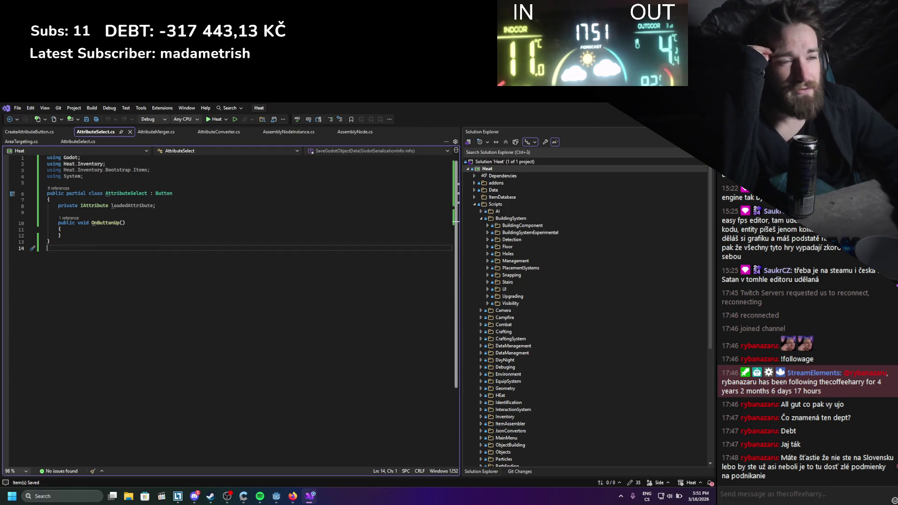
click(131, 133)
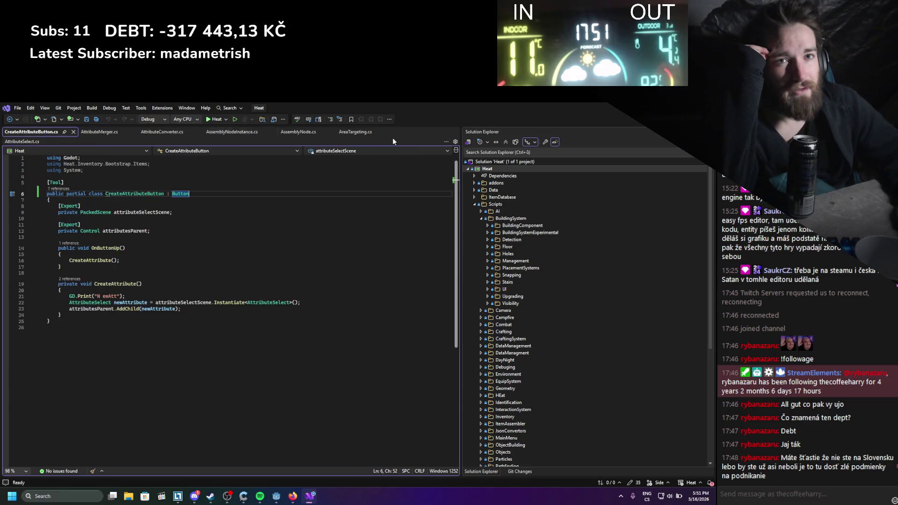
key(alt+Tab)
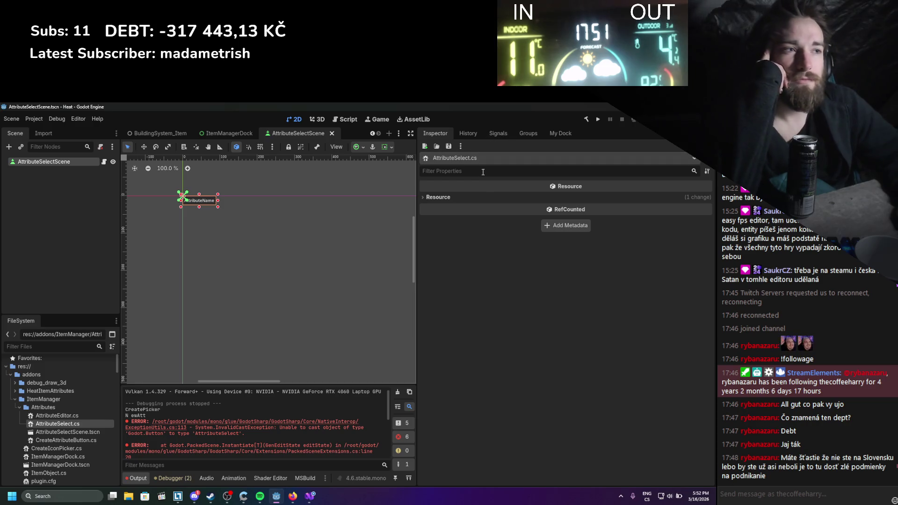
Remove the AttributeSelect.cs script from the AttributeSelectScene root node
click(55, 161)
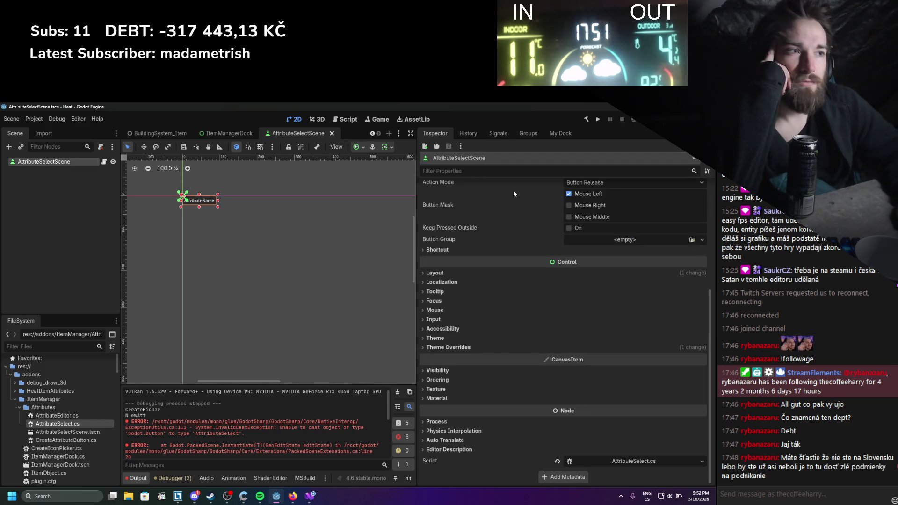
scroll(554, 273, down, 3)
scroll(527, 289, up, 3)
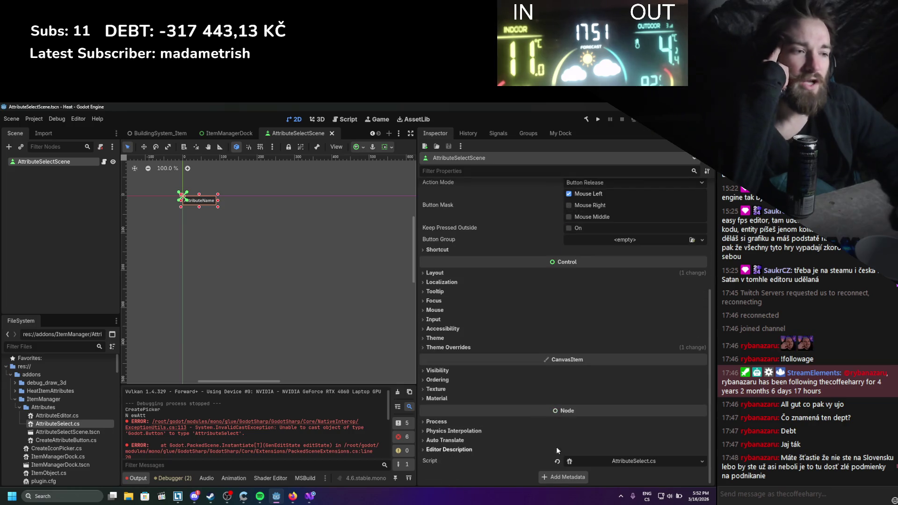
click(556, 461)
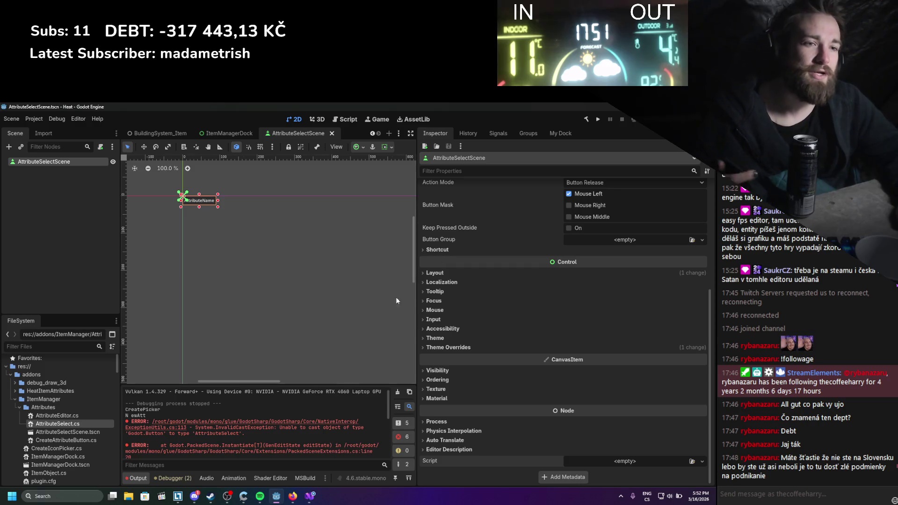
Clear the output, switch to ItemManagerDock and toggle the ItemManager plugin in Project Settings
click(397, 392)
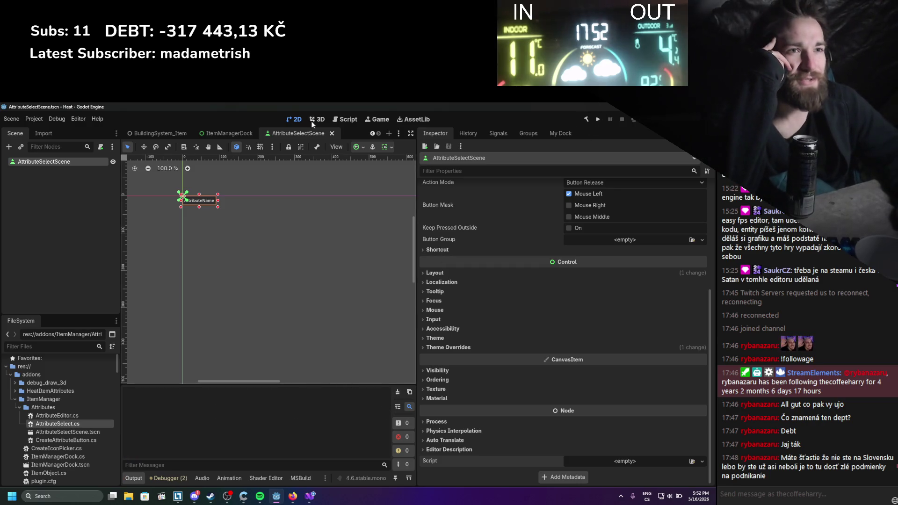
click(229, 134)
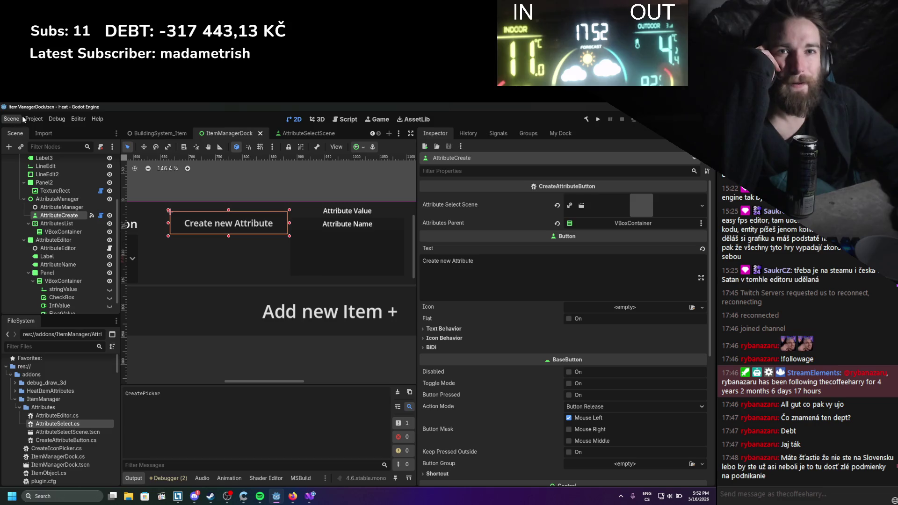
click(34, 119)
click(35, 141)
click(175, 222)
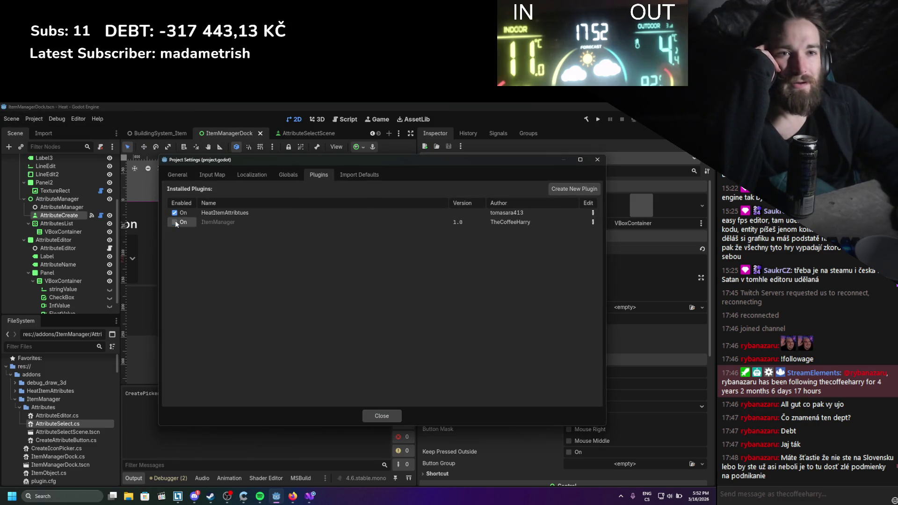
click(382, 415)
Widen the item manager dock and retest Create new Attribute, then view CreateAttributeButton.cs
click(560, 133)
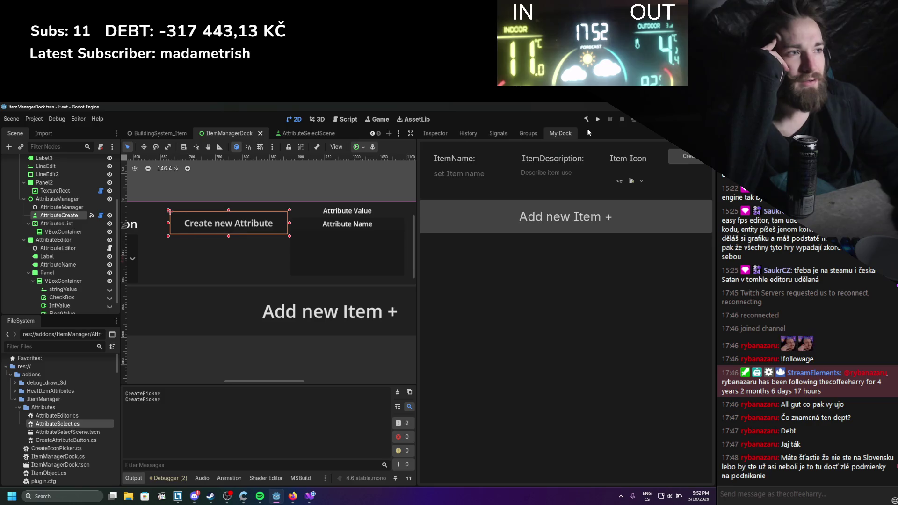
drag(416, 189, 298, 189)
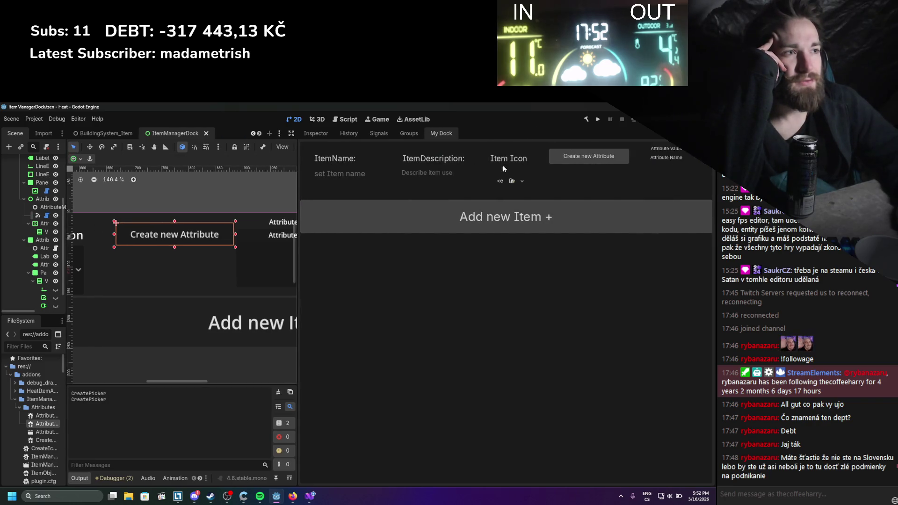
click(567, 160)
scroll(255, 402, up, 5)
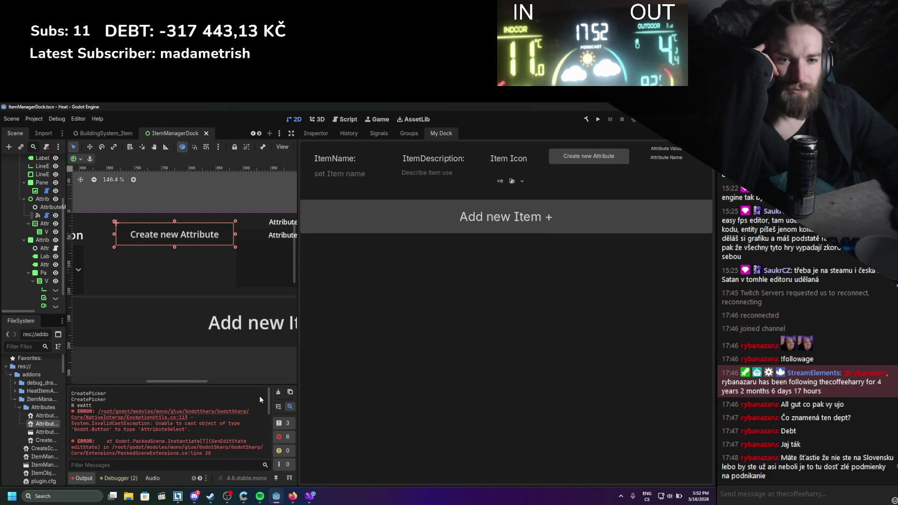
click(309, 495)
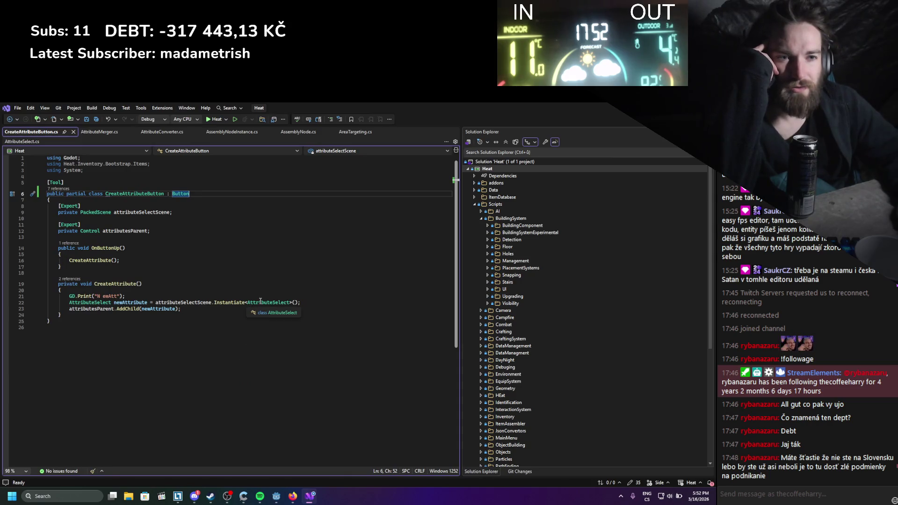
Change line 22 to declare newAttribute as Control and call Instantiate<Control>(), then save
double_click(107, 303)
text(COn)
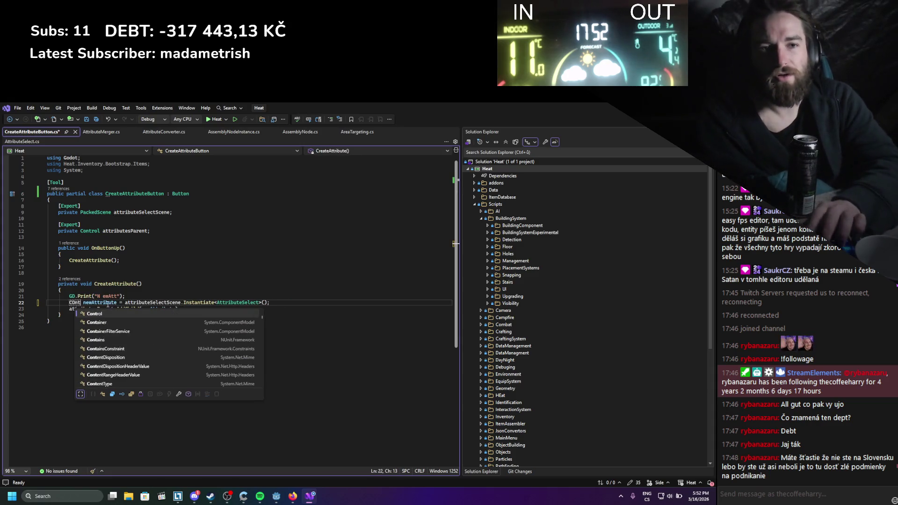
text(tr)
key(Tab)
key(ctrl+s)
double_click(78, 302)
key(ctrl+c)
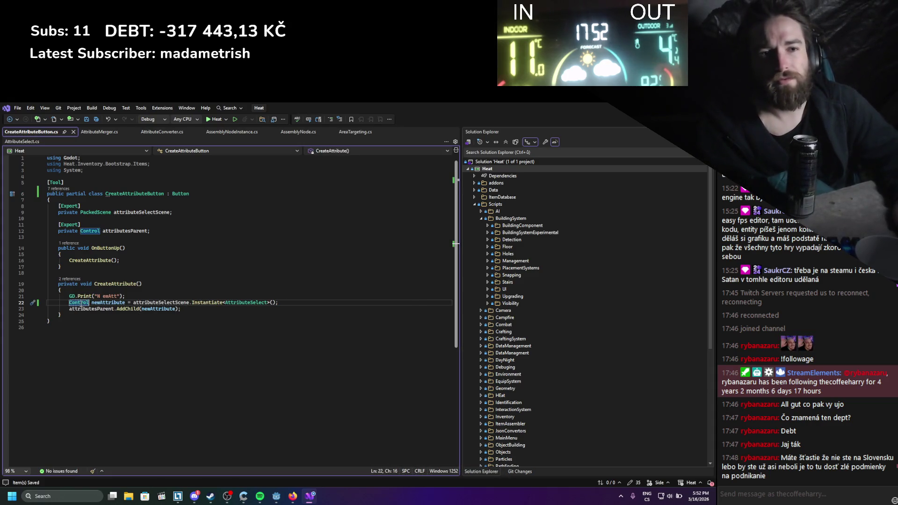
double_click(247, 303)
key(ctrl+v)
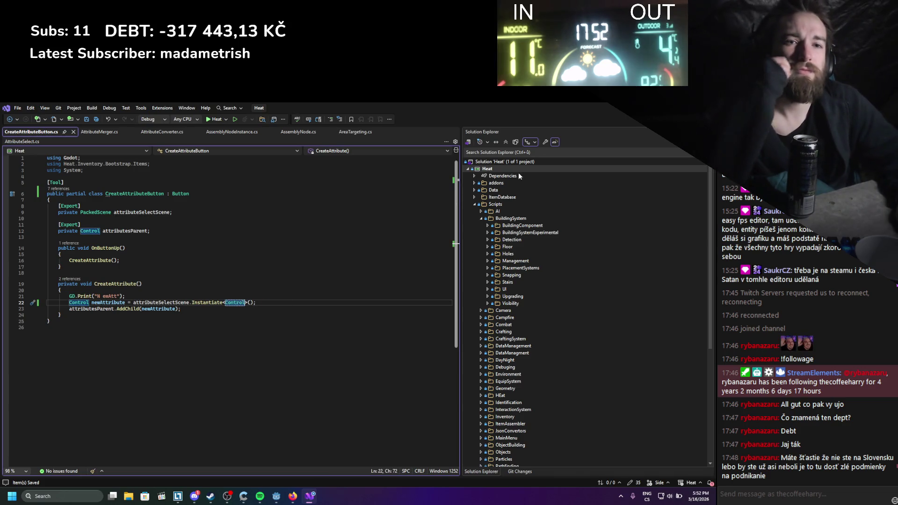
key(alt+Tab)
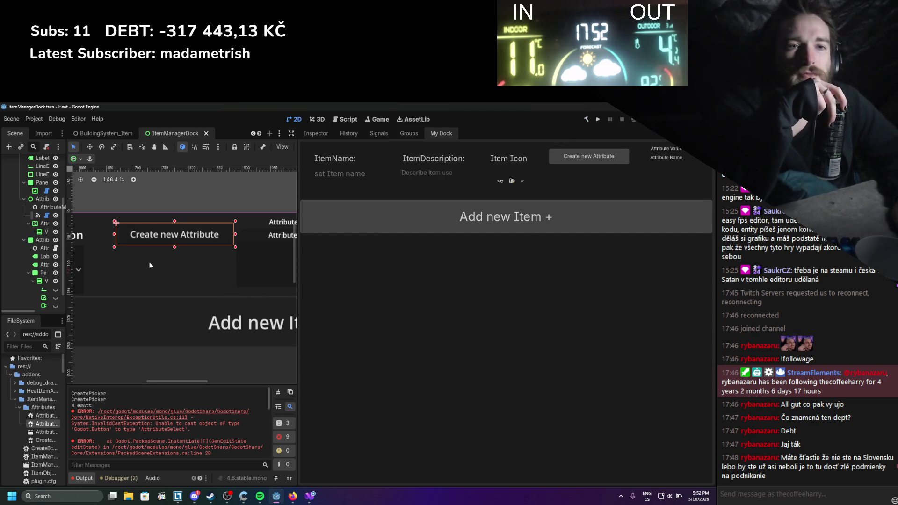
Clear the output and reload the ItemManager plugin by disabling and re-enabling it
click(279, 393)
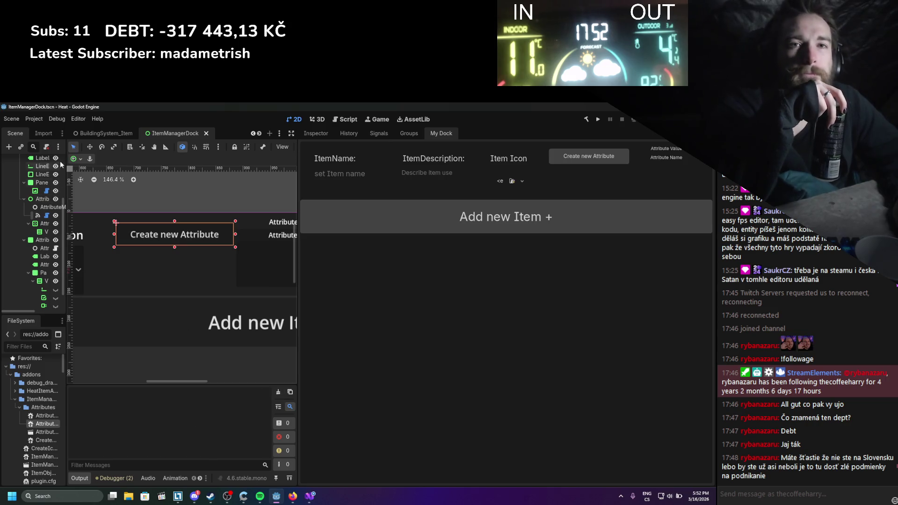
click(30, 120)
click(41, 132)
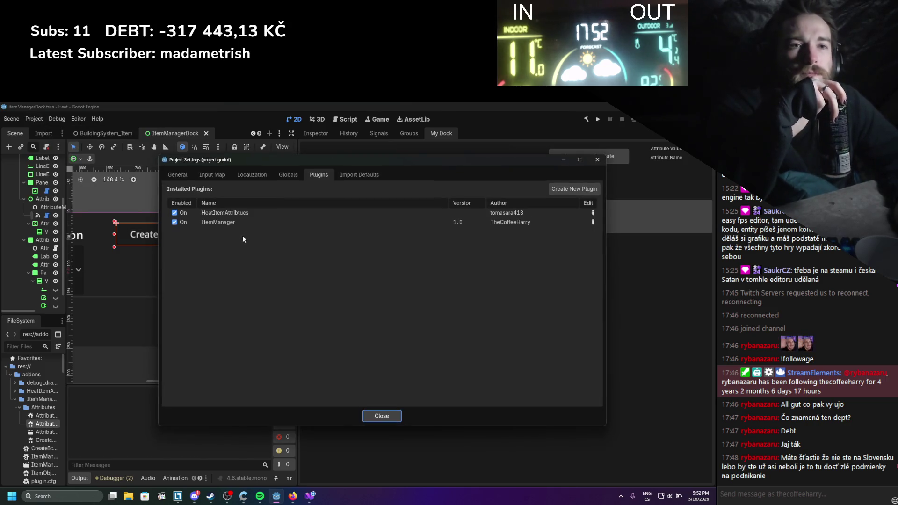
click(181, 223)
click(181, 222)
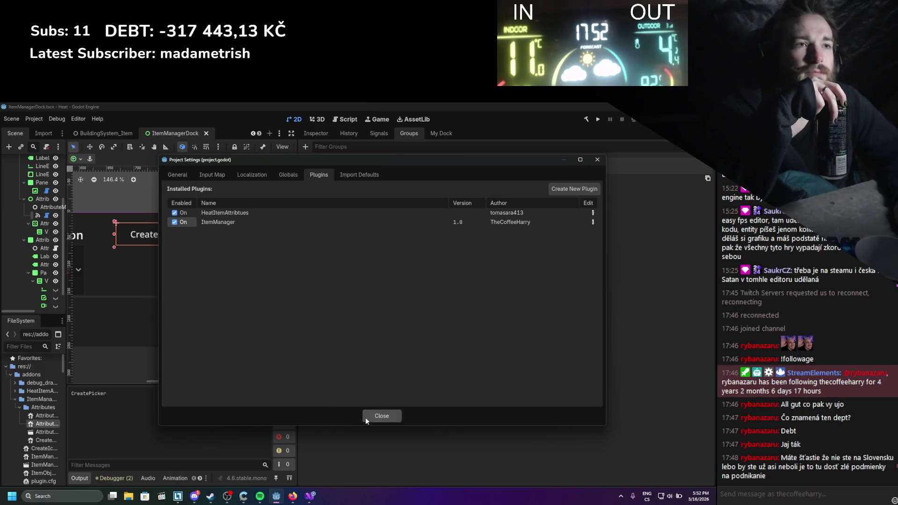
click(365, 417)
Add four AttributeName entries with Create new Attribute in the item manager dock
click(441, 133)
click(623, 158)
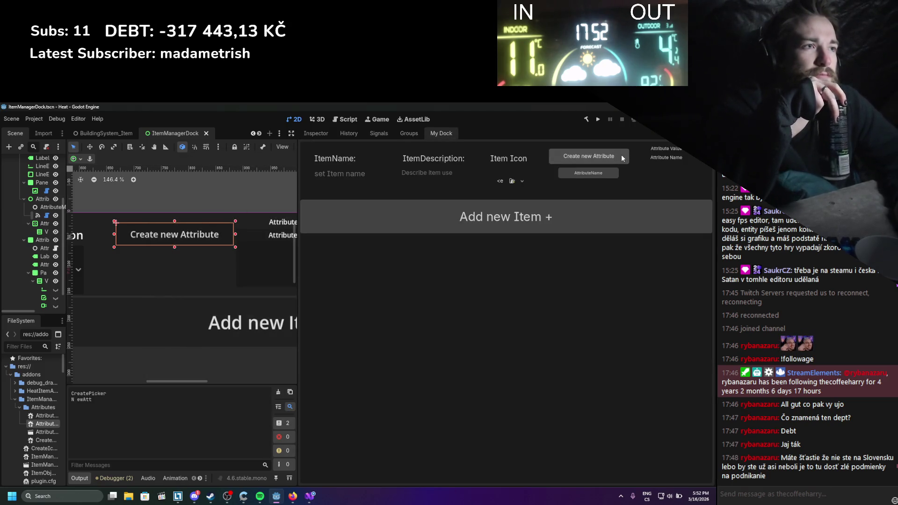
click(622, 158)
click(623, 158)
click(622, 157)
click(622, 158)
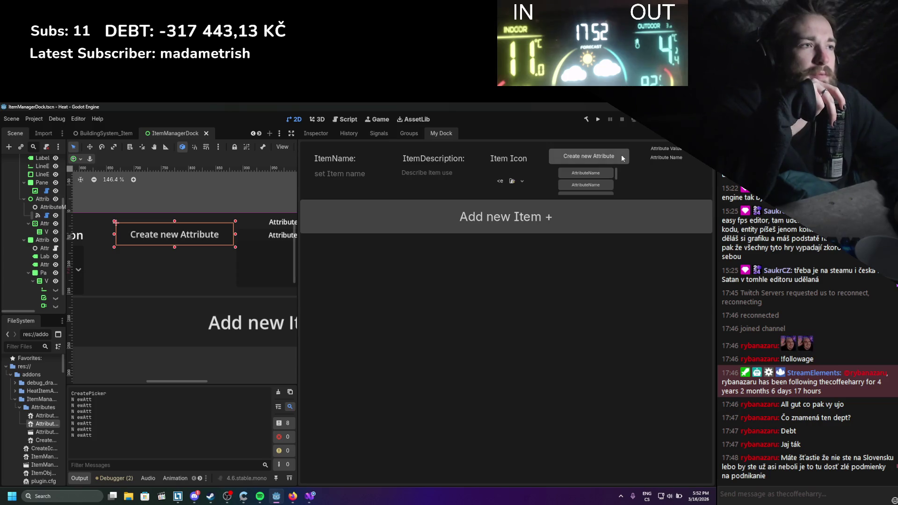
click(622, 158)
click(623, 157)
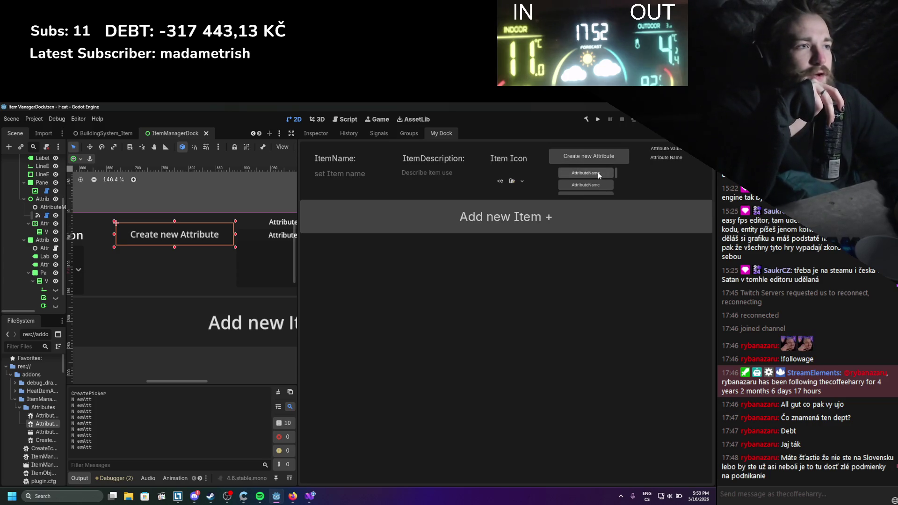
scroll(595, 186, down, 1)
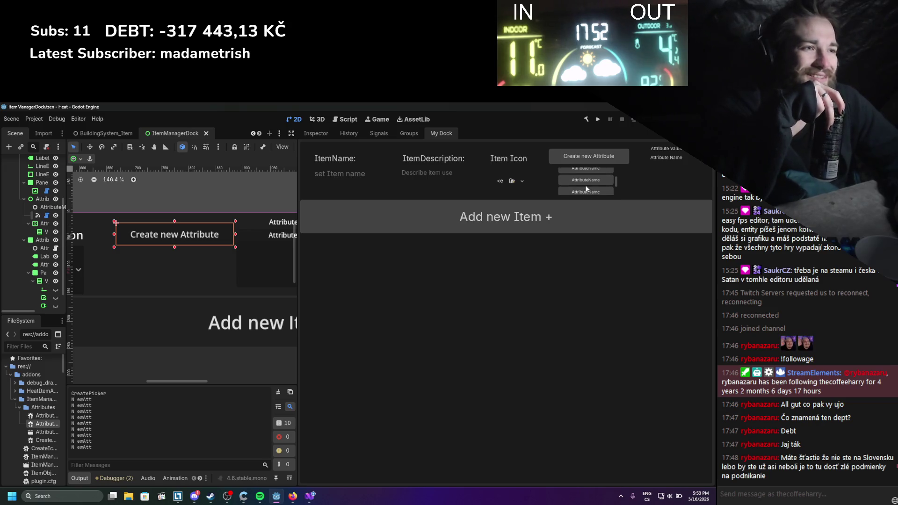
scroll(587, 187, down, 1)
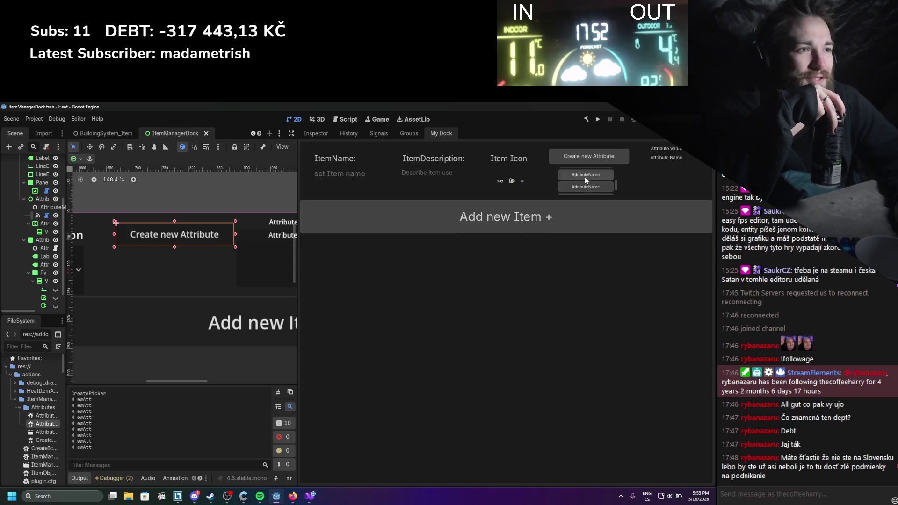
scroll(583, 178, up, 1)
scroll(583, 176, up, 1)
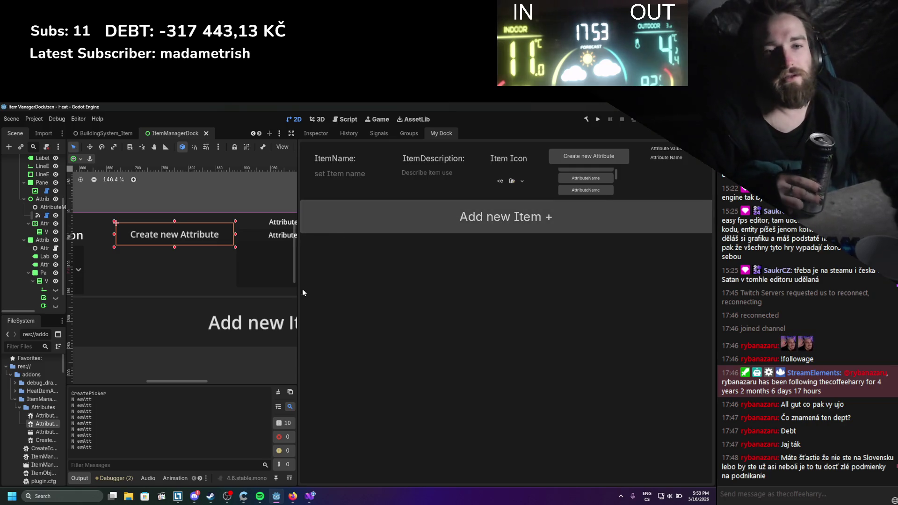
Enter asdasdasd as both the item description and the item name
click(416, 170)
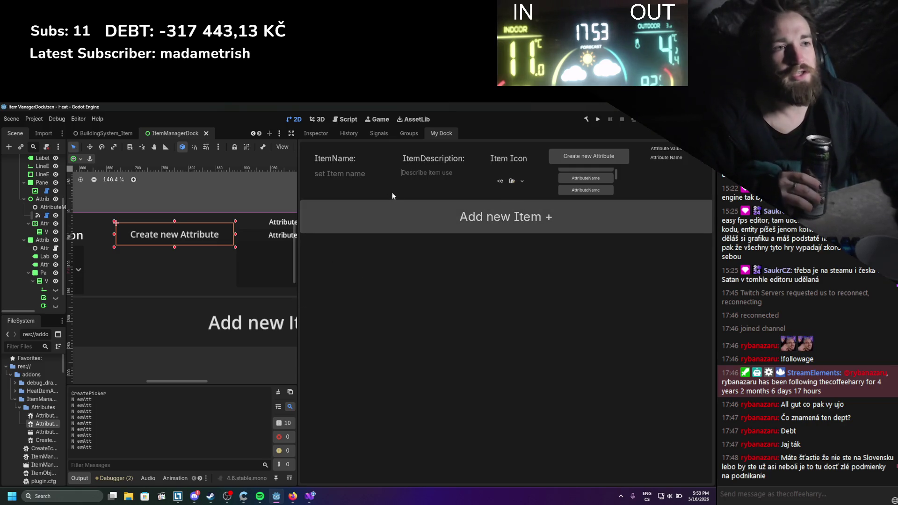
text(asdasdasd)
click(339, 176)
text(asdasdasd)
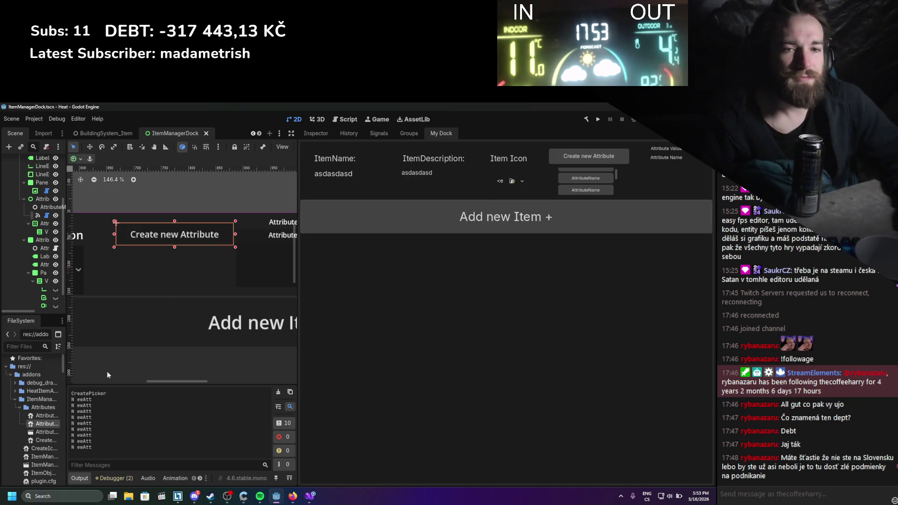
Set the item icon to new_noise_texture_2d and widen the item editor dock
scroll(42, 412, down, 3)
drag(66, 306, 98, 309)
scroll(40, 421, down, 10)
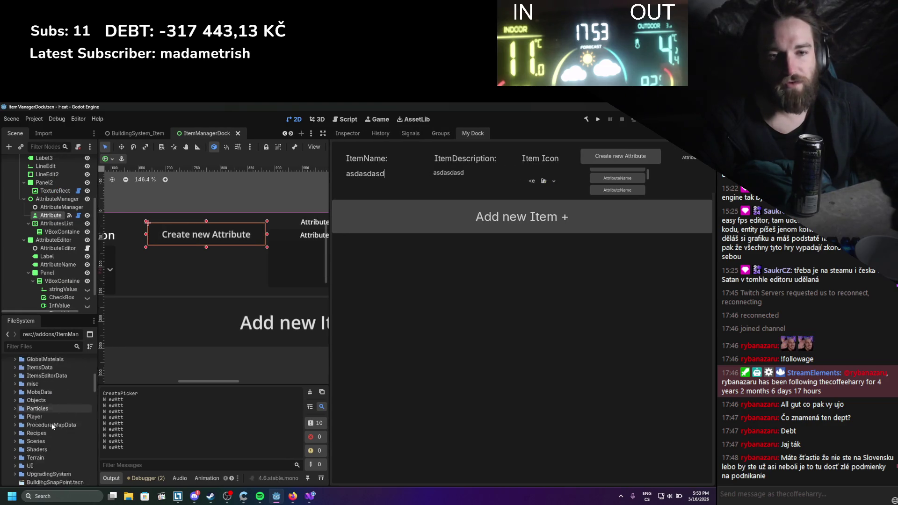
scroll(41, 430, down, 10)
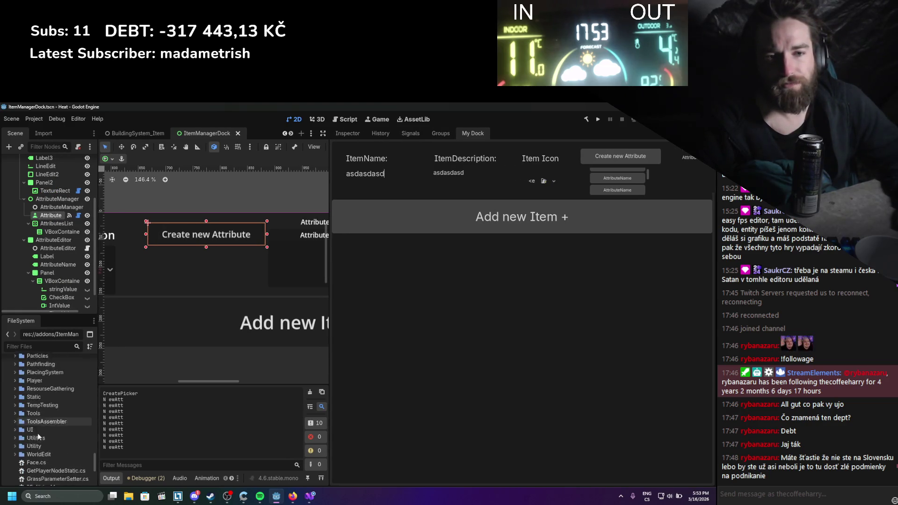
mouse_move(96, 467)
mouse_down()
mouse_move(106, 353)
mouse_move(92, 398)
mouse_up()
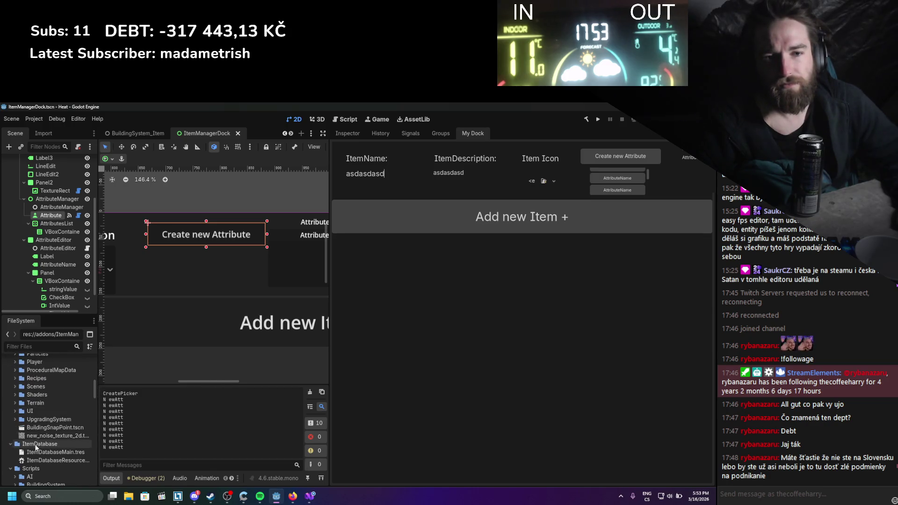
mouse_move(56, 435)
mouse_down()
mouse_move(182, 438)
mouse_move(538, 181)
mouse_up()
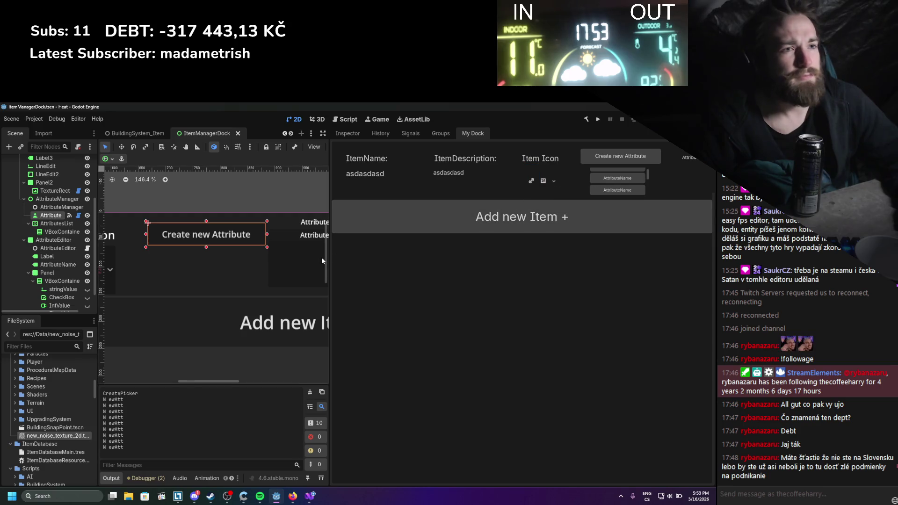
drag(329, 261, 224, 261)
click(521, 183)
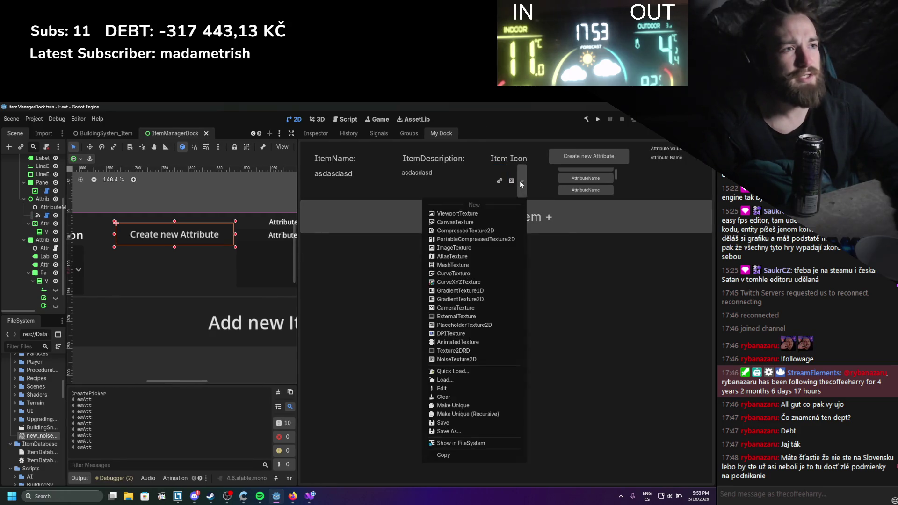
click(523, 181)
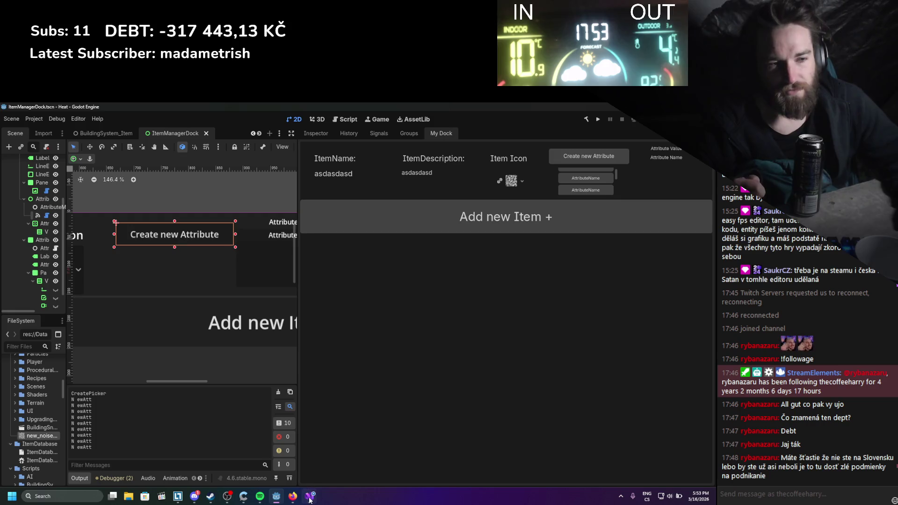
click(28, 345)
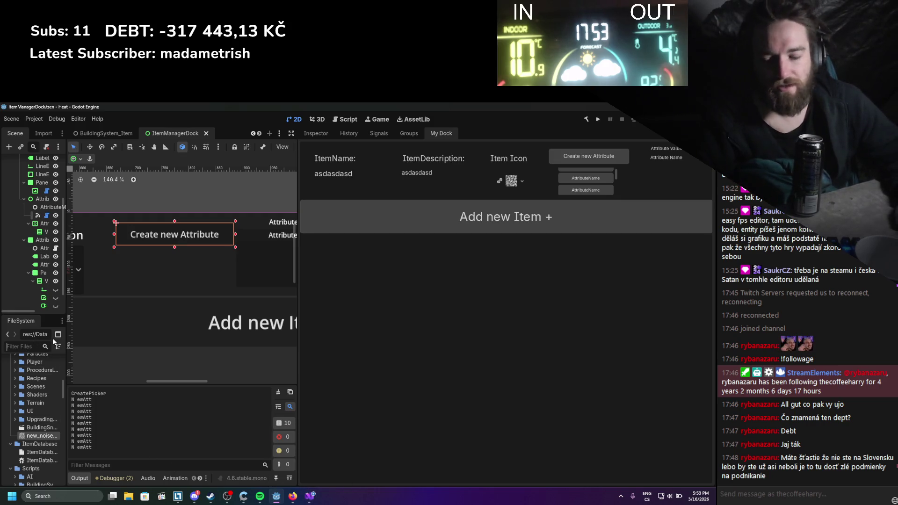
Filter FileSystem by 'attributemer' and review CombineAttributes in AttributeMerger.cs in Visual Studio, then return to Godot
text(attributemer)
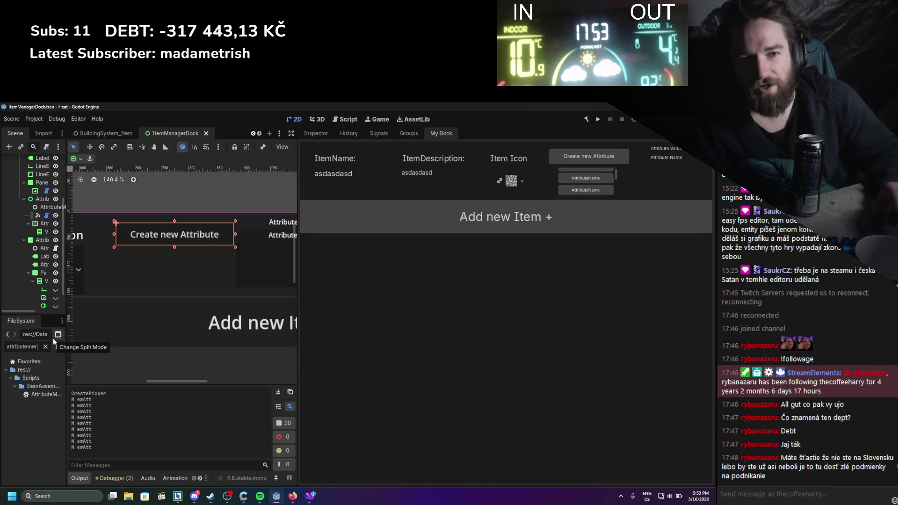
double_click(35, 394)
scroll(34, 391, down, 15)
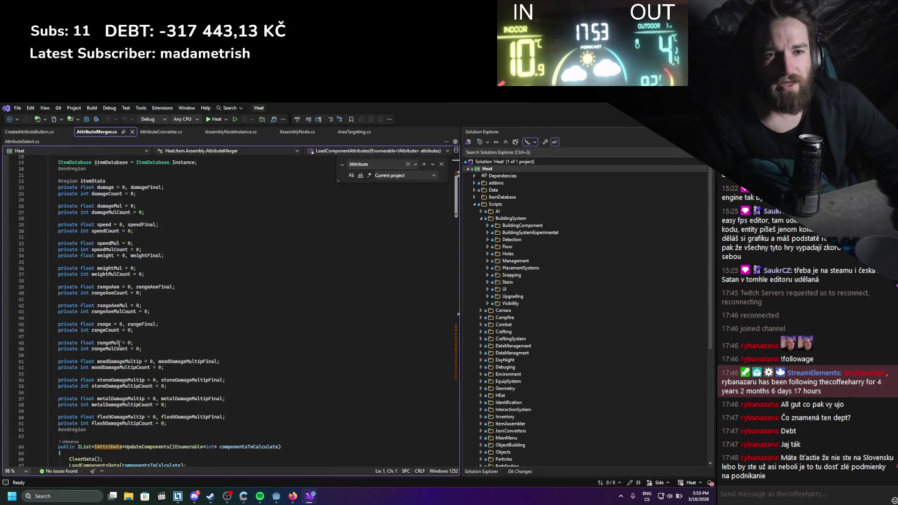
scroll(446, 411, down, 10)
scroll(446, 415, down, 1)
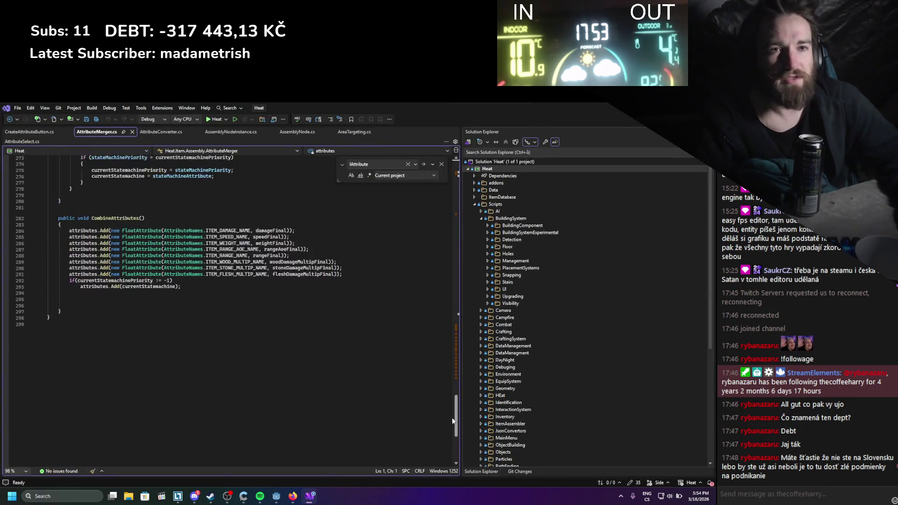
mouse_move(173, 318)
mouse_down()
mouse_move(65, 268)
mouse_move(117, 262)
mouse_up()
drag(345, 312, 66, 271)
click(443, 285)
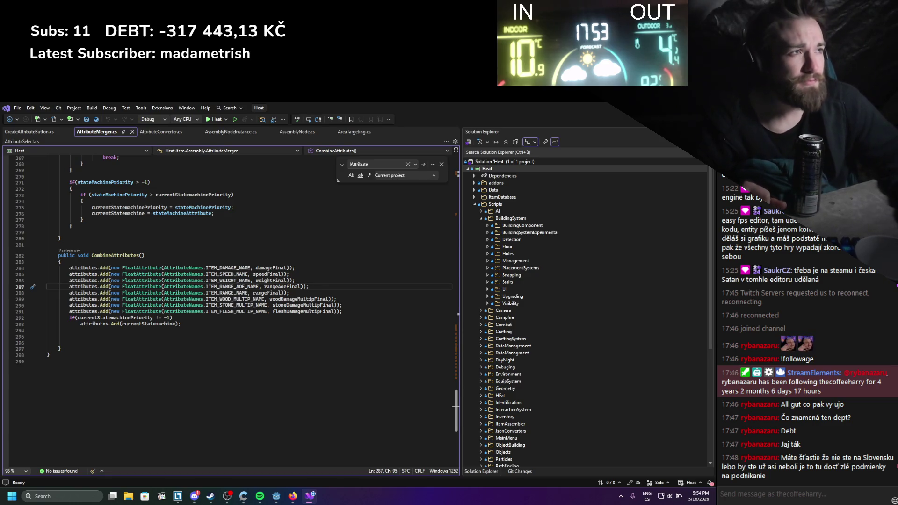
key(alt+Tab)
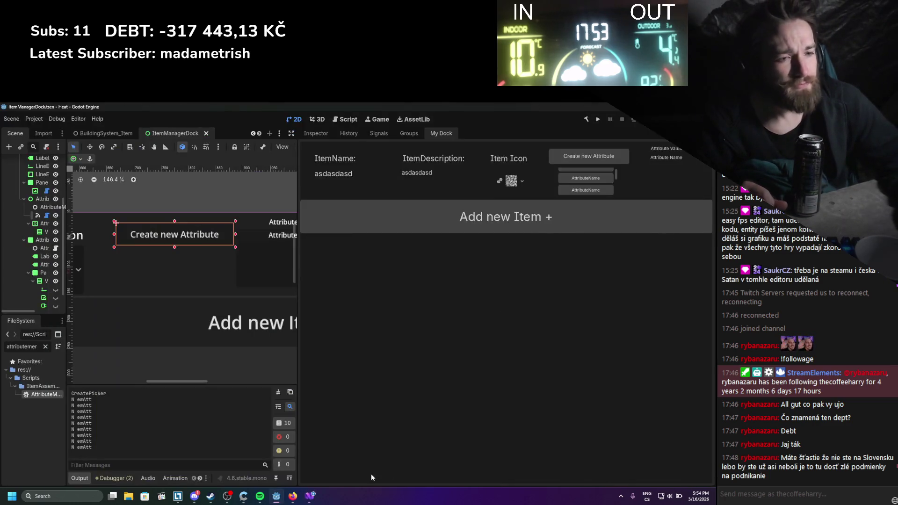
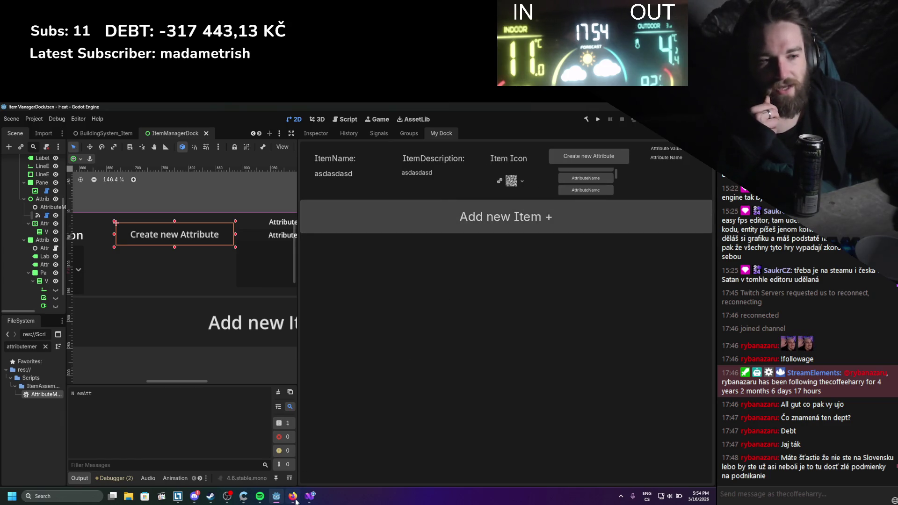
Switch from Godot to Visual Studio to view AttributeMerger.cs and its CombineAttributes code
mouse_move(316, 501)
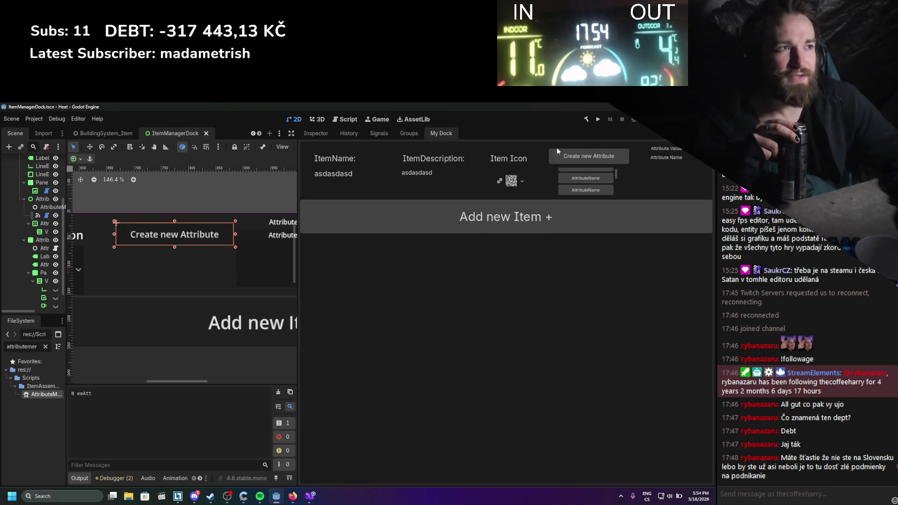
click(309, 496)
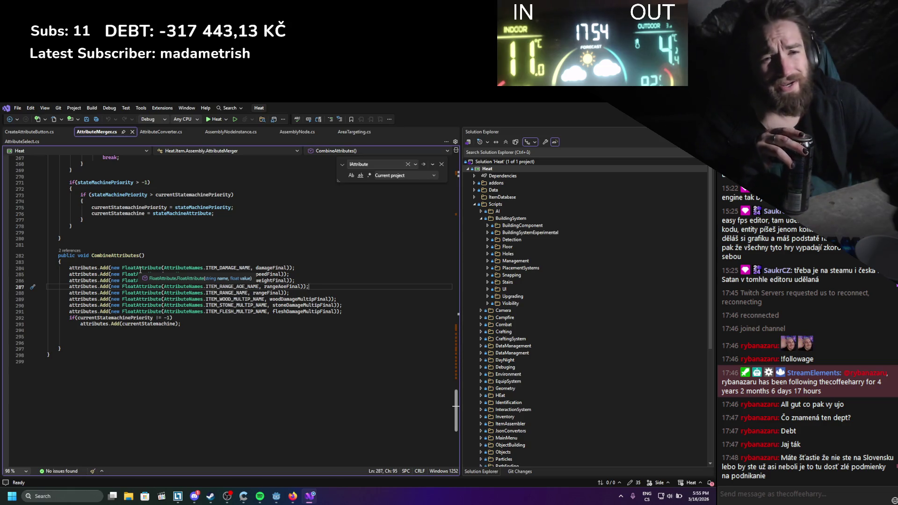
Trace FloatAttribute to its definition and the float ProcessAttribute declaration in IItem.cs
click(141, 268)
ctrl+click(142, 271)
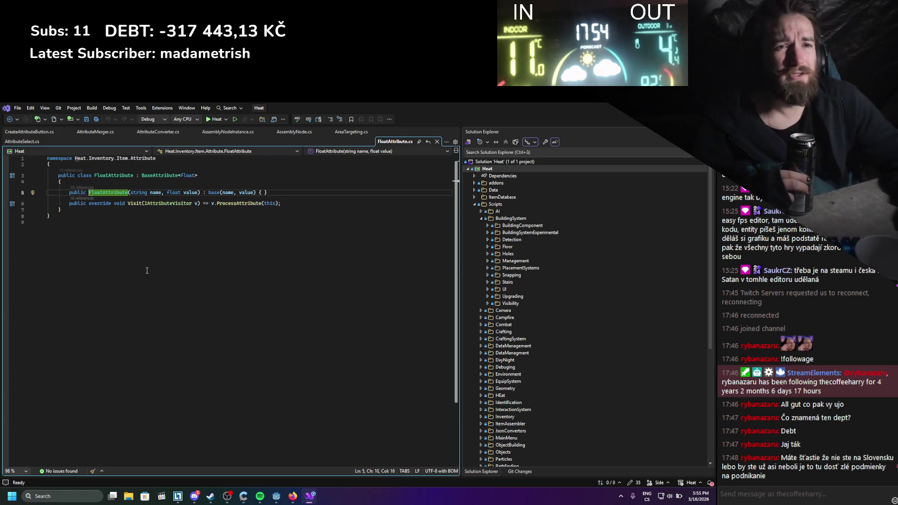
click(179, 235)
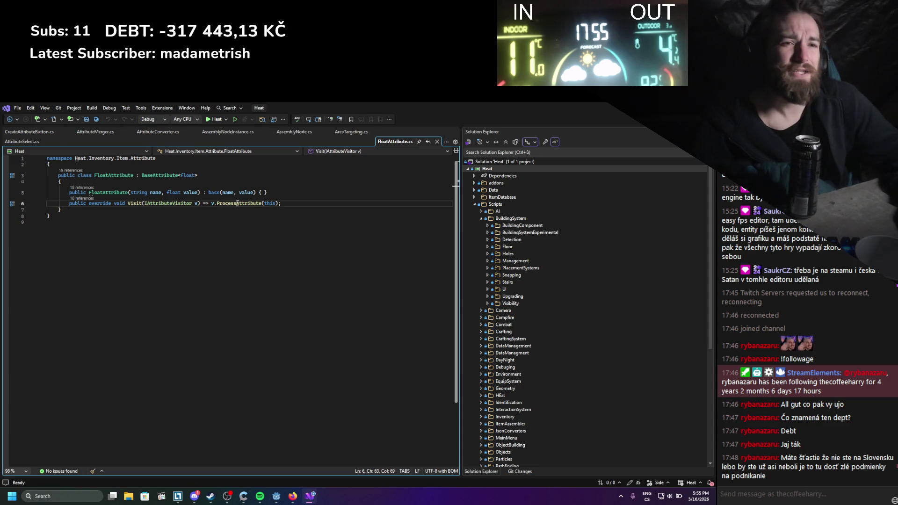
ctrl+click(238, 203)
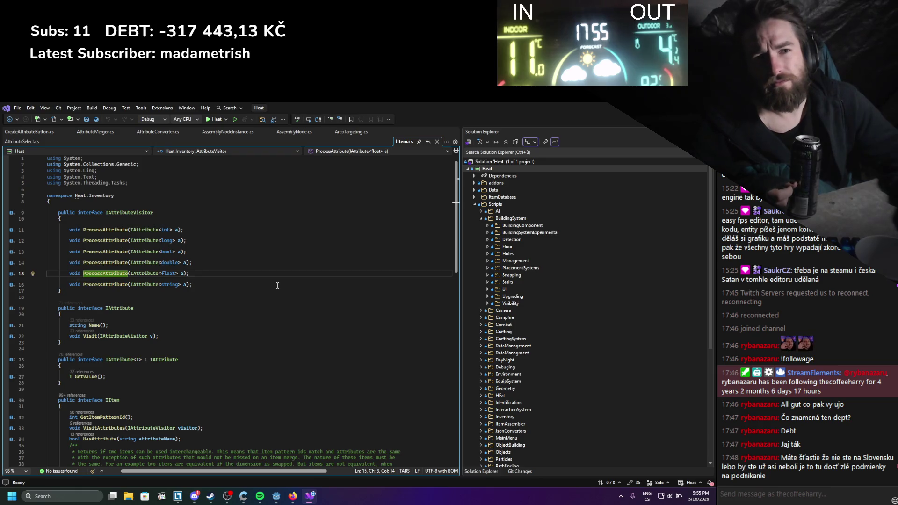
click(437, 141)
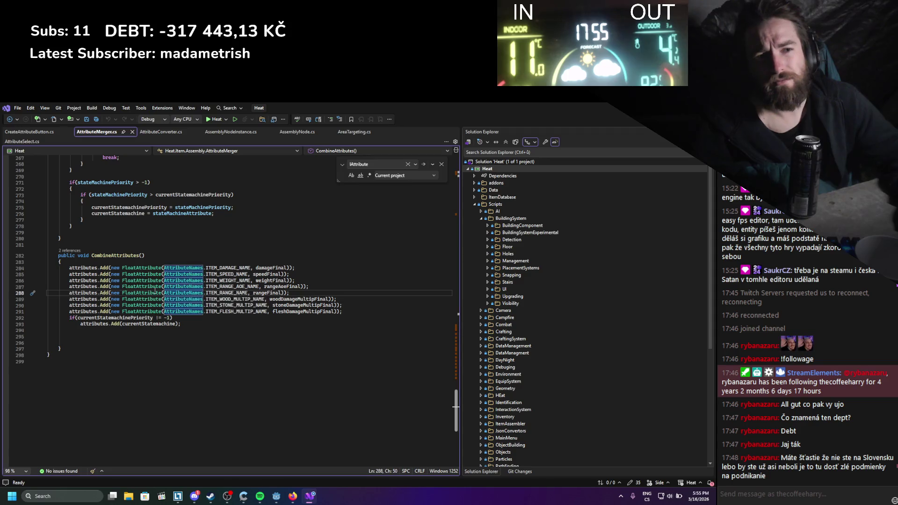
key(F12)
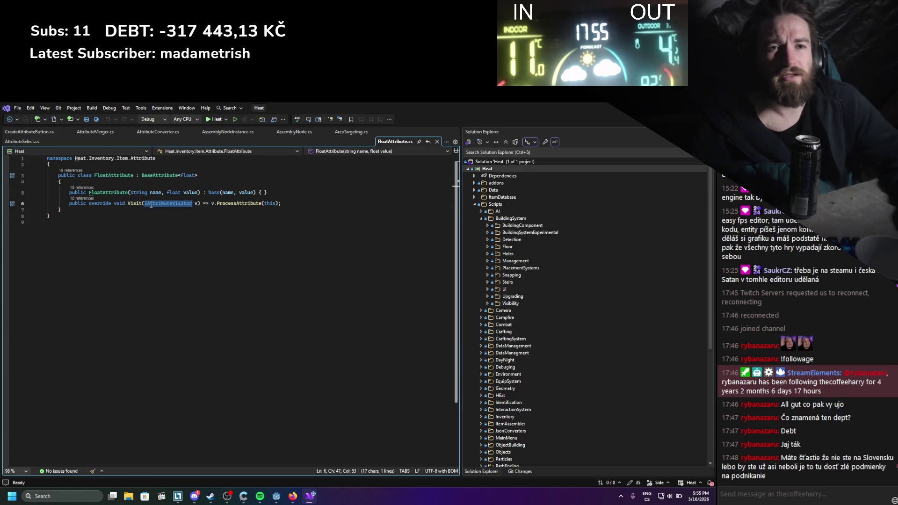
Inspect IAttributeVisitor's ProcessAttribute overloads and their implementing members, then select VisitAttributes
ctrl+click(151, 204)
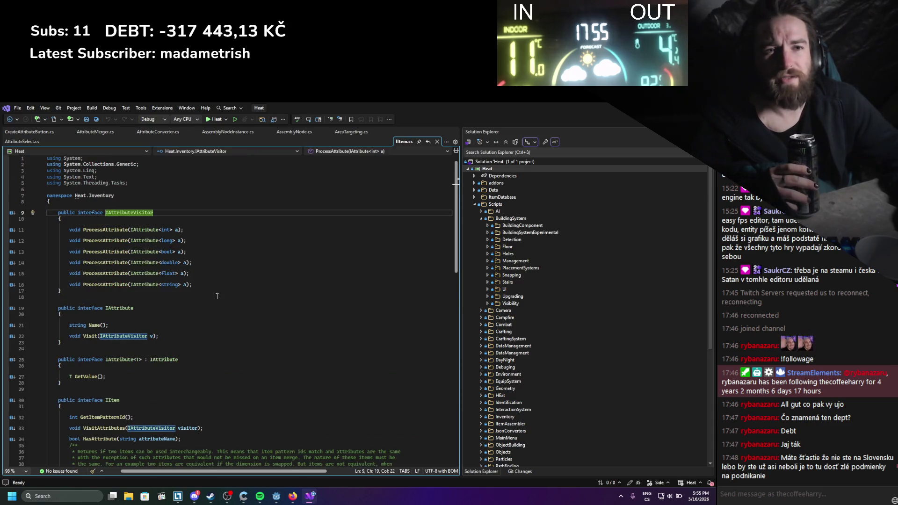
click(107, 230)
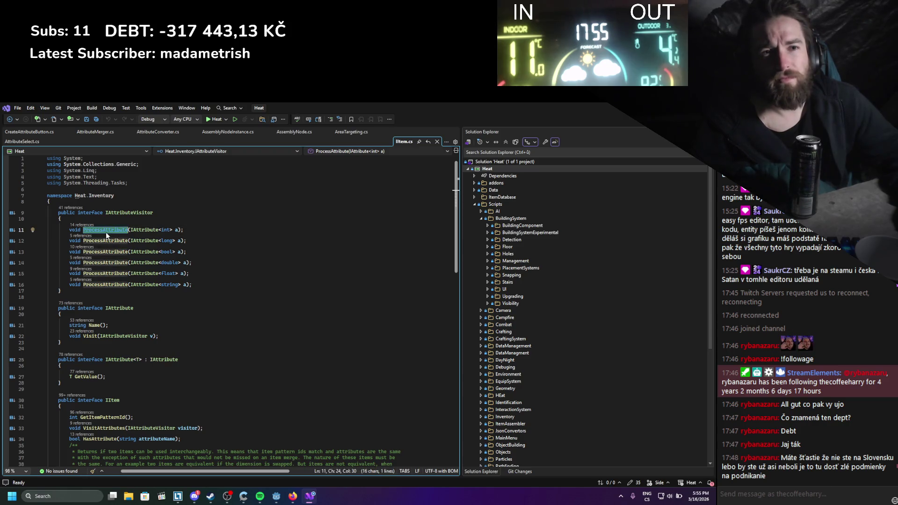
scroll(105, 232, down, 1)
key(ctrl+Left)
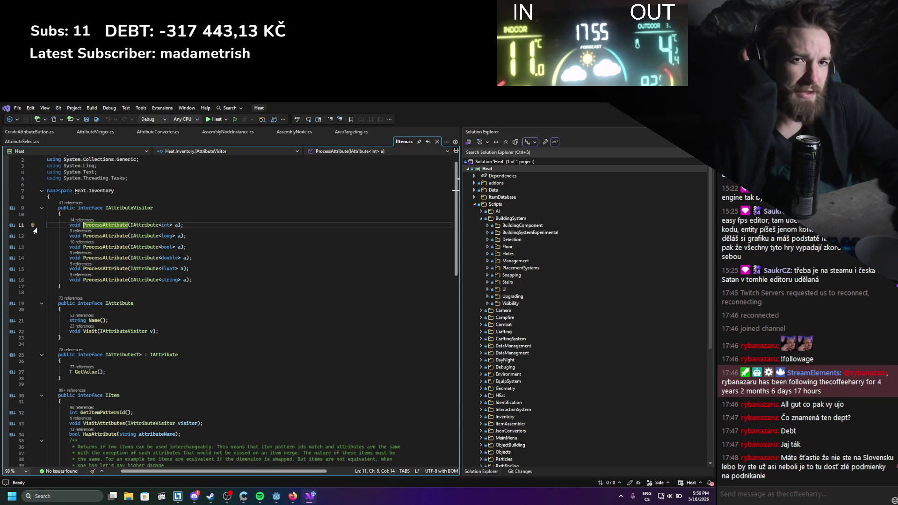
click(8, 226)
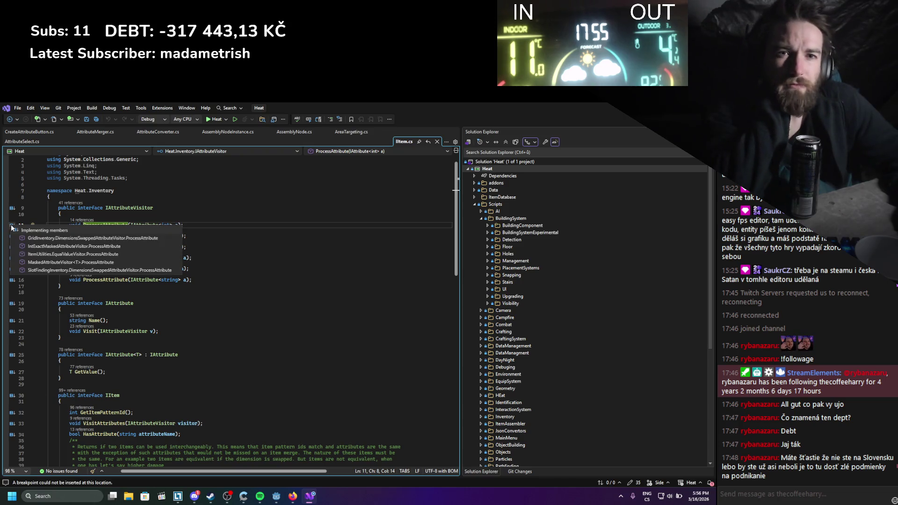
click(249, 250)
scroll(210, 228, down, 3)
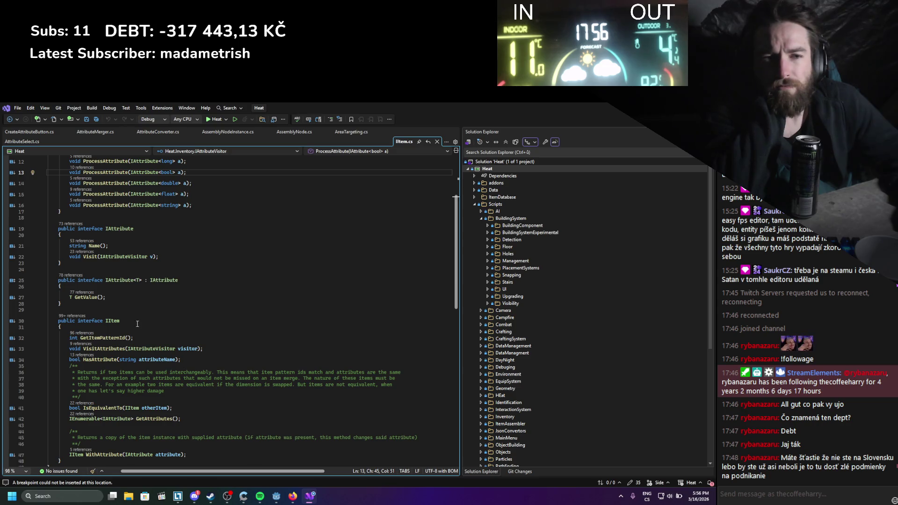
click(92, 348)
Find all references to VisitAttributes and review the GridInventory.cs and MatchedInventory.cs usages
right_click(108, 349)
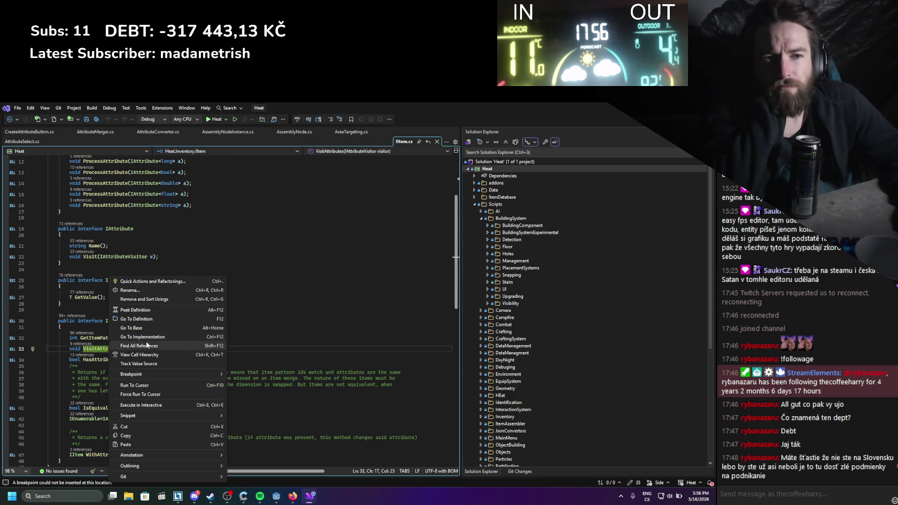
click(147, 345)
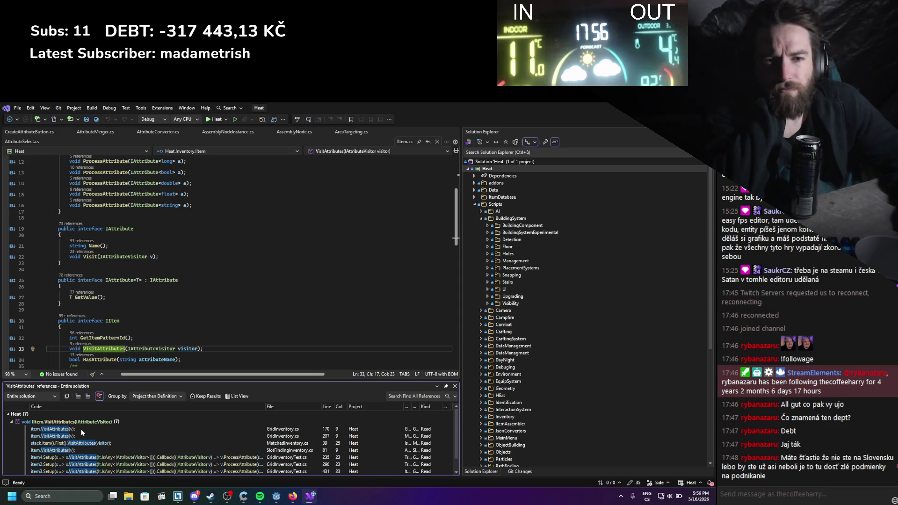
click(80, 428)
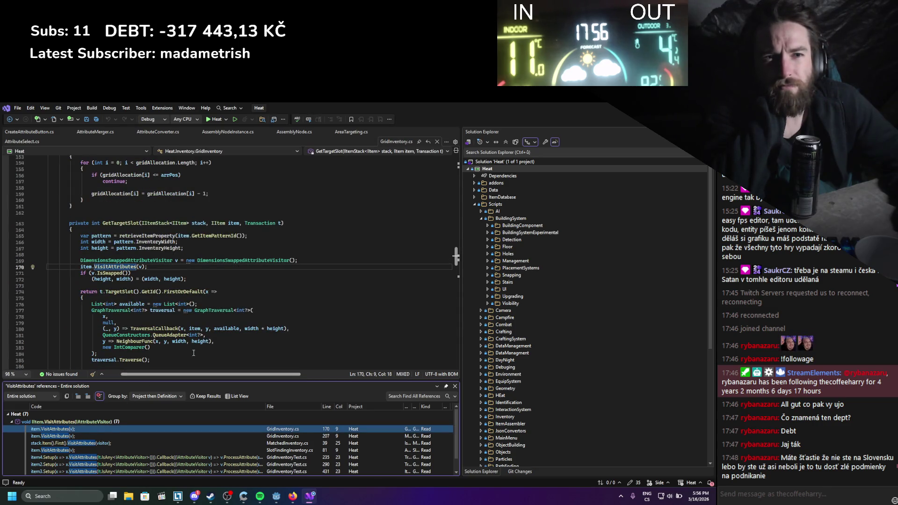
scroll(225, 340, up, 1)
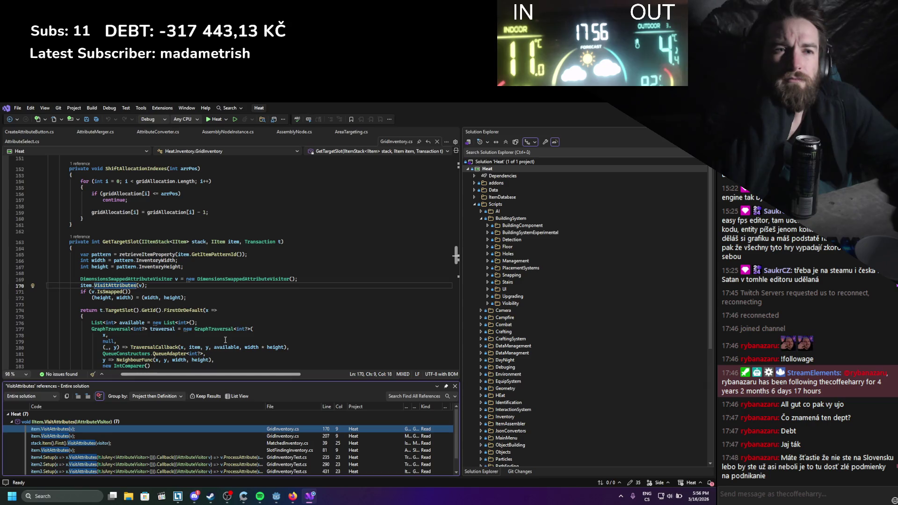
scroll(225, 340, down, 2)
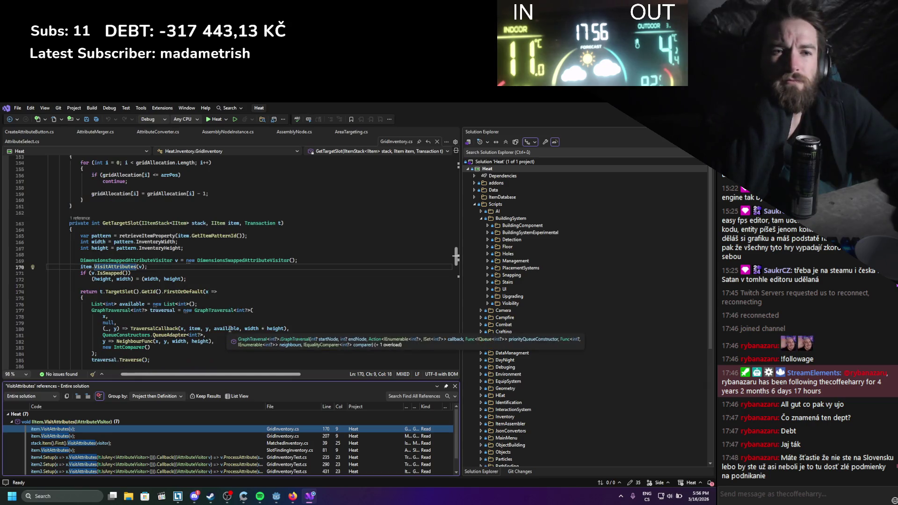
scroll(229, 329, down, 2)
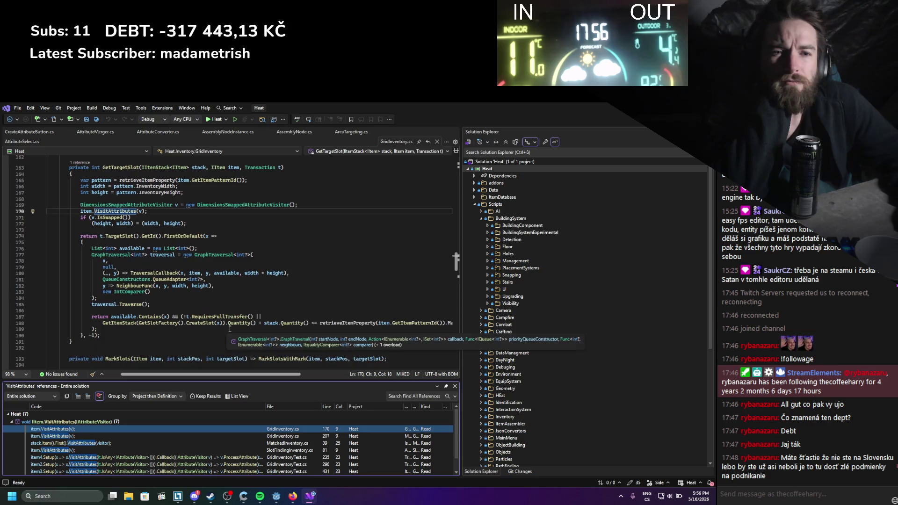
click(117, 442)
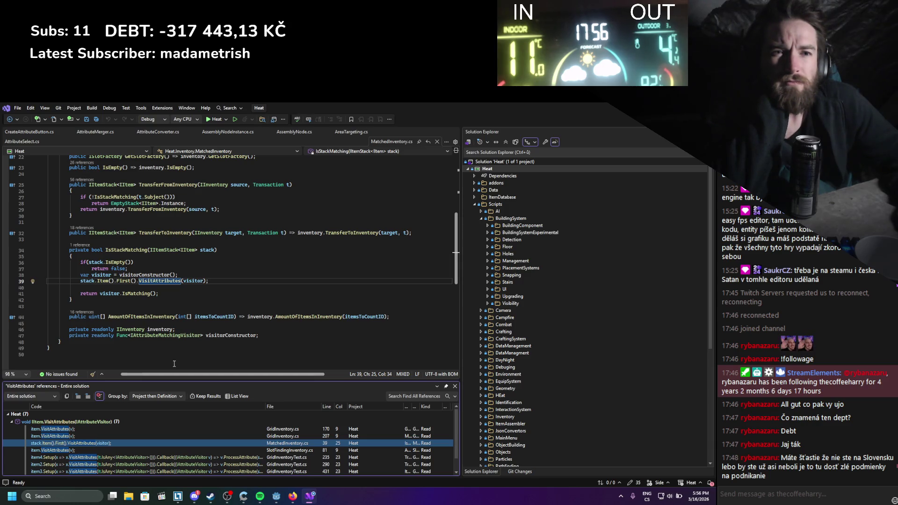
Review the GridInventoryTest.cs usage at line 235 and close the references results
double_click(113, 458)
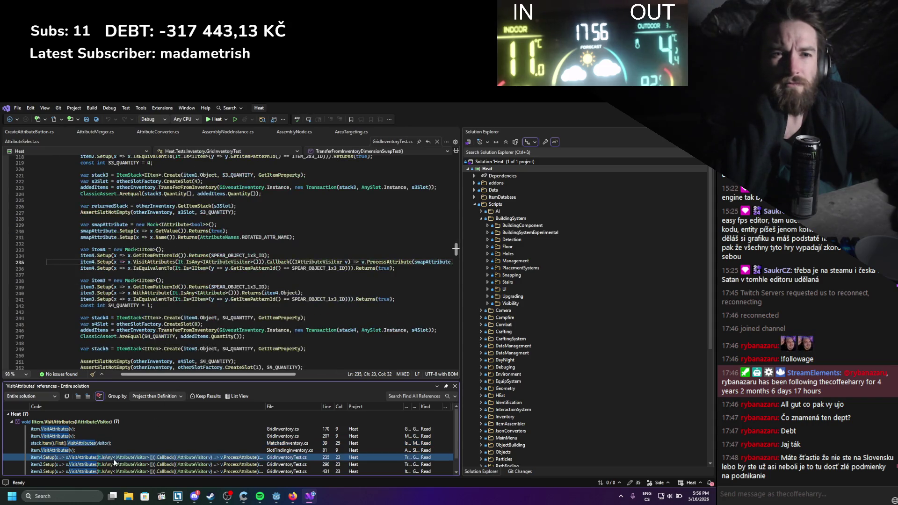
mouse_move(235, 317)
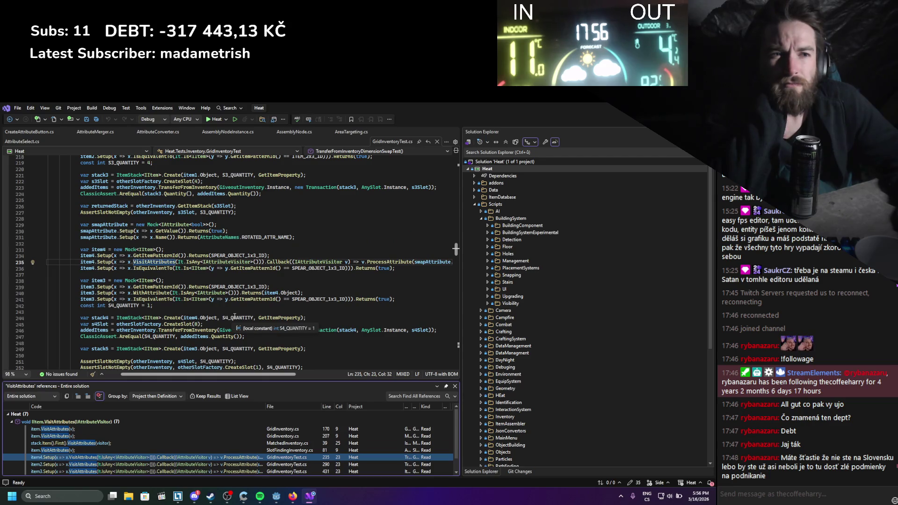
scroll(234, 316, down, 9)
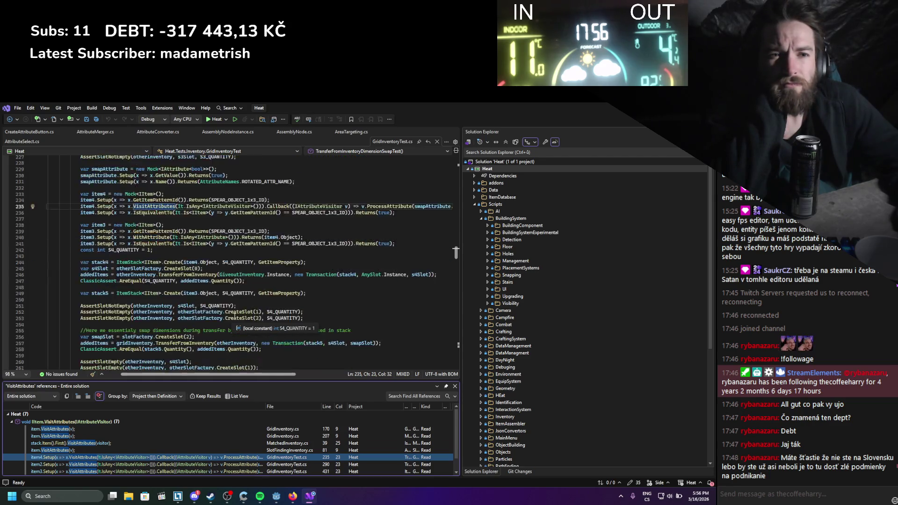
scroll(235, 317, down, 2)
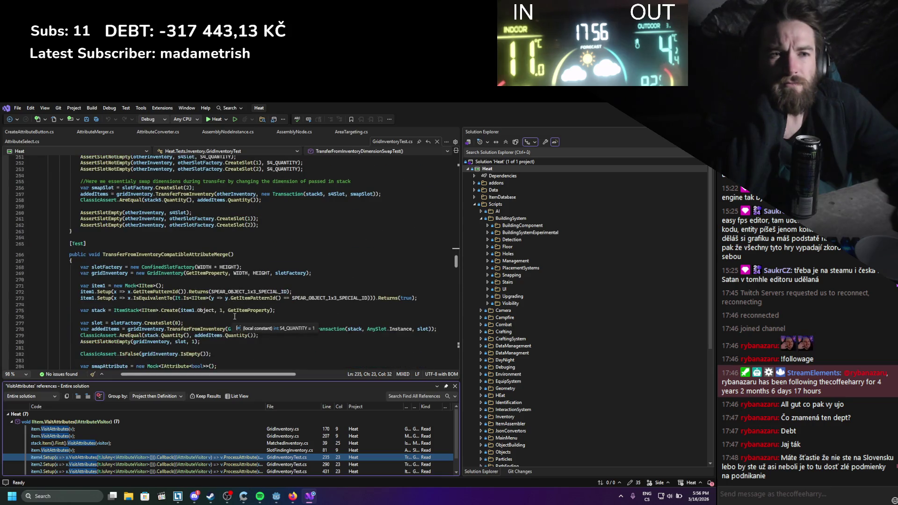
scroll(235, 316, down, 3)
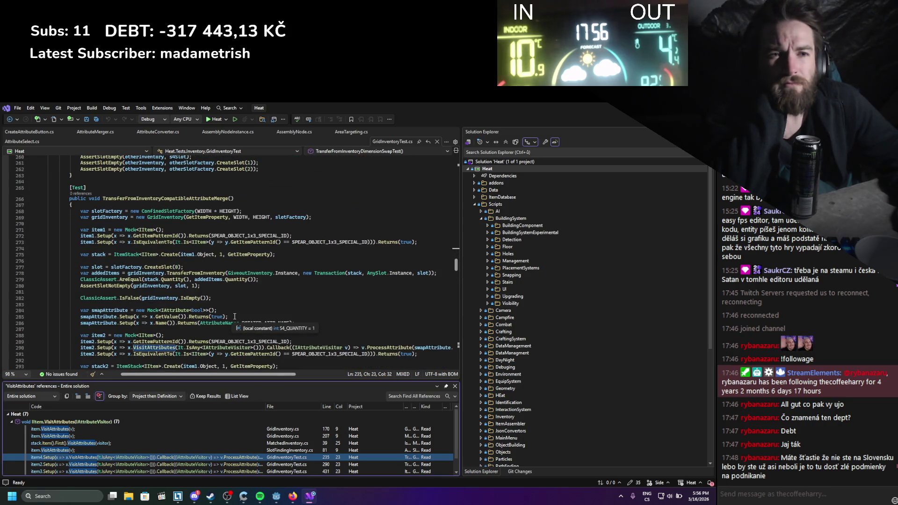
click(455, 386)
scroll(337, 291, up, 10)
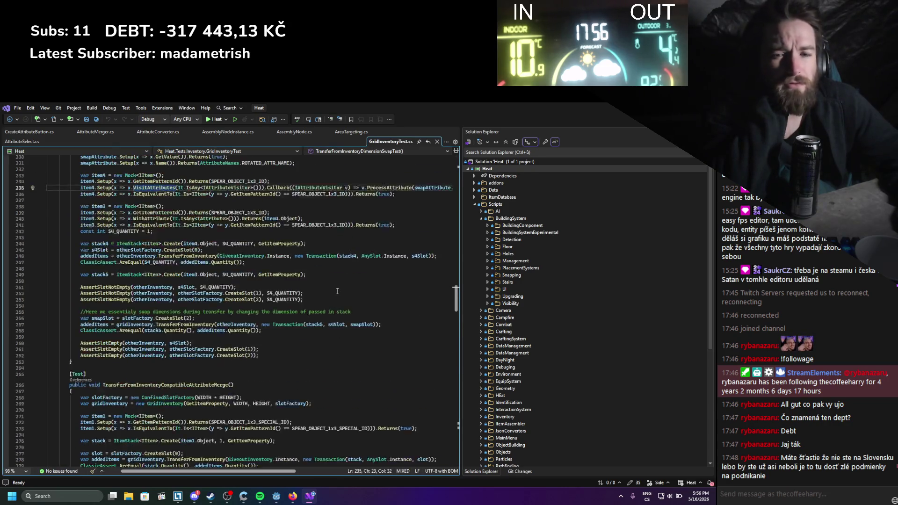
scroll(337, 291, up, 5)
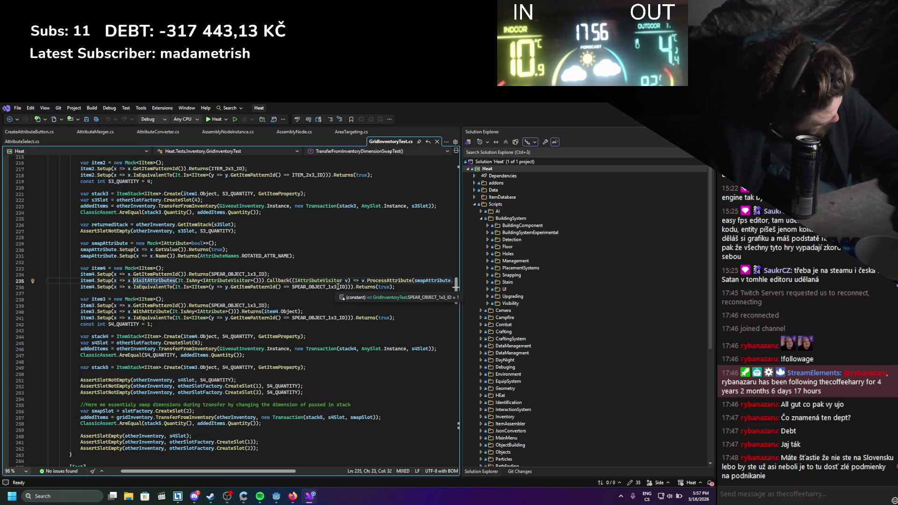
Widen Godot's viewport, glance at AttributeMerger.cs and CreateAttributeButton.cs, then widen the Scene tree
click(277, 499)
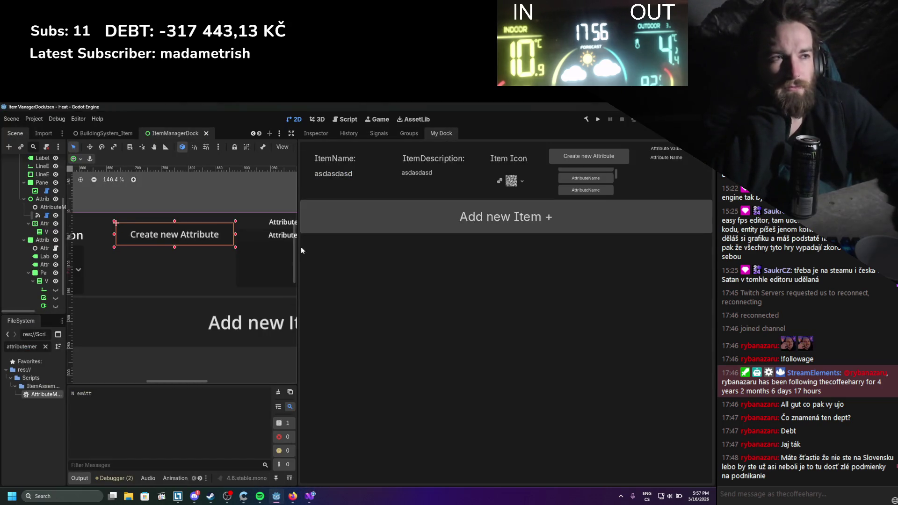
drag(298, 223, 320, 223)
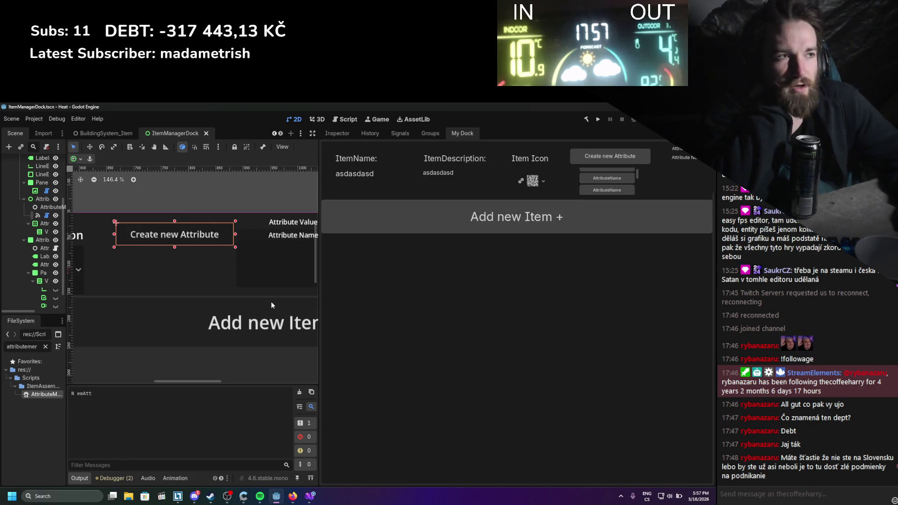
click(308, 495)
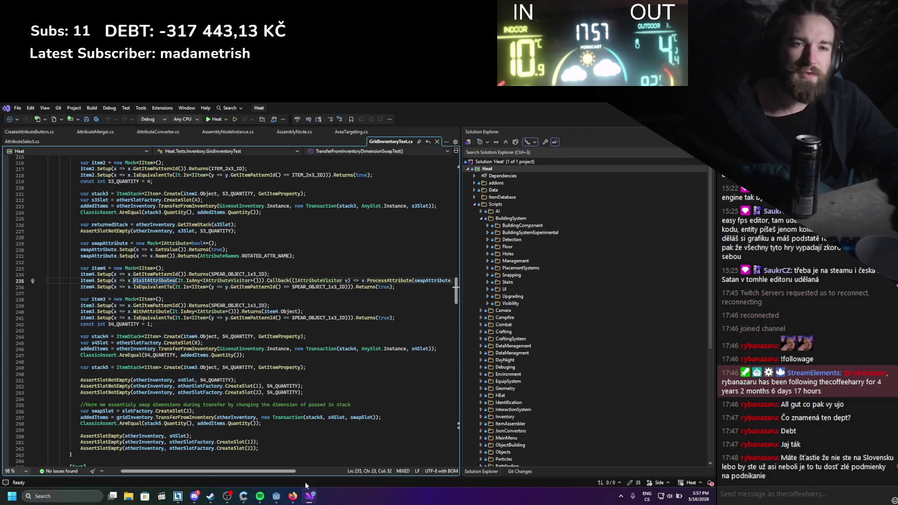
click(110, 133)
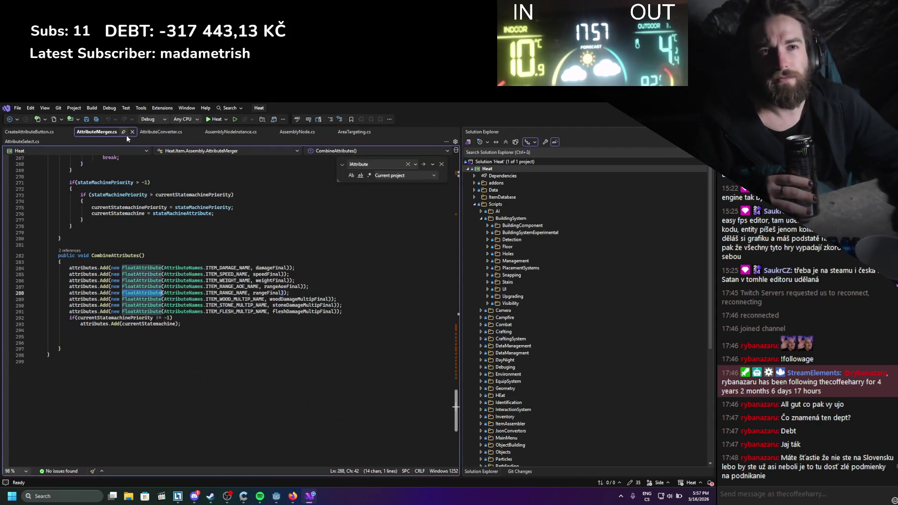
click(35, 133)
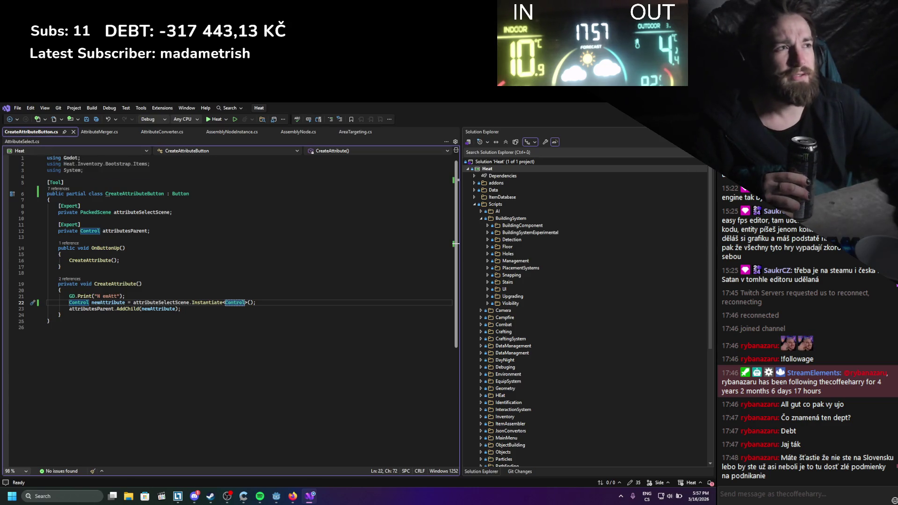
key(alt+Tab)
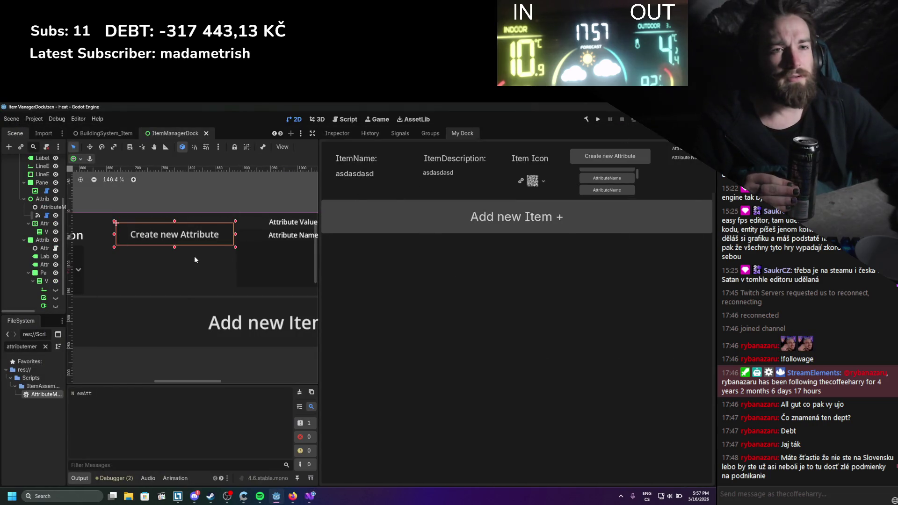
drag(65, 239, 115, 228)
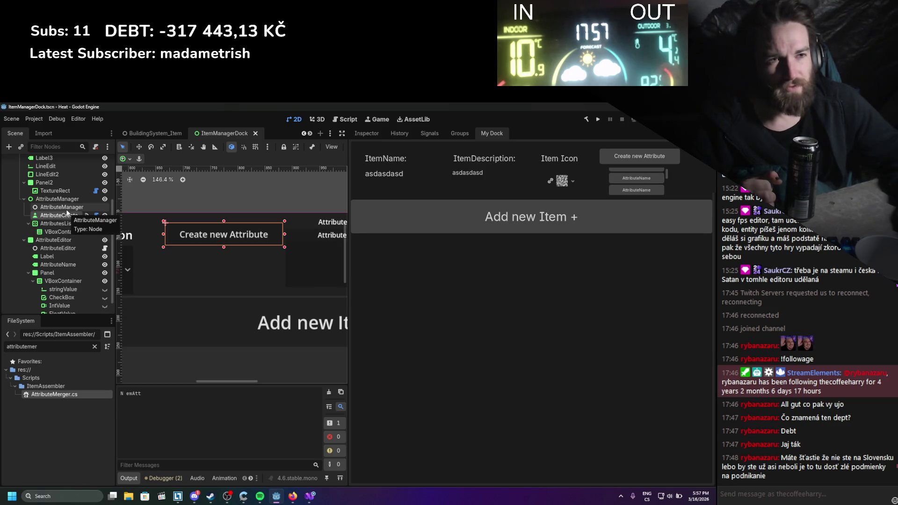
Delete the inner AttributeManager node from the Scene tree and save ItemManagerDock
mouse_move(194, 218)
mouse_down()
mouse_move(151, 216)
mouse_move(162, 216)
mouse_up()
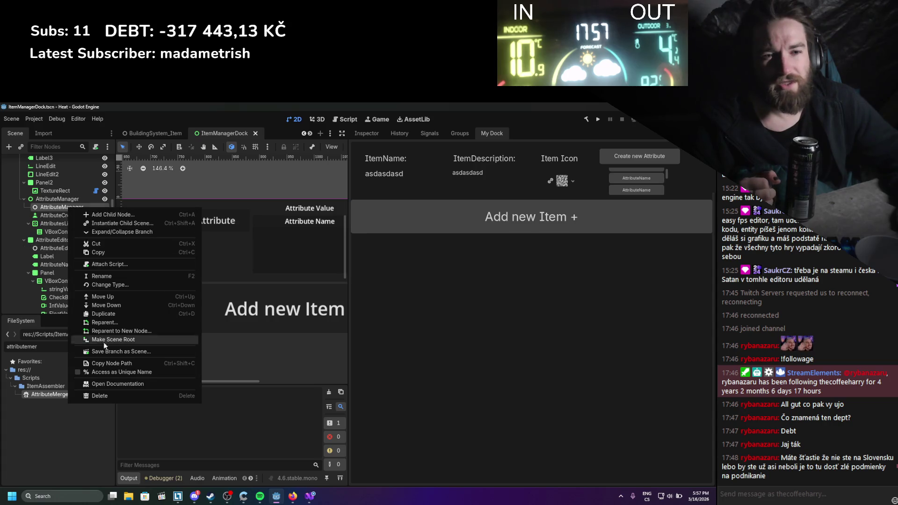
click(104, 396)
click(330, 311)
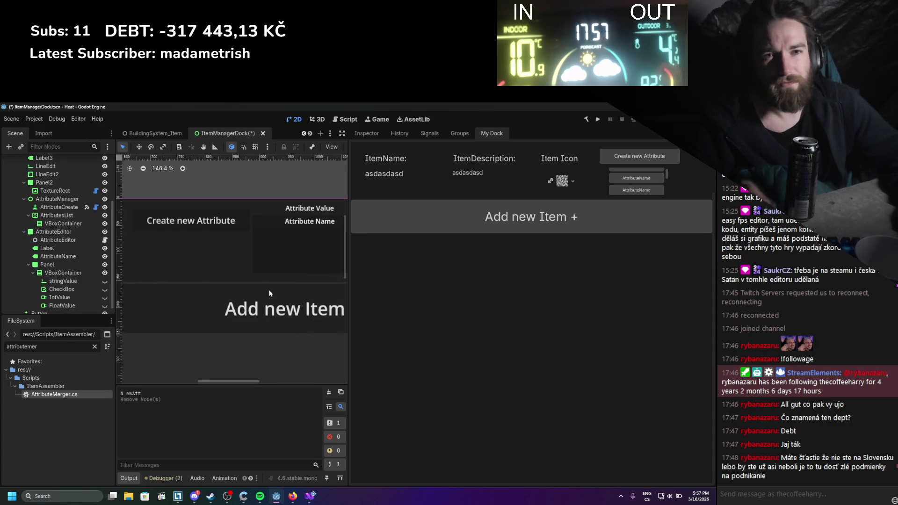
key(ctrl+s)
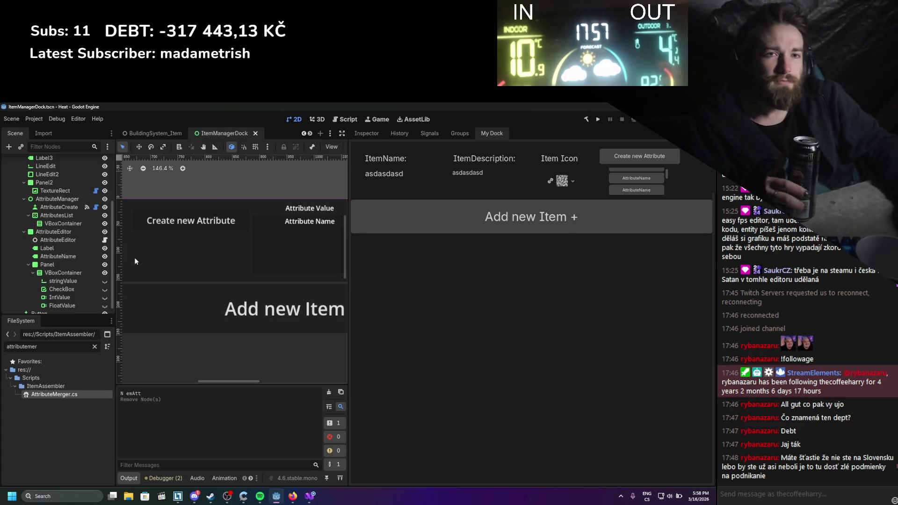
Clear the FileSystem filter, widen and zoom the 2D canvas, then switch to Visual Studio
click(95, 347)
scroll(80, 383, down, 5)
scroll(80, 381, up, 10)
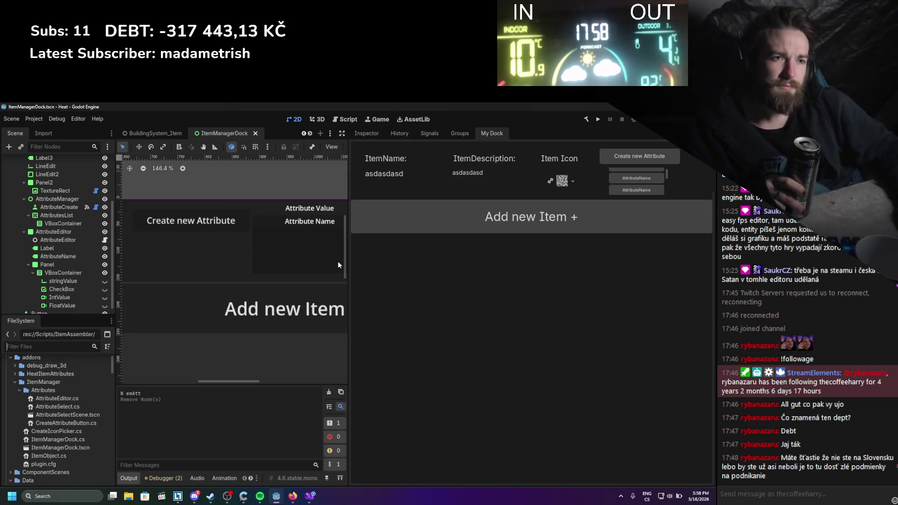
mouse_move(347, 260)
mouse_down()
mouse_move(445, 260)
mouse_move(390, 261)
mouse_up()
scroll(336, 313, down, 1)
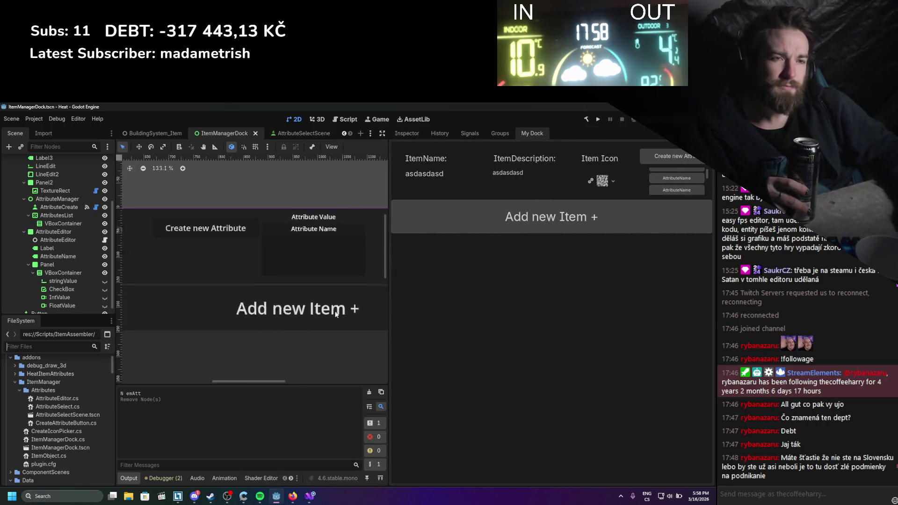
scroll(304, 315, down, 5)
scroll(267, 315, up, 5)
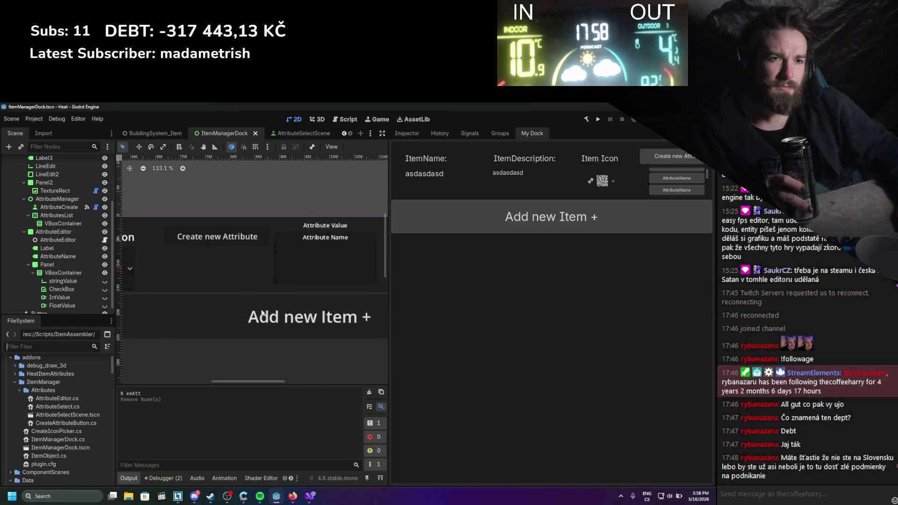
scroll(262, 314, right, 1)
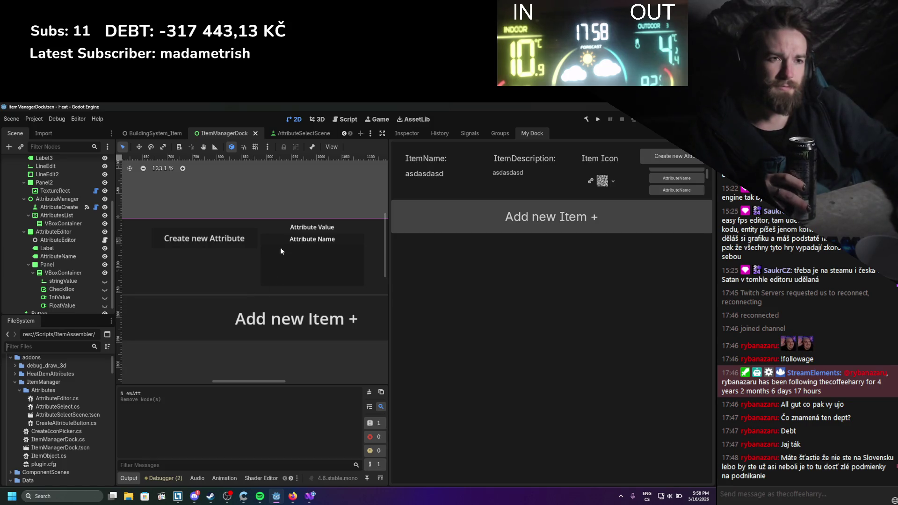
scroll(280, 251, down, 3)
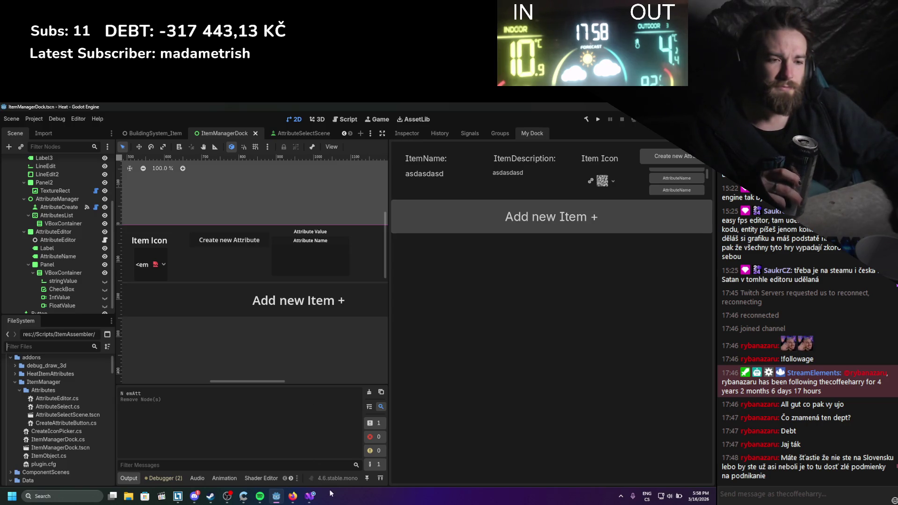
key(alt+Tab)
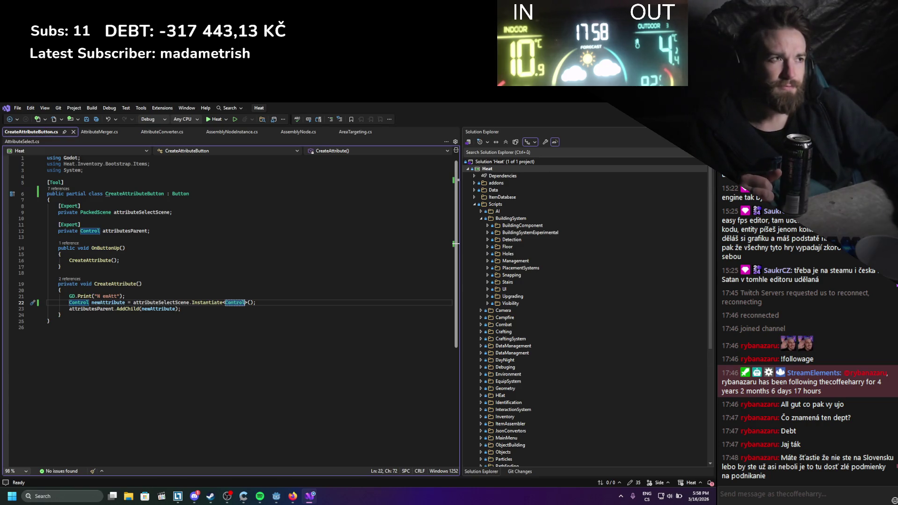
Switch to Godot and open AttributeSelectScene.tscn from the FileSystem dock
key(alt+Tab)
double_click(56, 415)
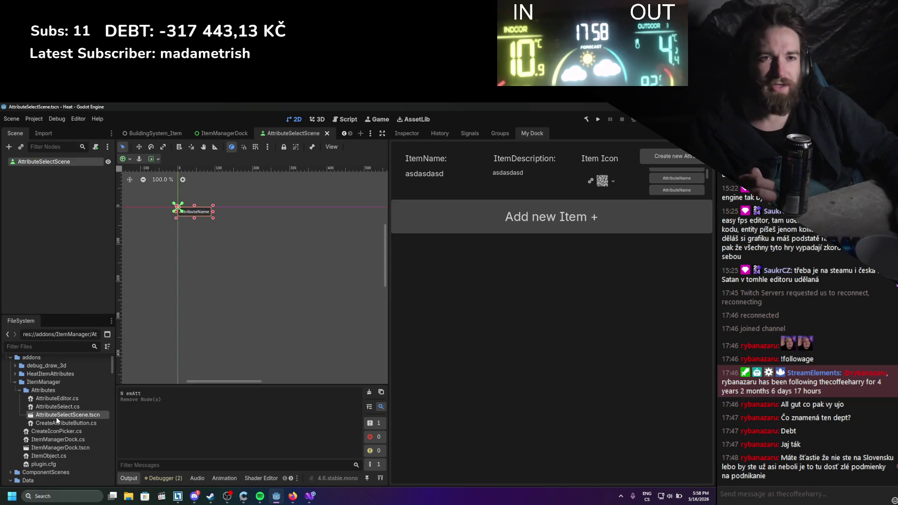
Attach AttributeSelect.cs as the AttributeSelectScene root's script in the Inspector and save the scene
click(406, 134)
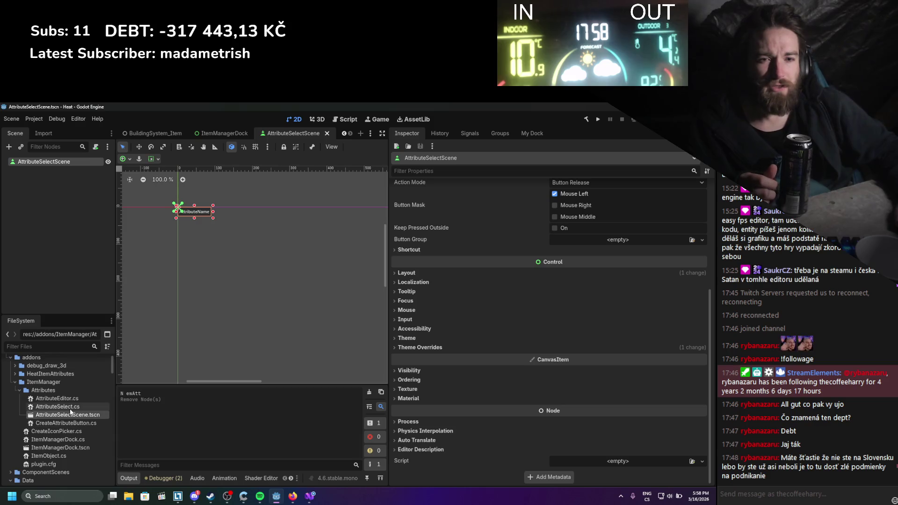
mouse_move(66, 412)
mouse_down()
mouse_move(403, 429)
mouse_move(608, 461)
mouse_up()
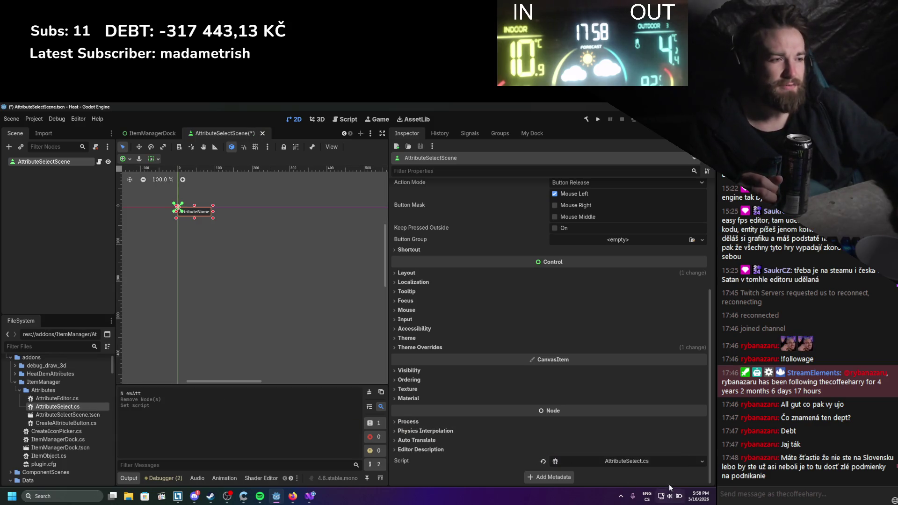
key(ctrl+s)
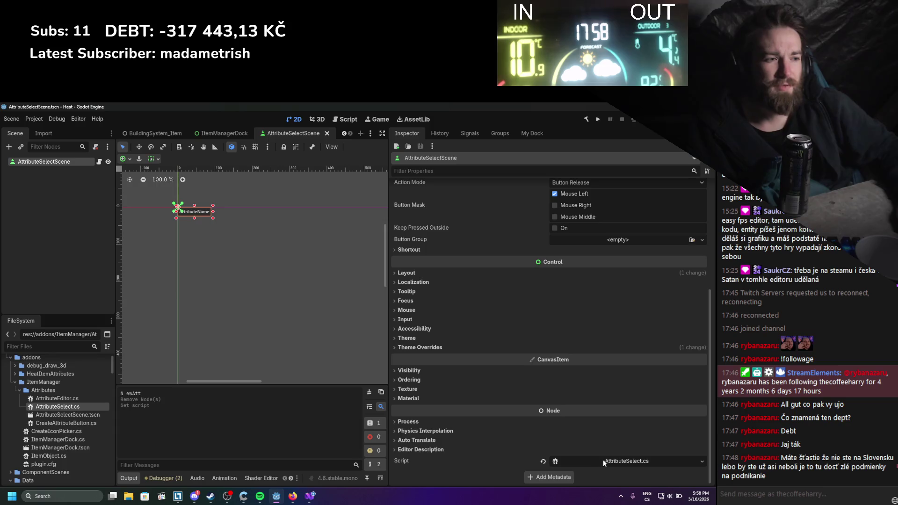
click(602, 459)
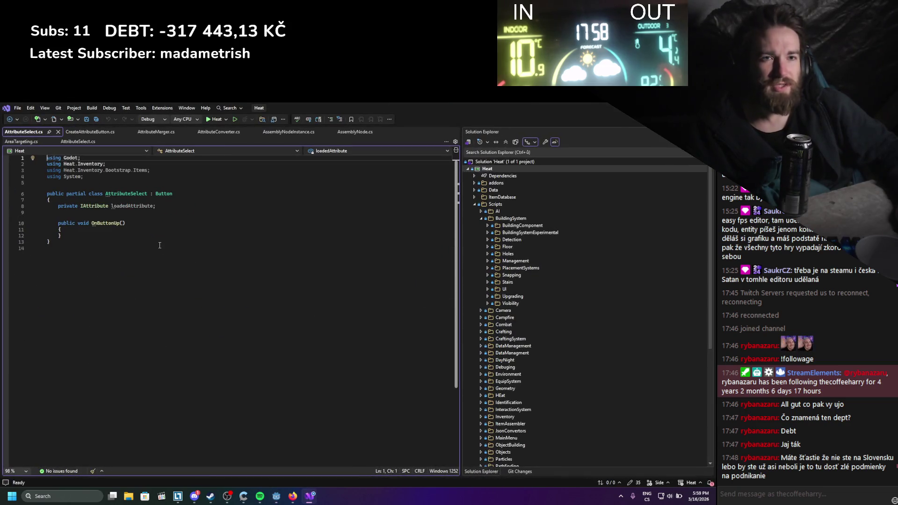
key(ctrl+s)
Filter the FileSystem for 'attributesele', clear the filter, and return to AttributeSelect.cs
key(alt+Tab)
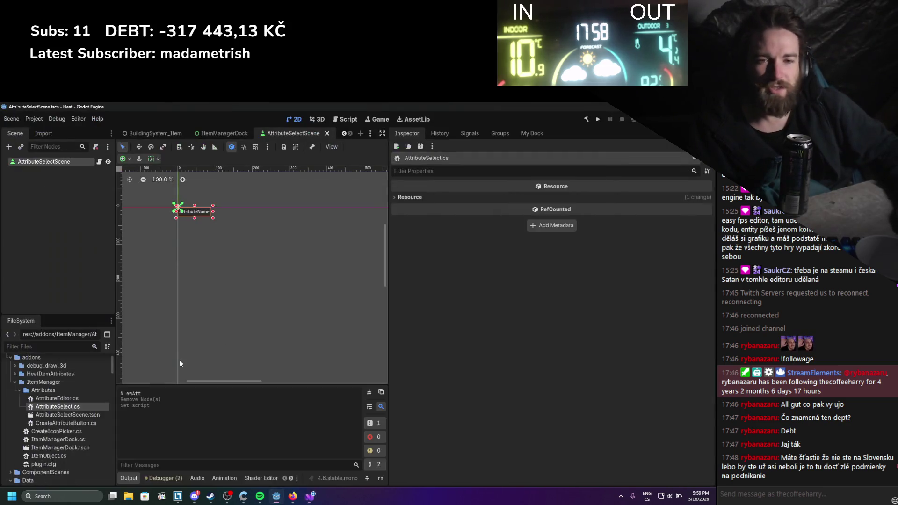
click(77, 346)
text(attr)
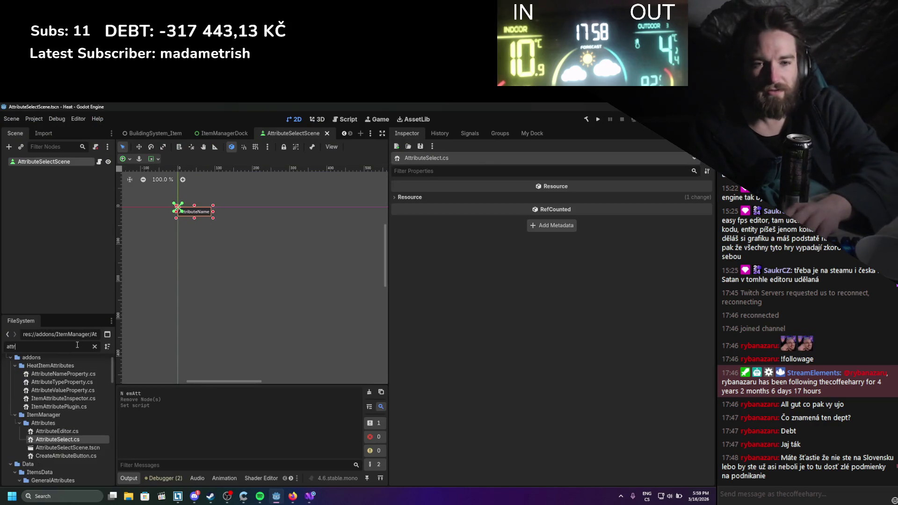
text(ibutesele)
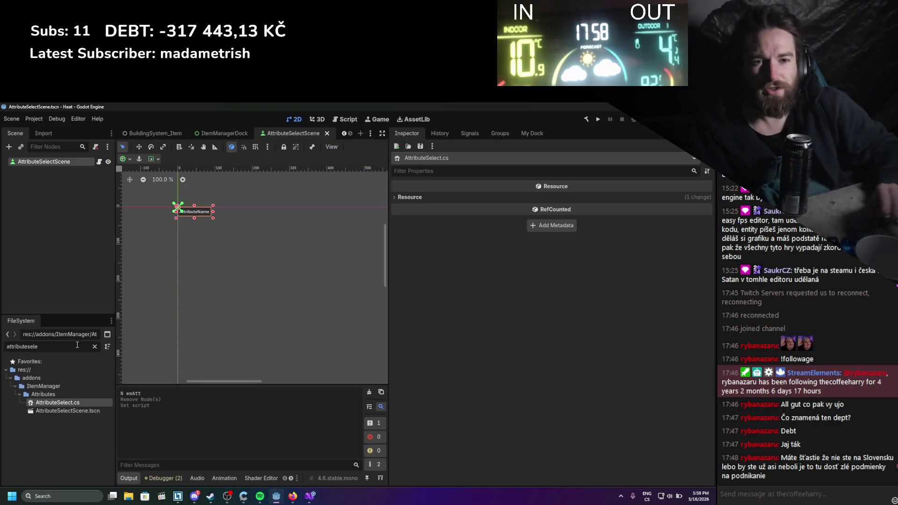
click(94, 346)
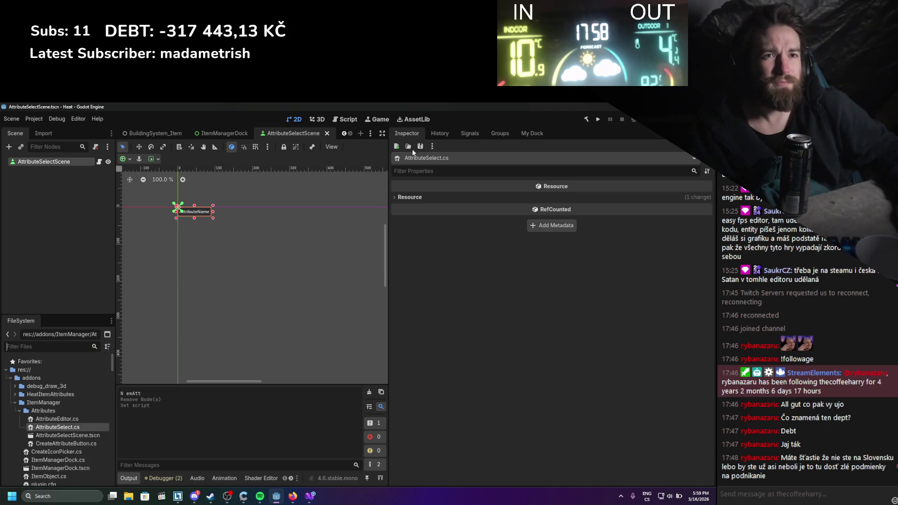
click(310, 496)
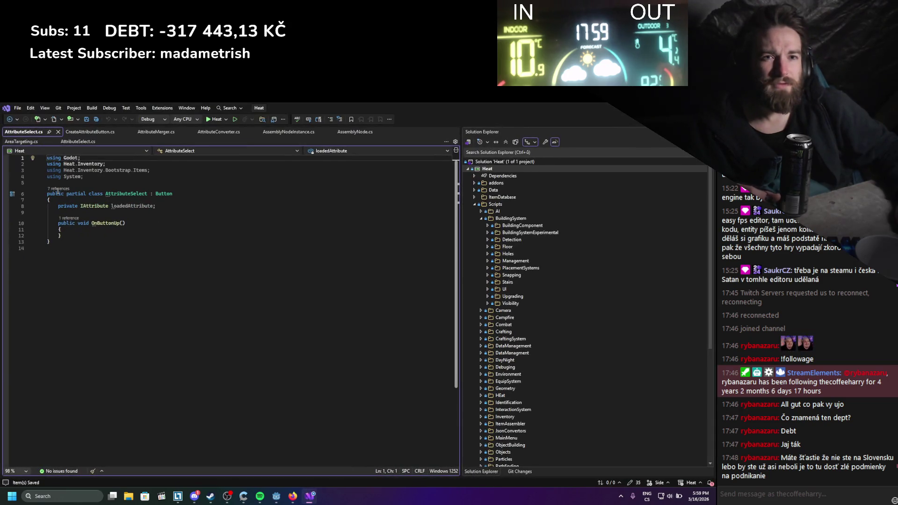
Add public void LoadData(IAttribute attribute) assigning loadedAttribute = attribute, plus a blank line below the field
click(126, 213)
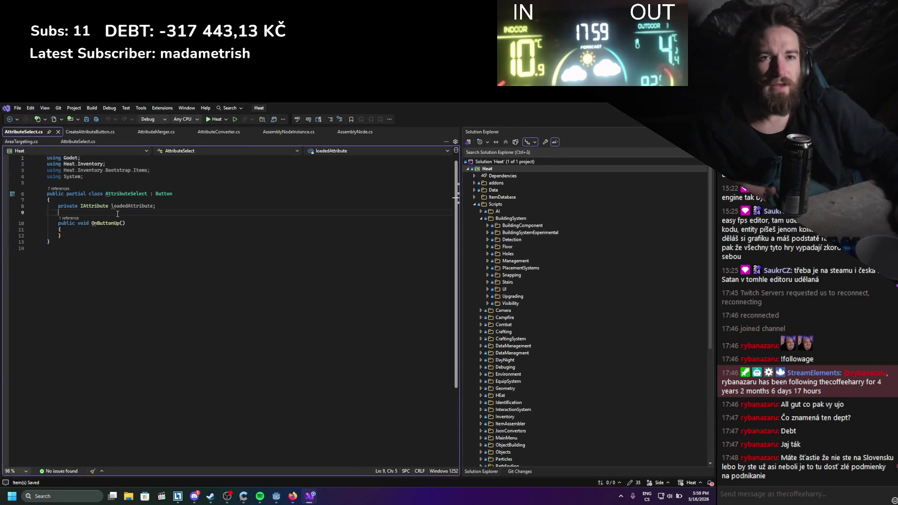
key(Return)
key(Return)
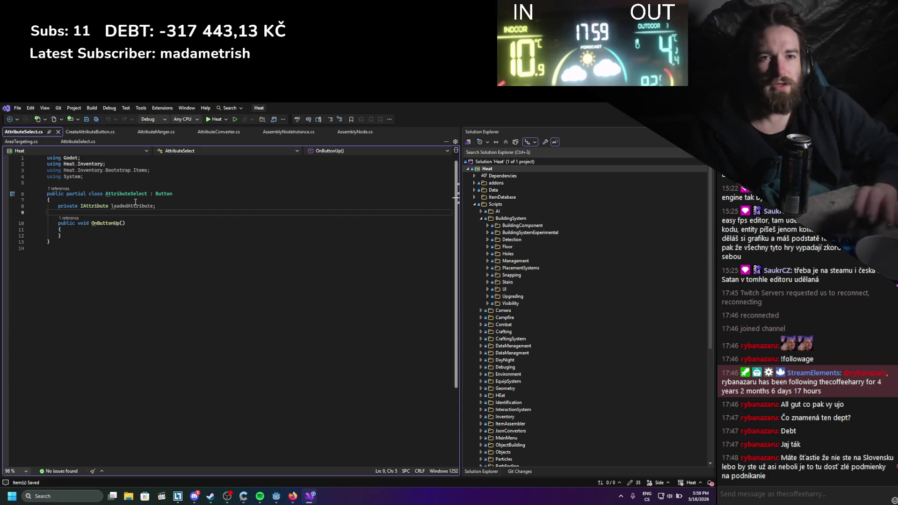
key(Up)
text(publ)
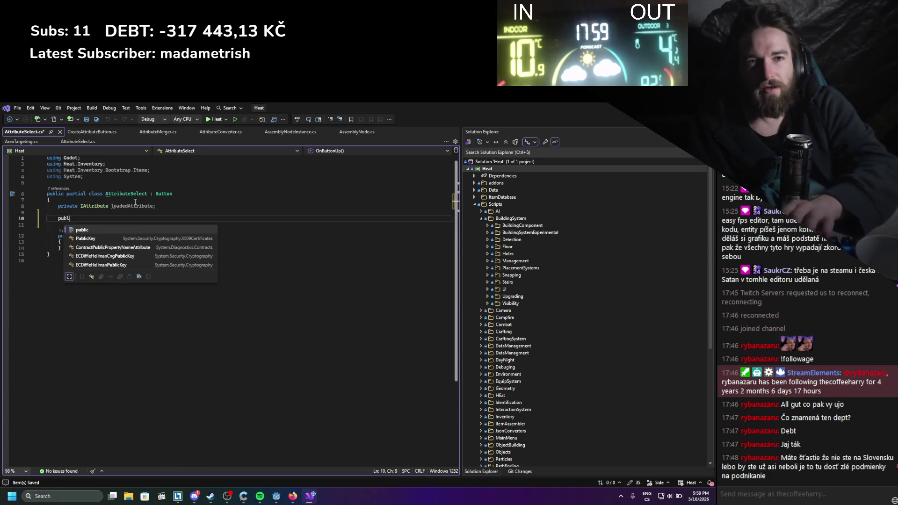
text(ic void Loa)
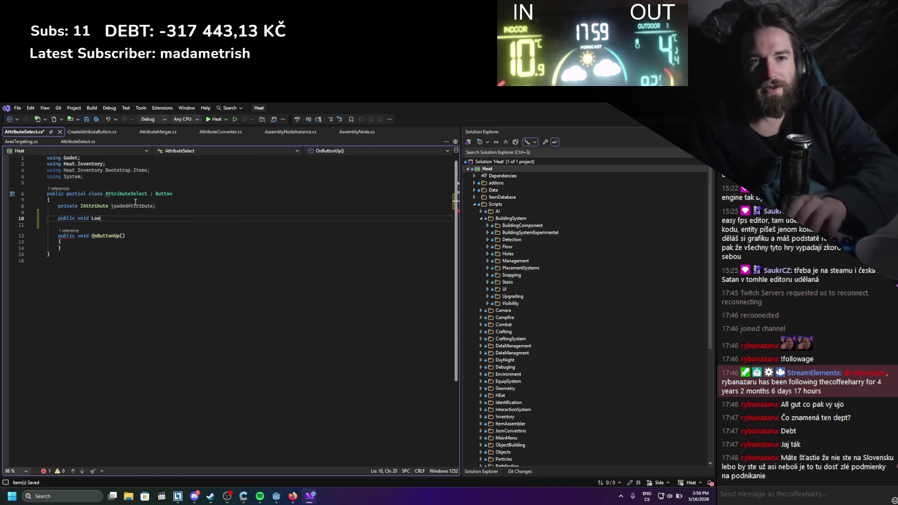
text(dDate)
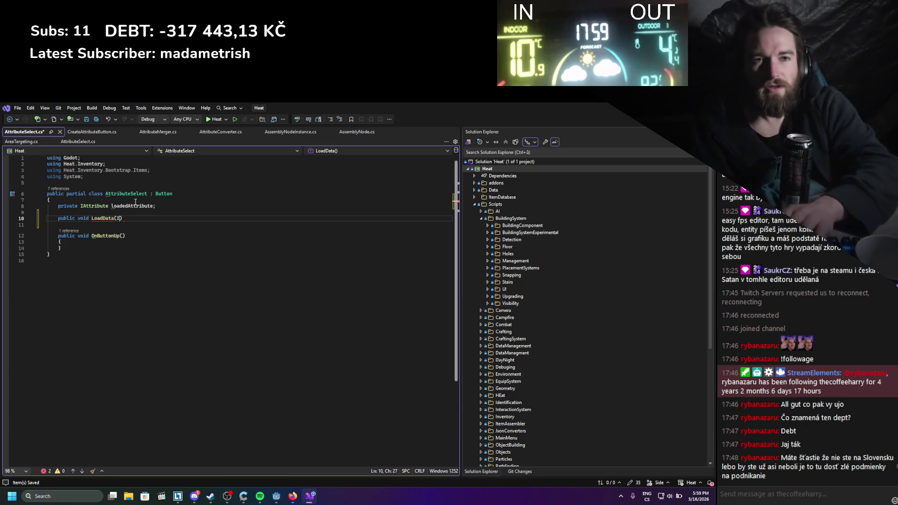
text(att)
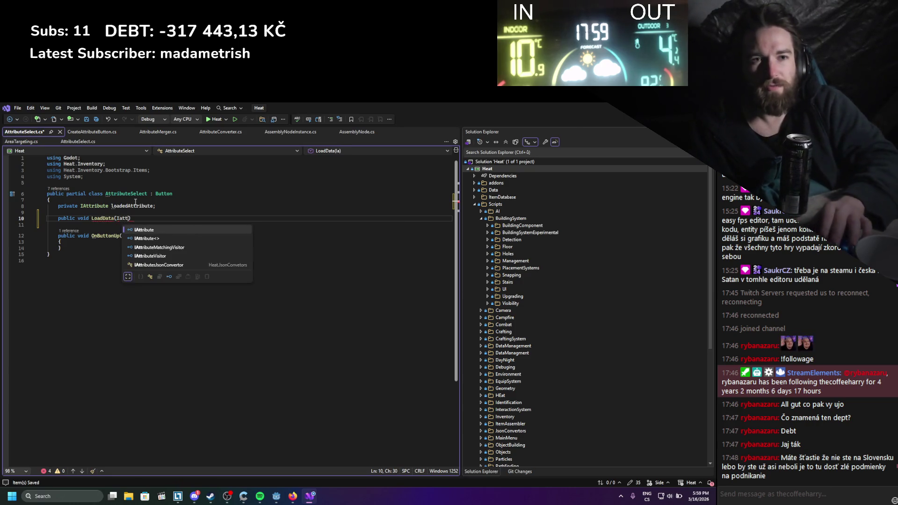
text( at)
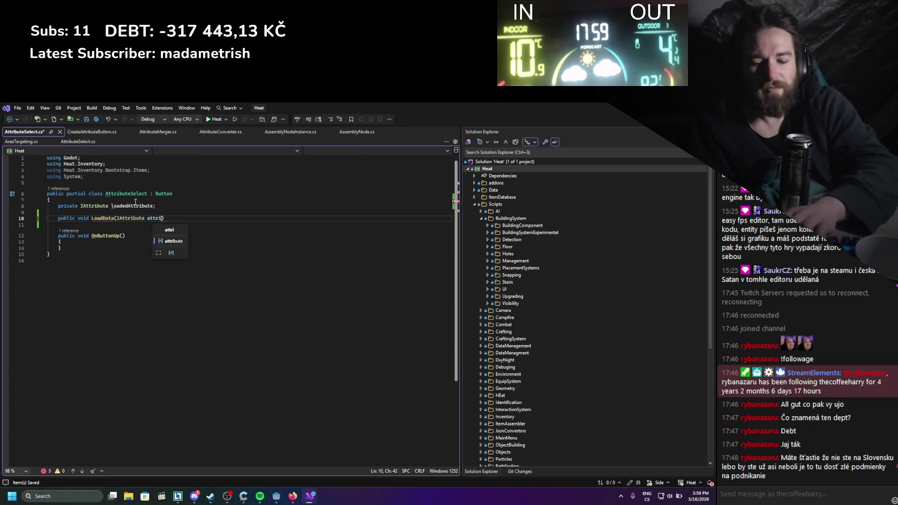
key(Tab)
key(Return)
text({)
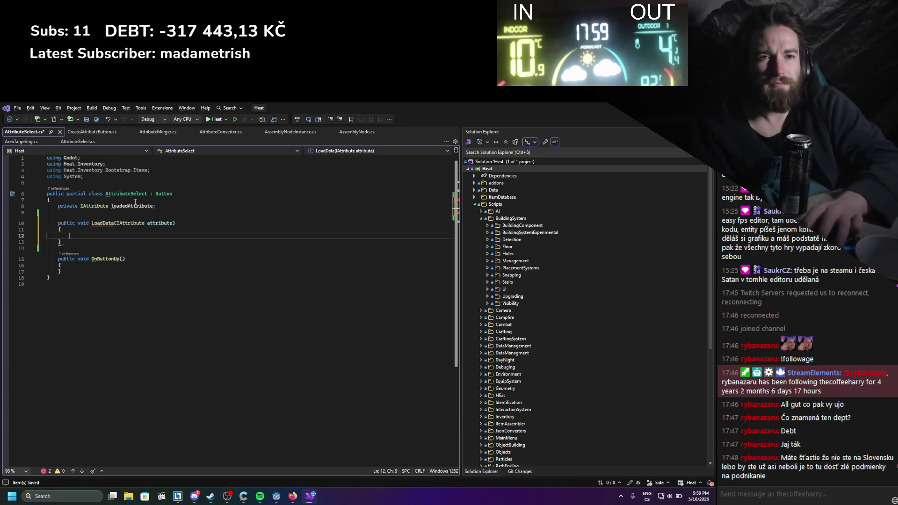
key(Return)
text(loadedAttribute )
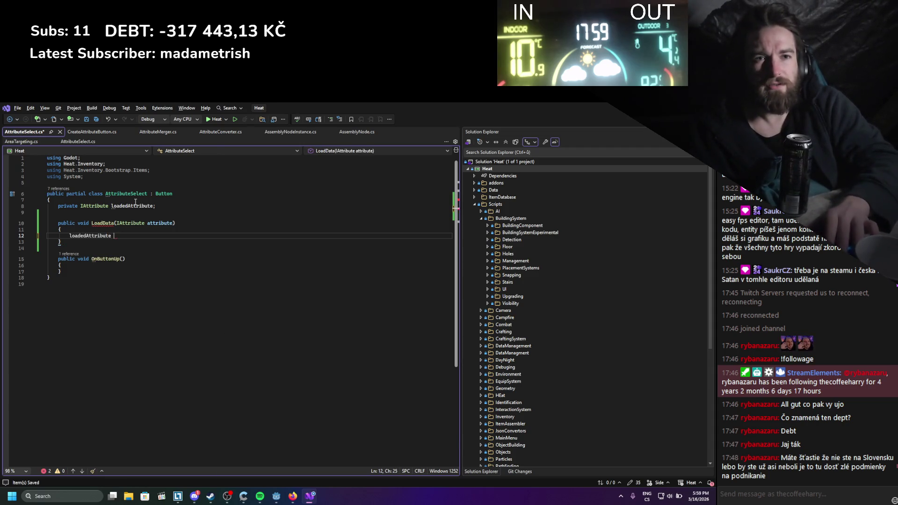
text(= att)
key(Tab)
text(;)
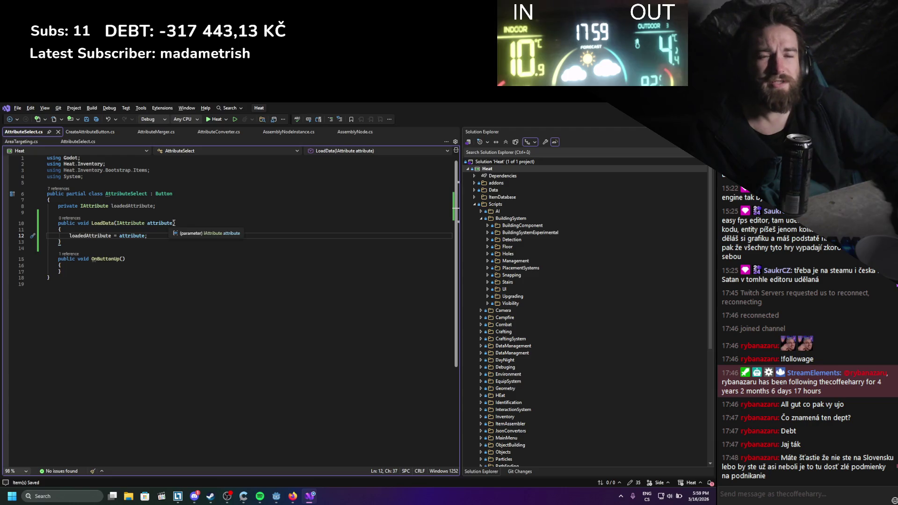
click(169, 206)
key(Return)
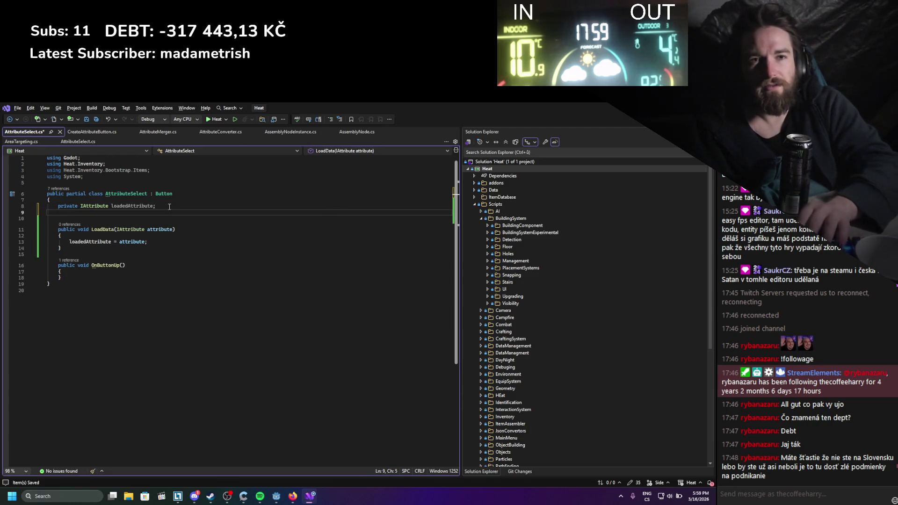
Add a private AttributeEditor attributeEditor field and an AttributeEditor attributeEditor parameter to LoadData
text(private Iteme)
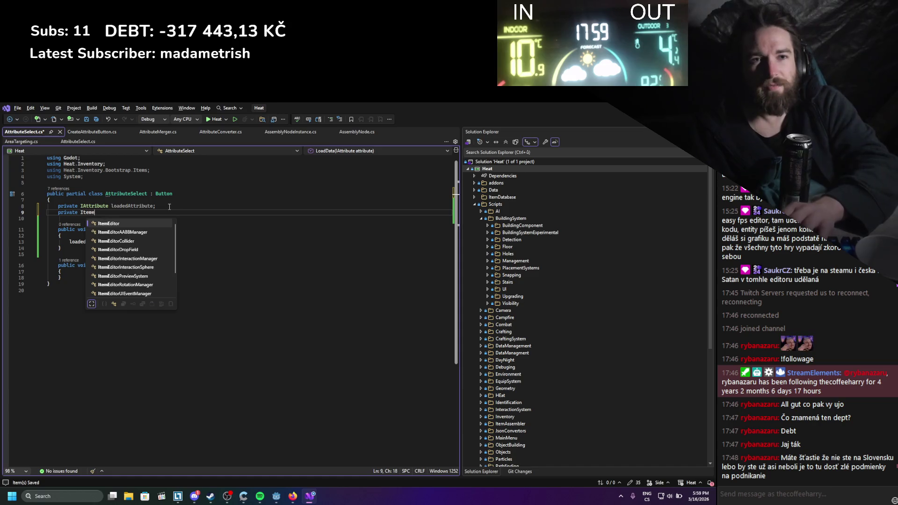
key(BackSpace)
key(BackSpace)
key(BackSpace)
text(att)
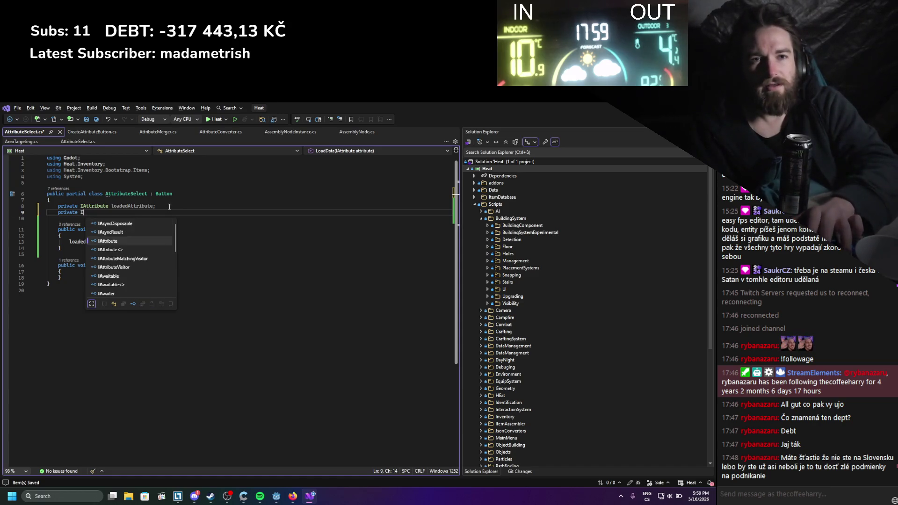
text(ed )
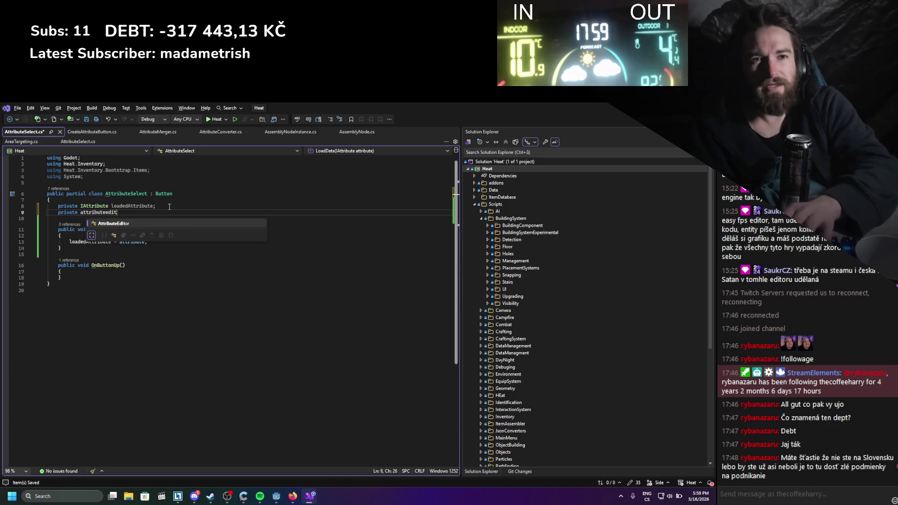
text(att)
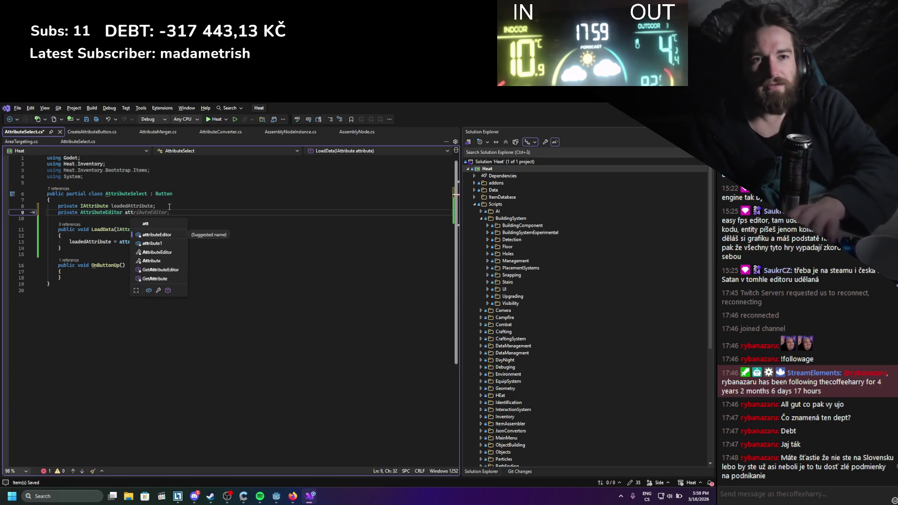
key(Tab)
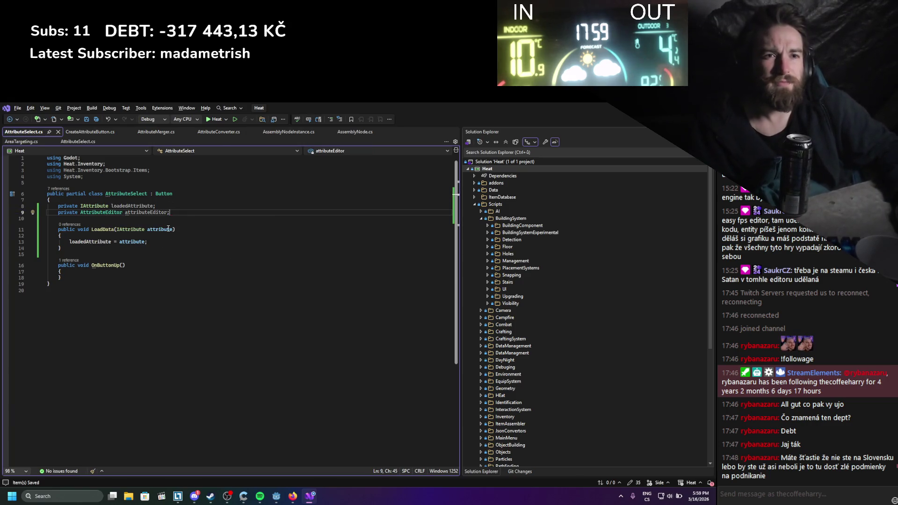
click(174, 229)
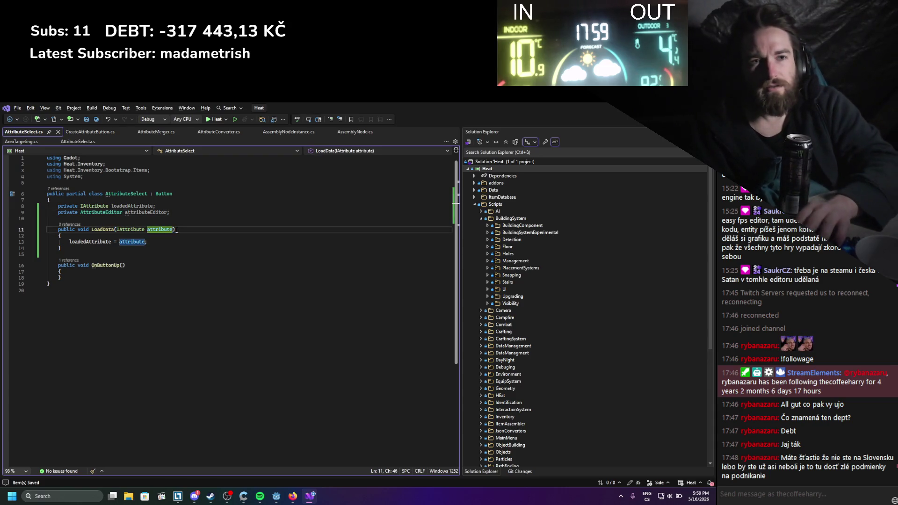
text(, A)
text(ttributeed)
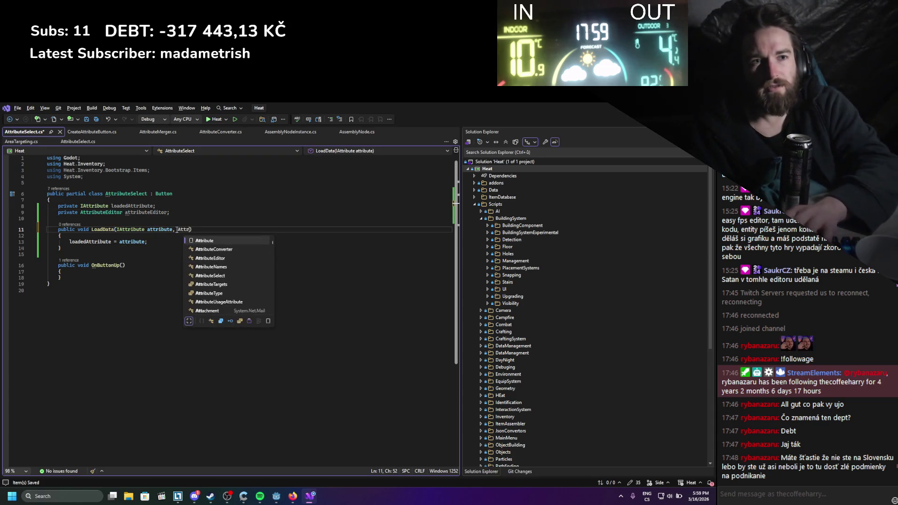
key(Tab)
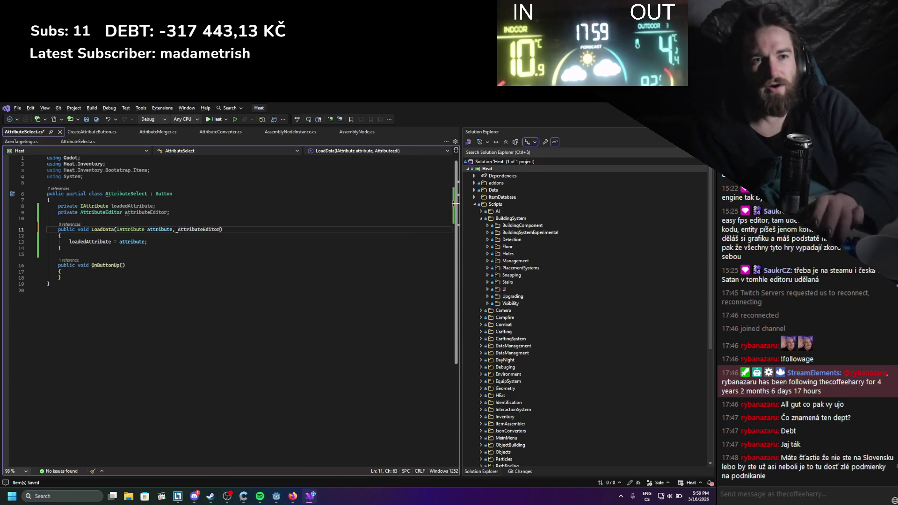
key(Tab)
key(ctrl+s)
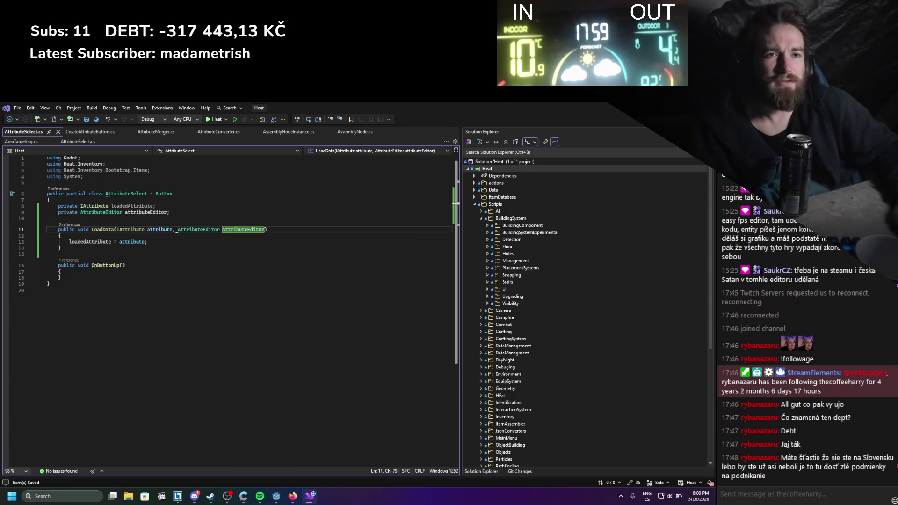
Store the parameter with this.attributeEditor = attributeEditor; in LoadData and save
click(158, 241)
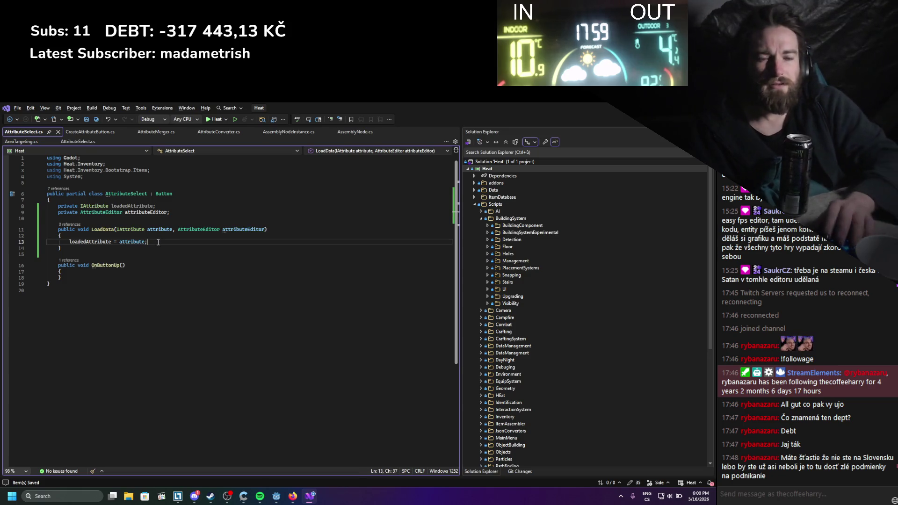
key(Return)
text(this.att)
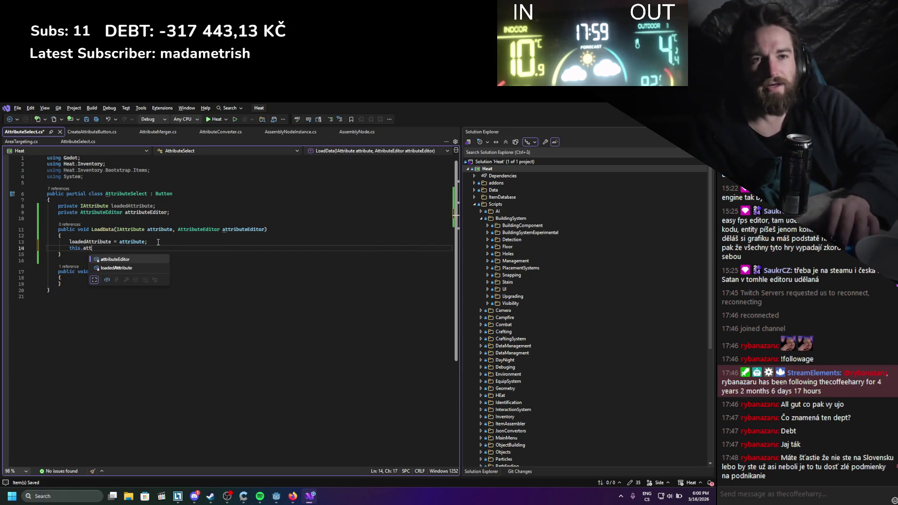
key(Tab)
text(= at)
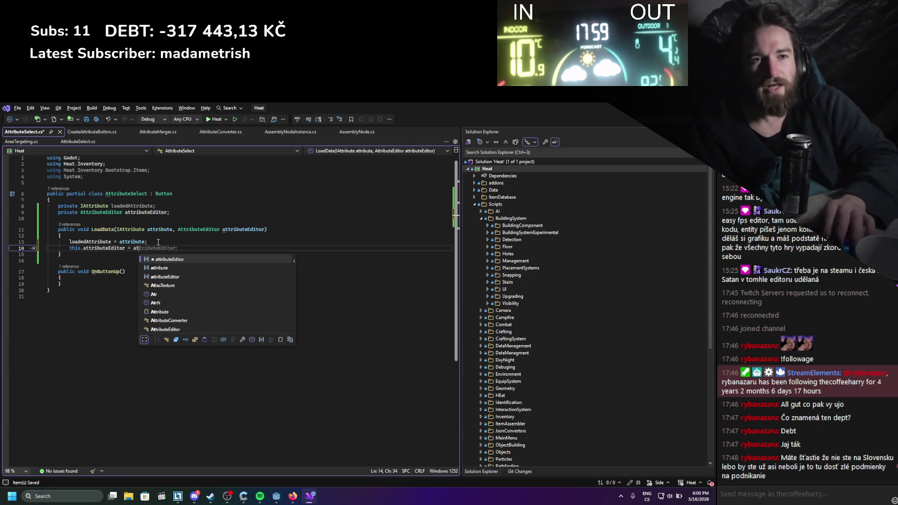
key(Tab)
text(;)
key(ctrl+s)
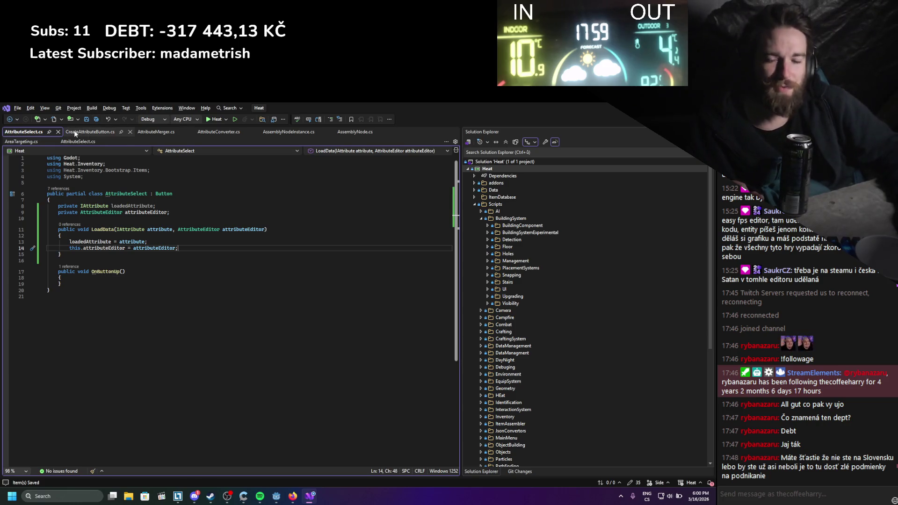
Look up the AttributeEditor class definition, then return to AttributeSelect.cs
drag(177, 248, 74, 226)
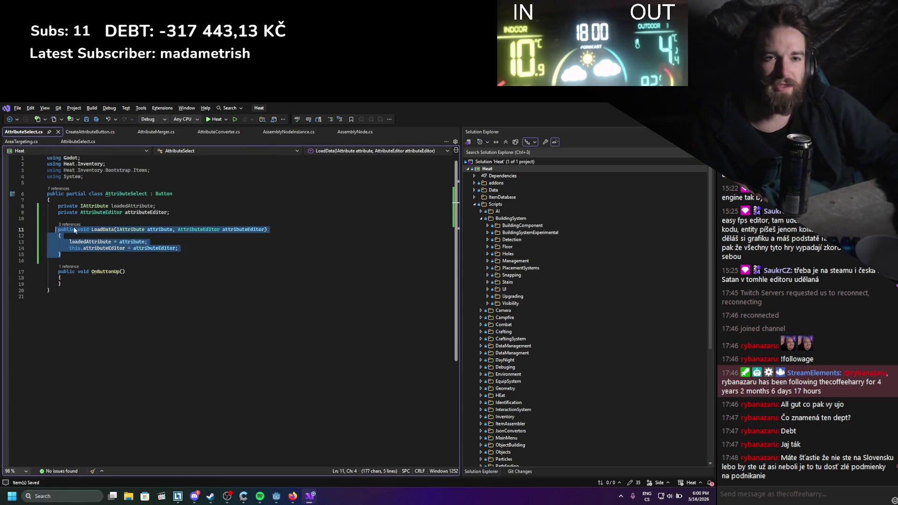
click(109, 243)
double_click(100, 212)
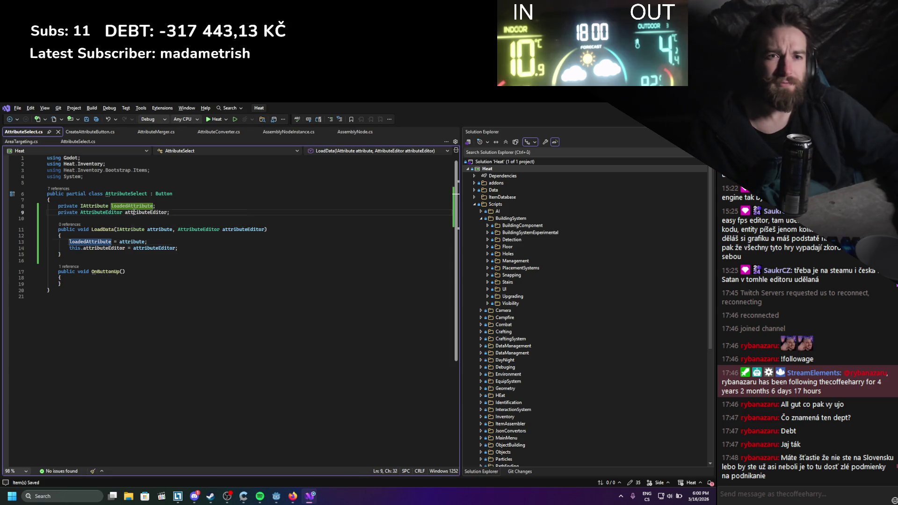
key(F12)
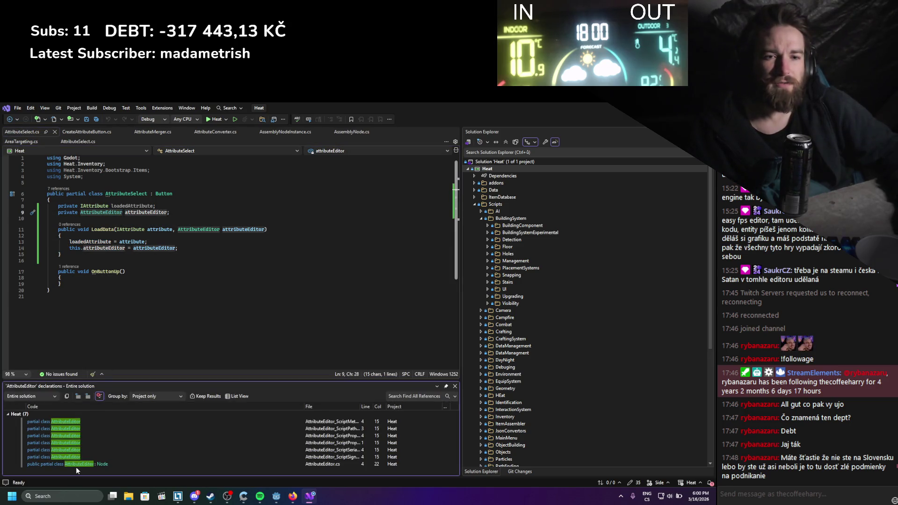
click(75, 464)
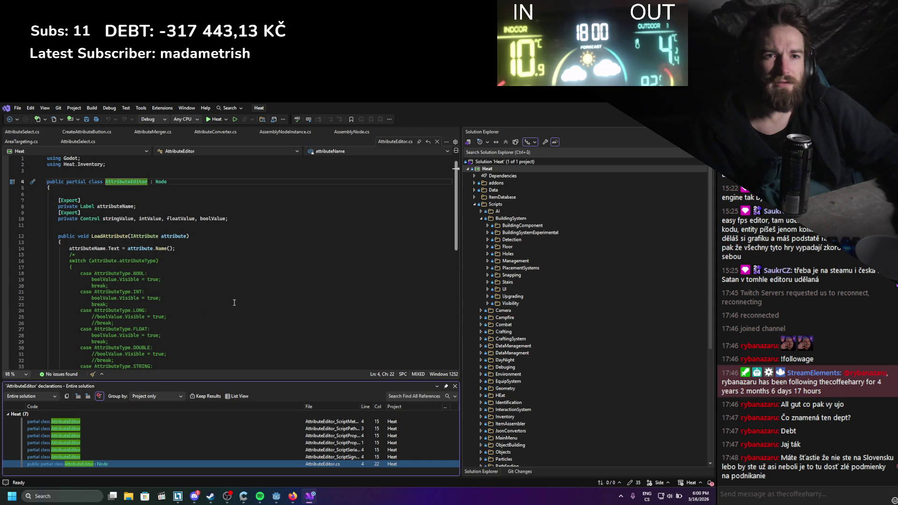
click(21, 131)
Make OnButtonUp call attributeEditor.LoadAttribute(loadedAttribute); and save
click(97, 279)
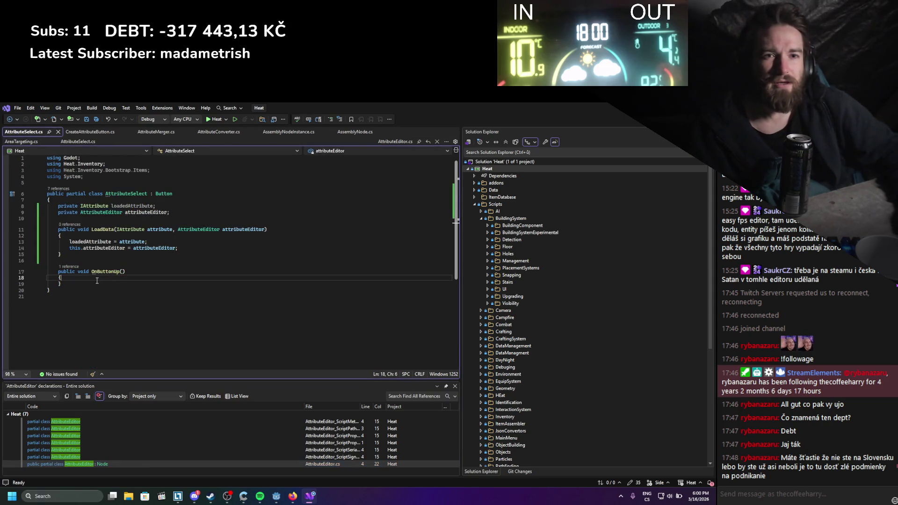
key(Return)
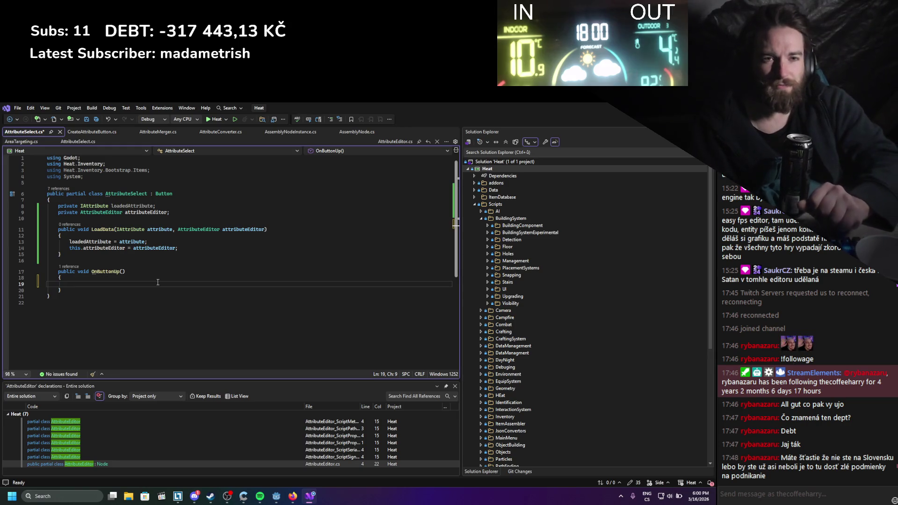
text(a)
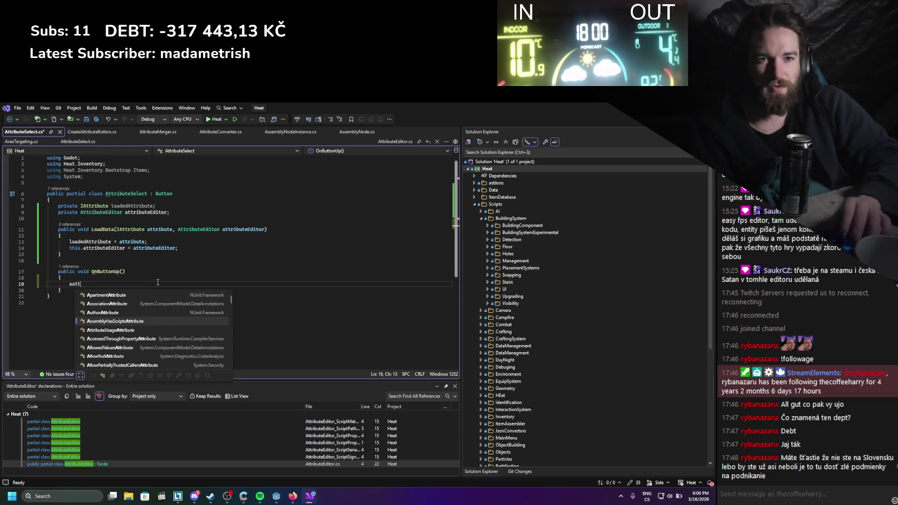
text(ttributeEditor.load)
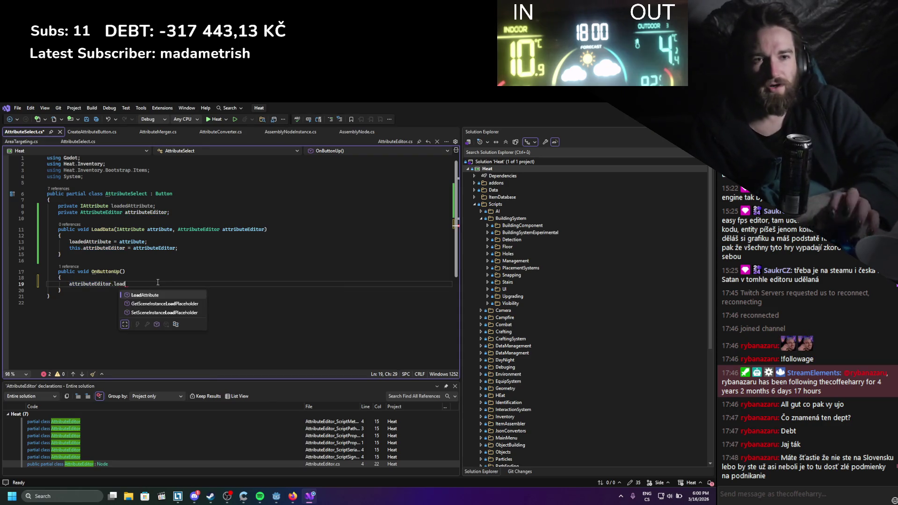
key(Tab)
text(();)
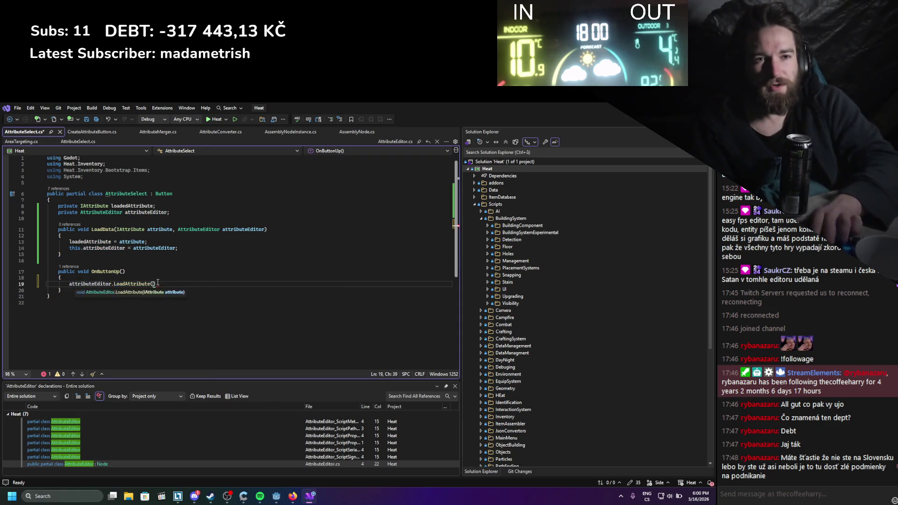
key(Left)
key(Left)
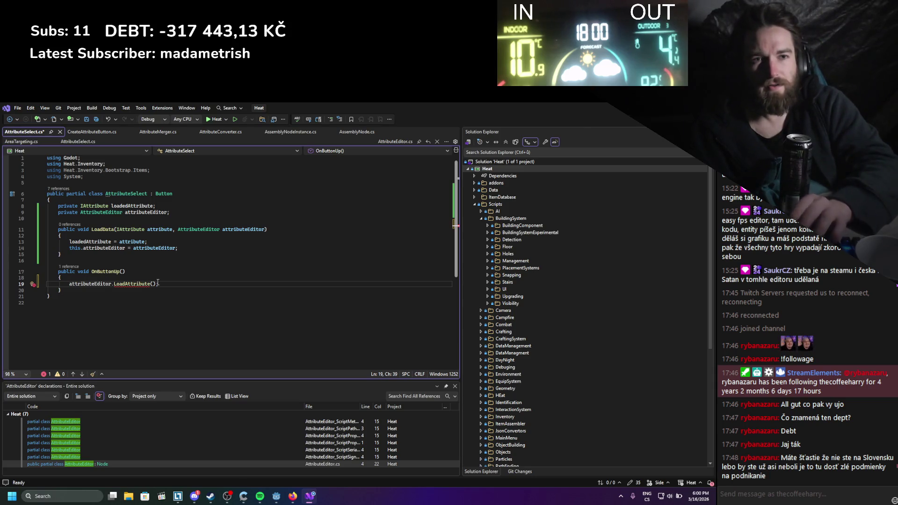
key(Tab)
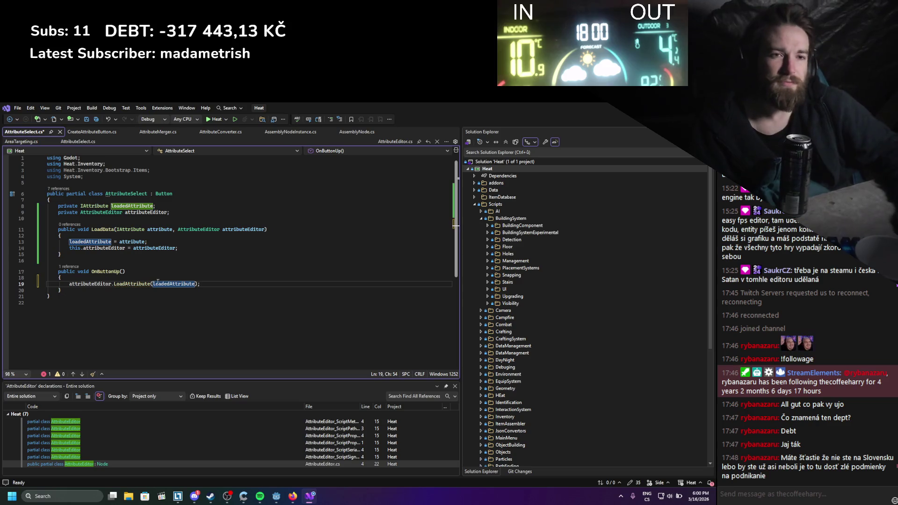
key(ctrl+s)
click(266, 287)
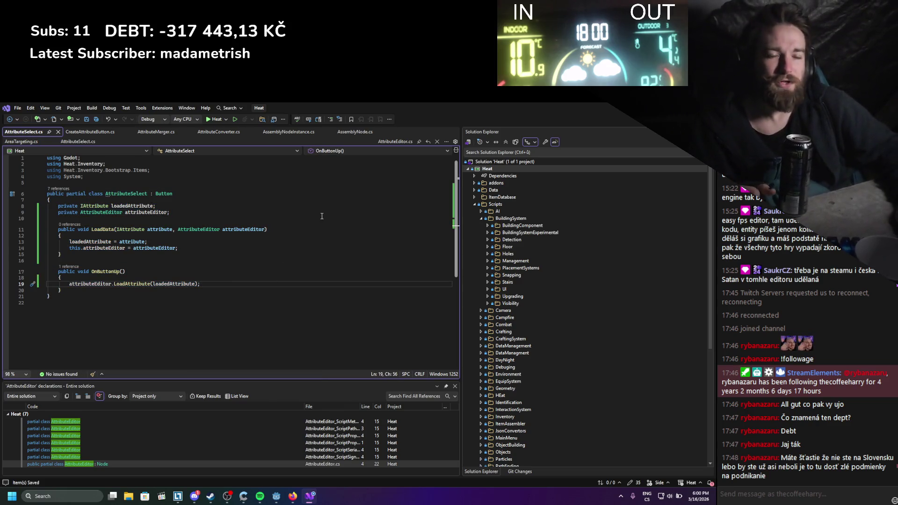
In CreateAttributeButton.cs, change the instantiate type argument from Control to AttributeSelect and save
click(88, 132)
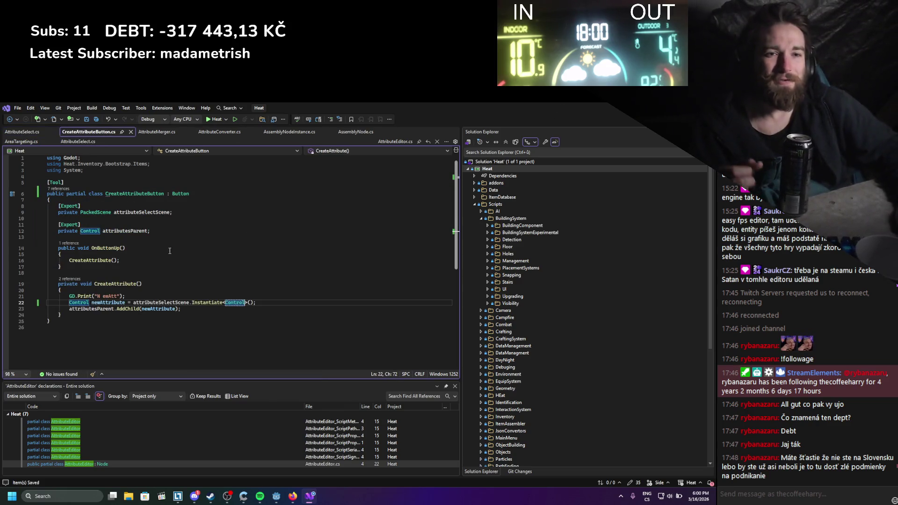
double_click(233, 303)
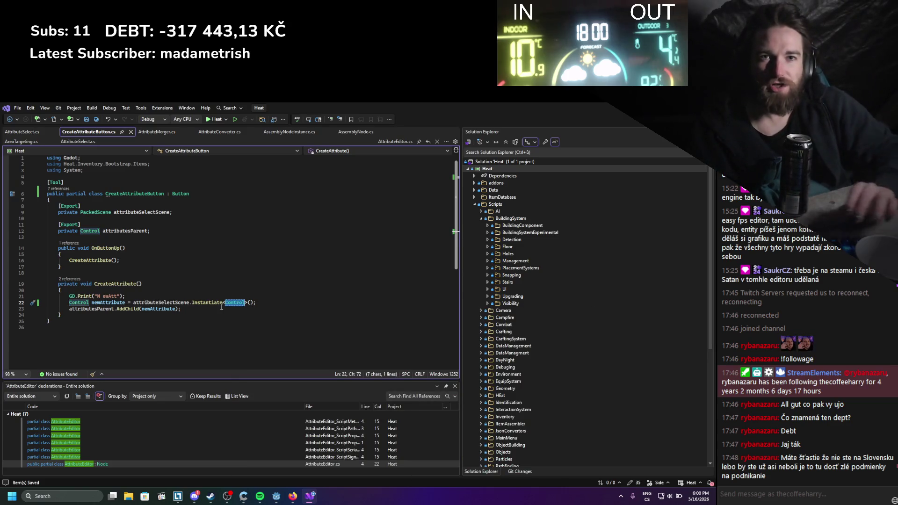
text(AttributeSe)
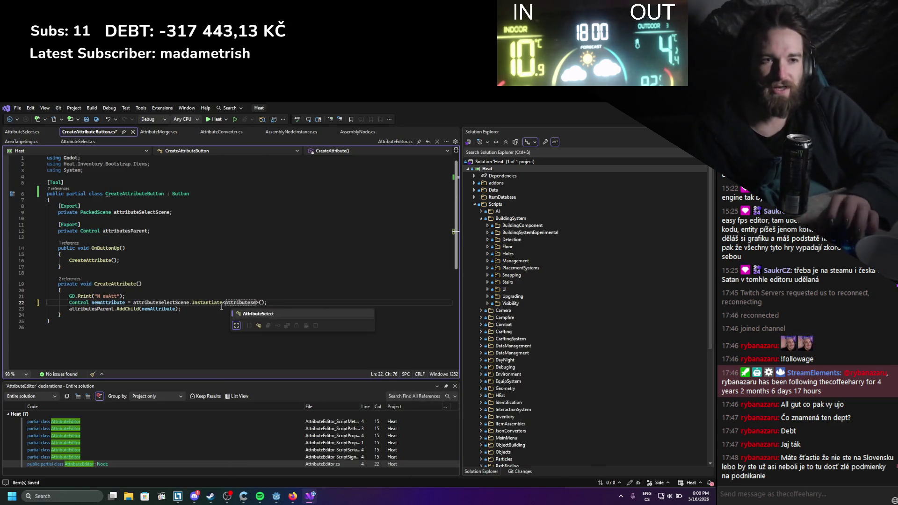
key(Tab)
key(ctrl+s)
Add the [Tool] attribute above the AttributeSelect class and save
click(15, 133)
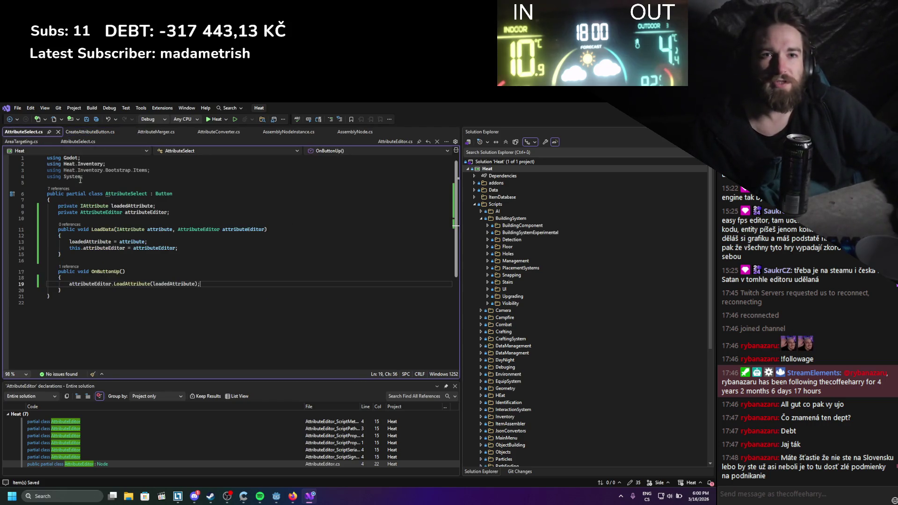
click(78, 183)
key(Return)
text([)
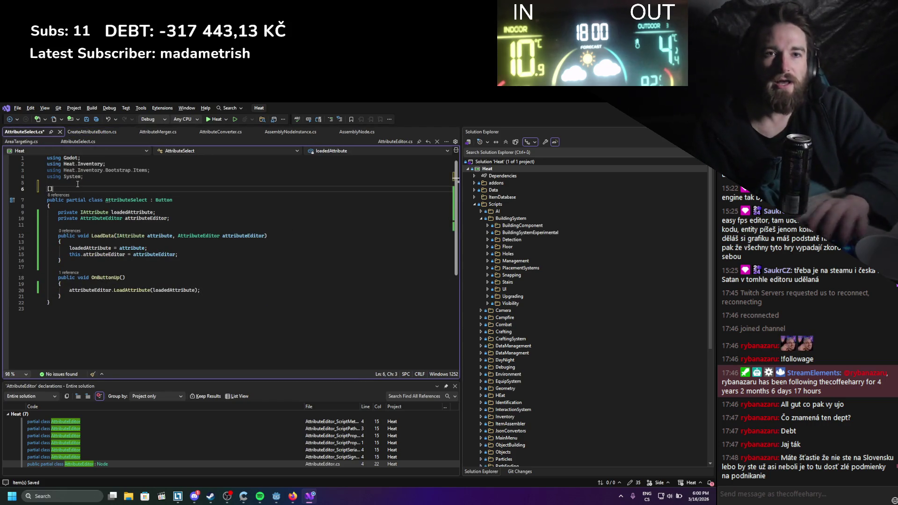
text([Tool)
key(ctrl+s)
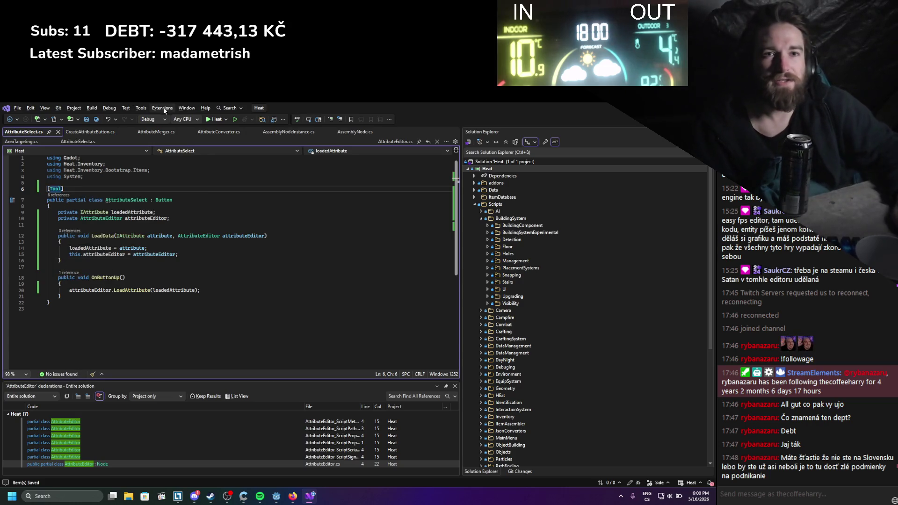
Change the newAttribute variable type from Control to AttributeSelect in CreateAttributeButton.cs
click(107, 131)
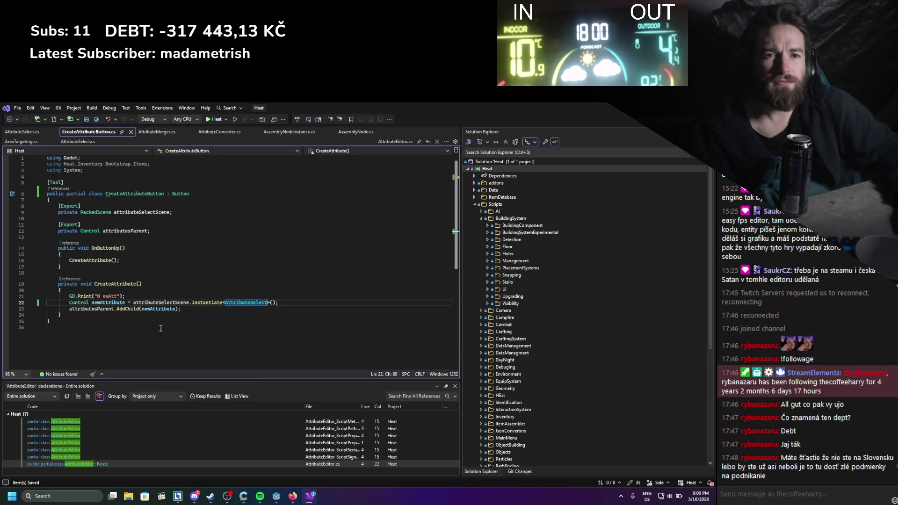
double_click(245, 303)
key(ctrl+c)
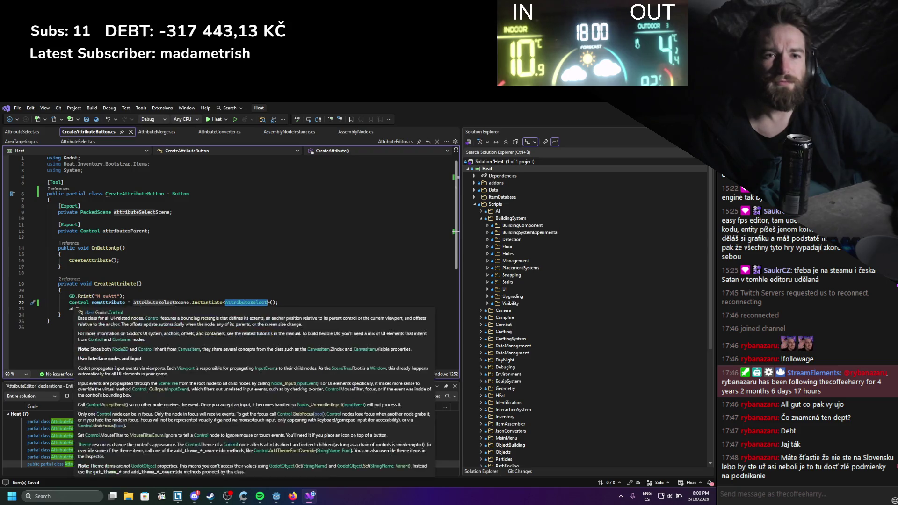
double_click(75, 303)
key(ctrl+v)
Switch to Godot and back, then open a new line after the attributesParent field in CreateAttributeButton.cs
click(18, 132)
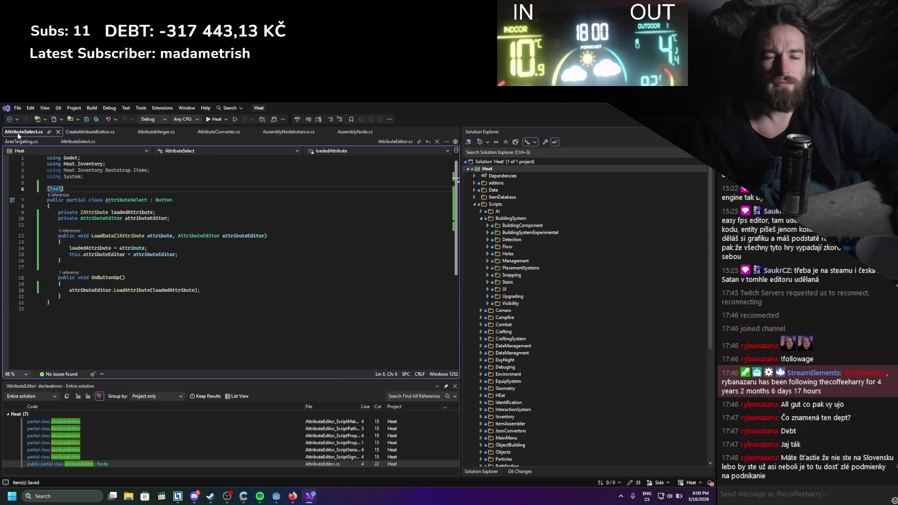
key(alt+Tab)
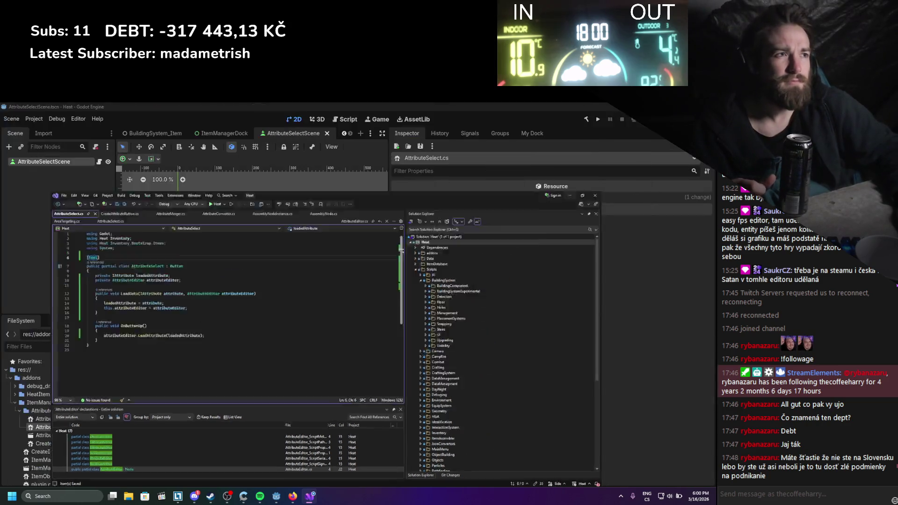
click(306, 498)
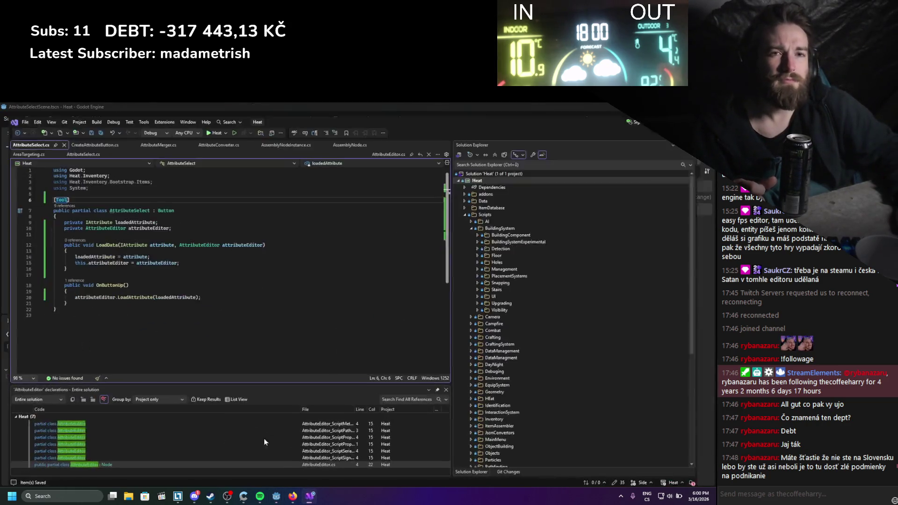
click(89, 134)
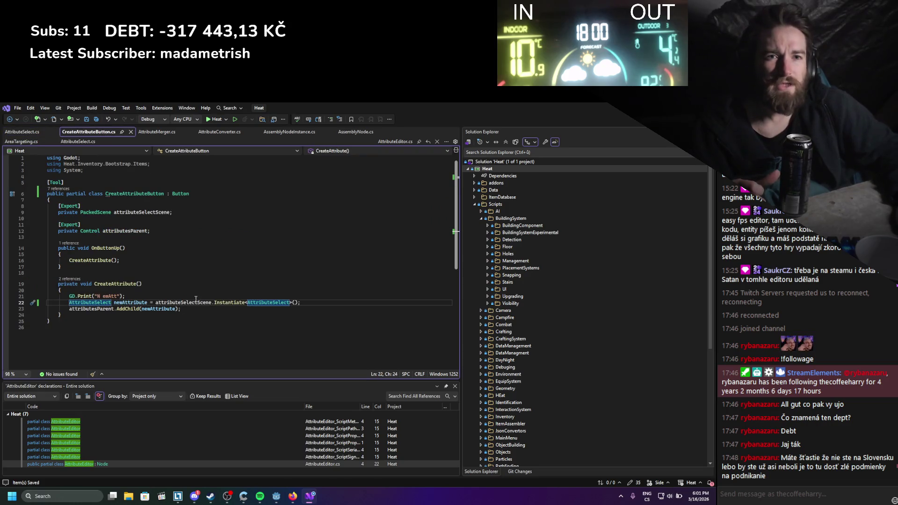
click(180, 230)
key(Return)
key(Return)
key(Up)
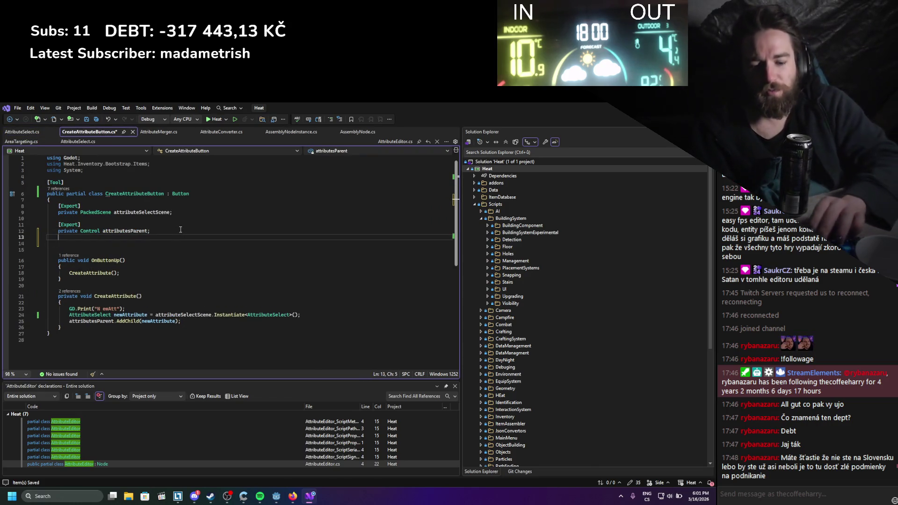
Add an [Export] private AttributeEditor attributeEditor field to CreateAttributeButton
key(Return)
text([Export])
key(Return)
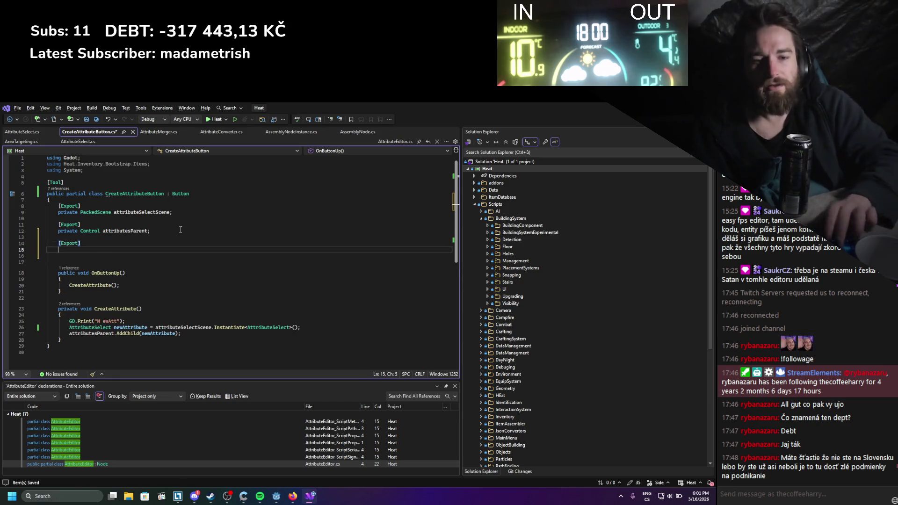
text(private At)
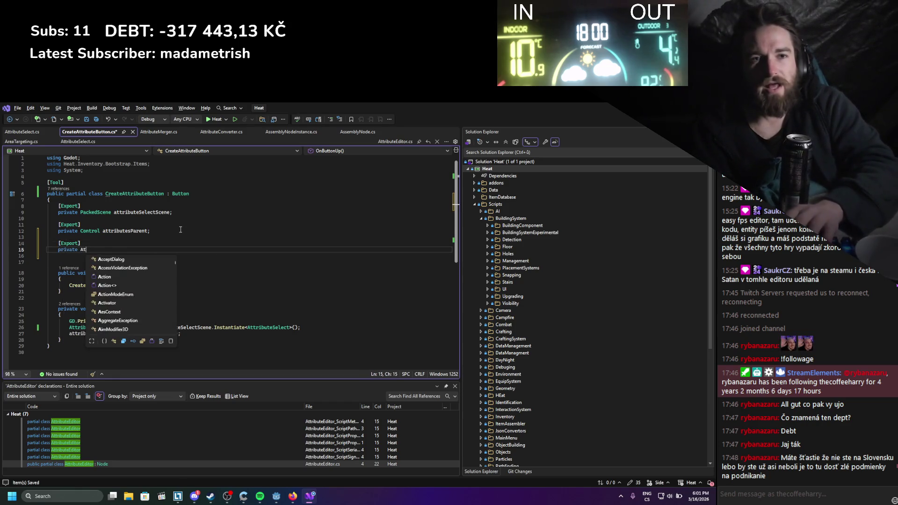
text(tributeE)
key(Tab)
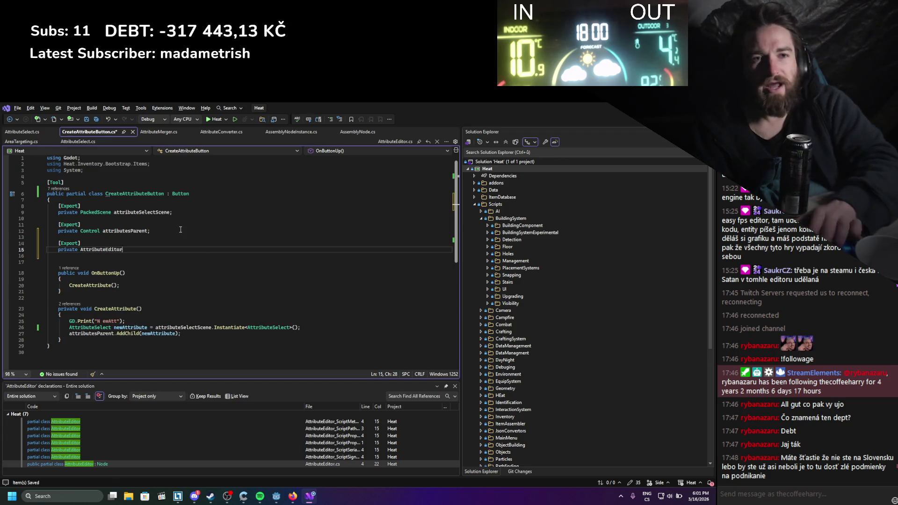
text( att;)
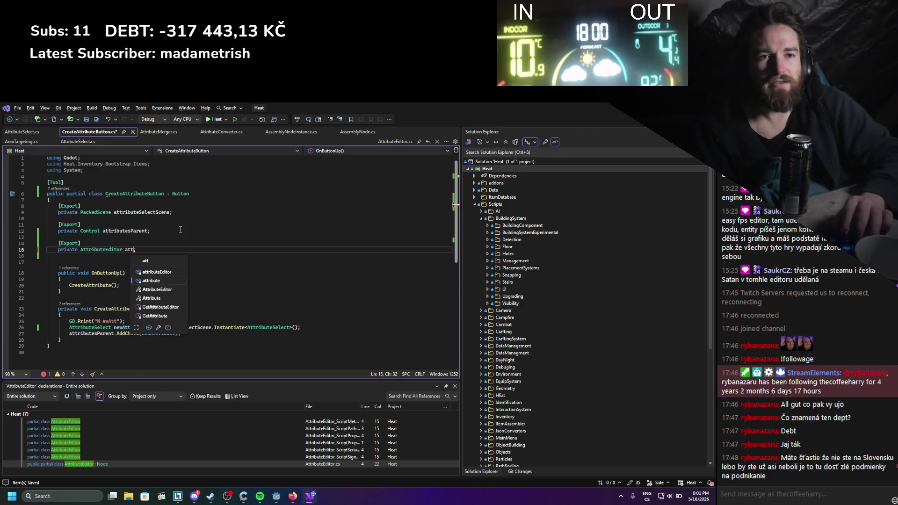
key(Tab)
After AddChild, call newAttribute.LoadData(new FloatAttribute("test", 12.5f), attributeEditor) and save
click(189, 334)
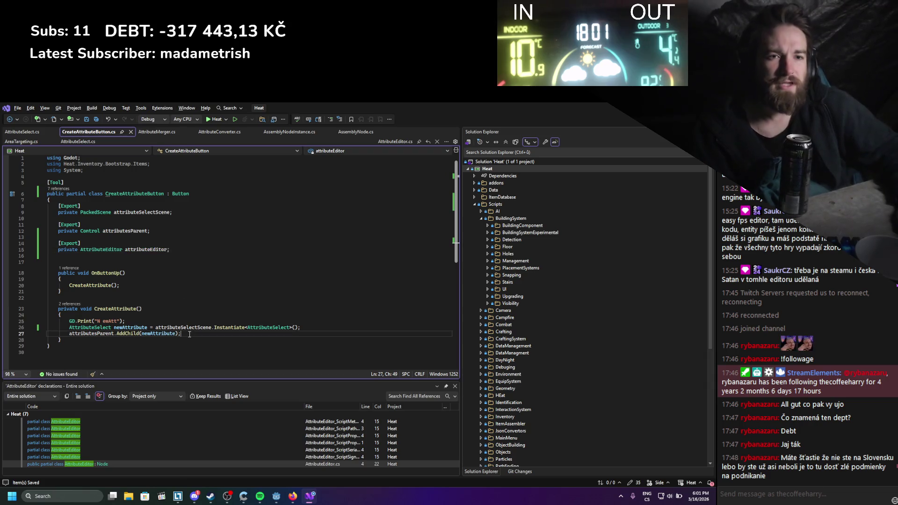
key(Return)
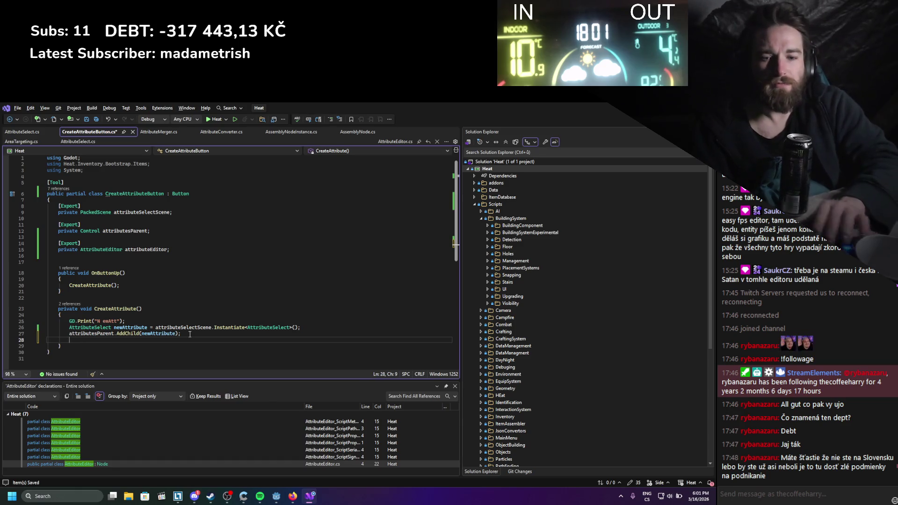
text(newa)
key(Tab)
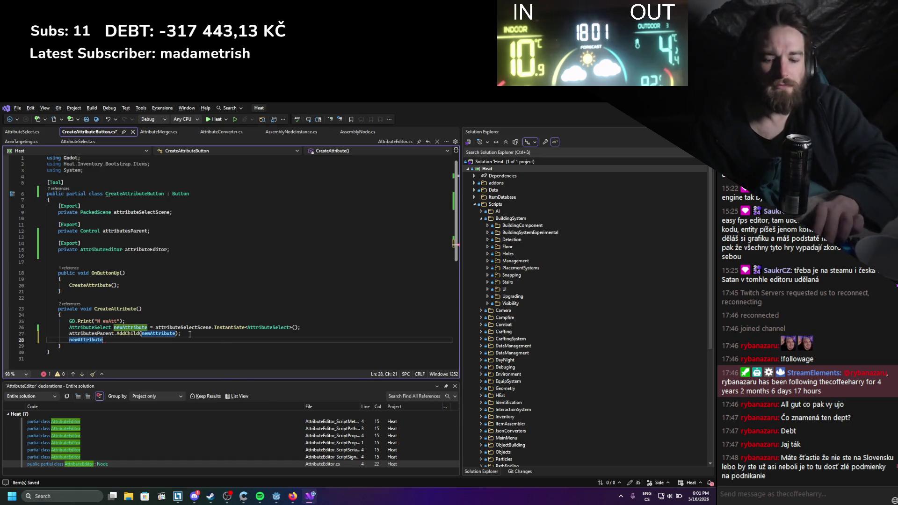
text(.Load)
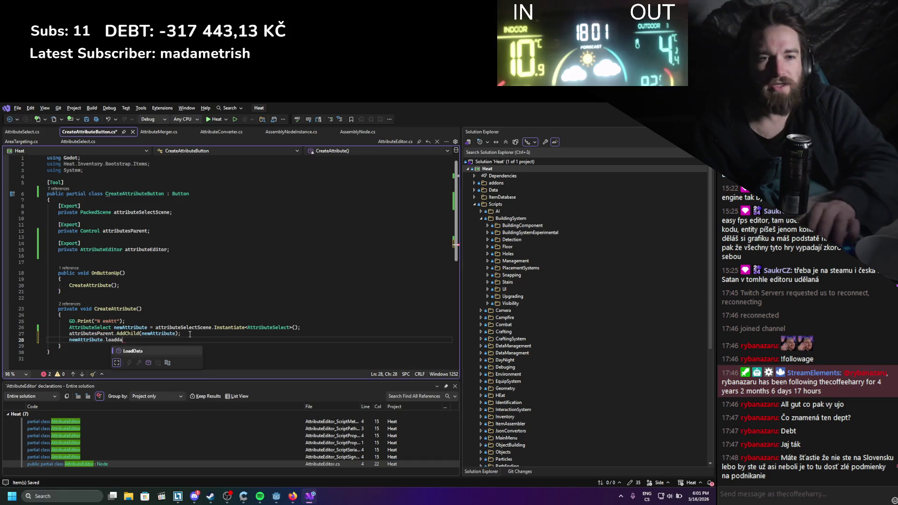
key(Tab)
text(();)
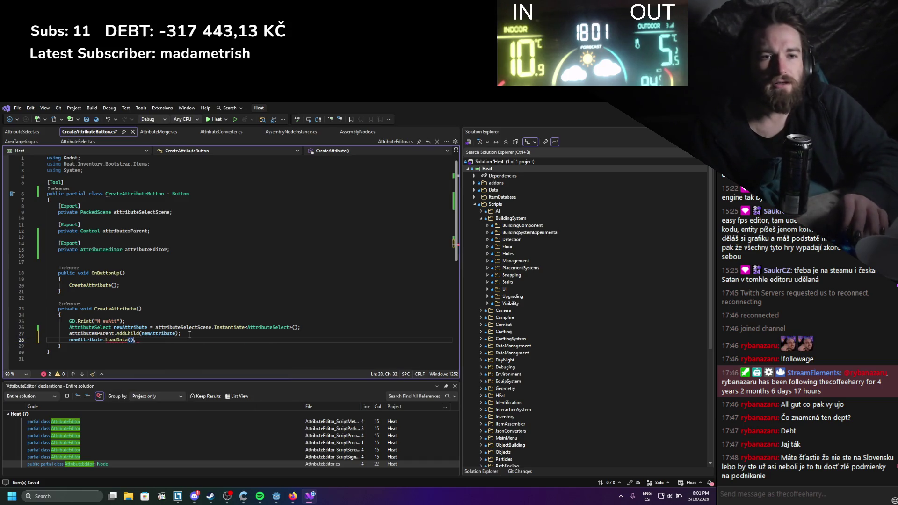
text(oata)
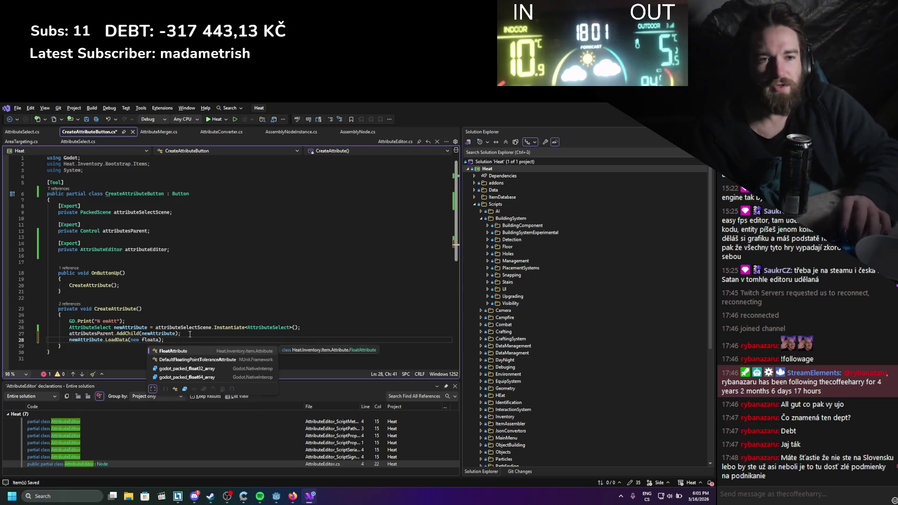
key(Tab)
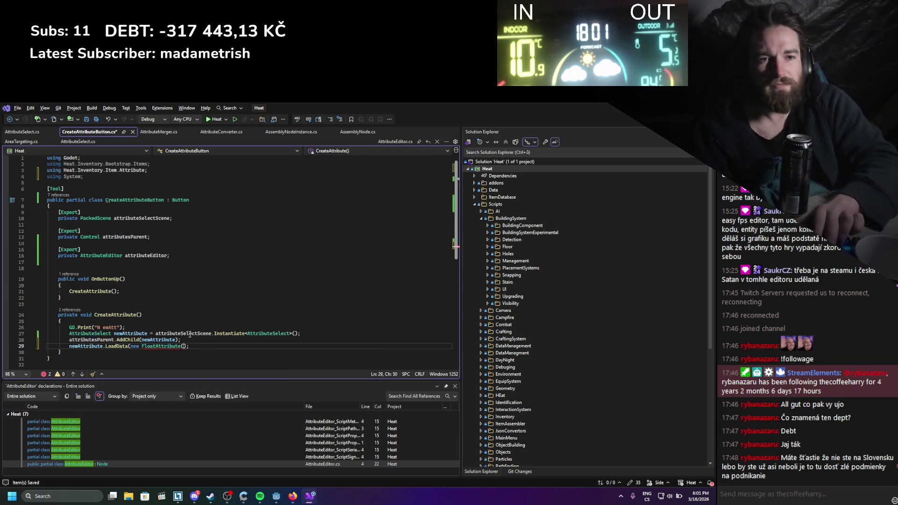
text(()
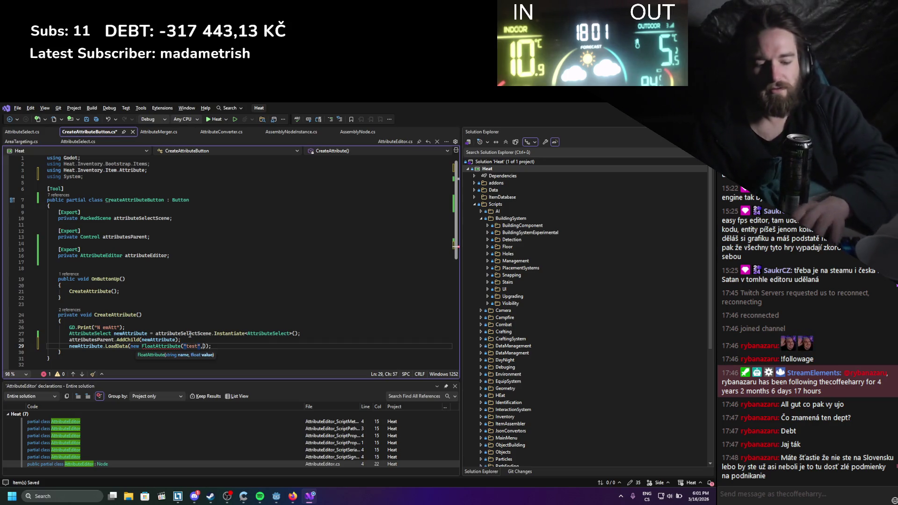
text( 12.5f)
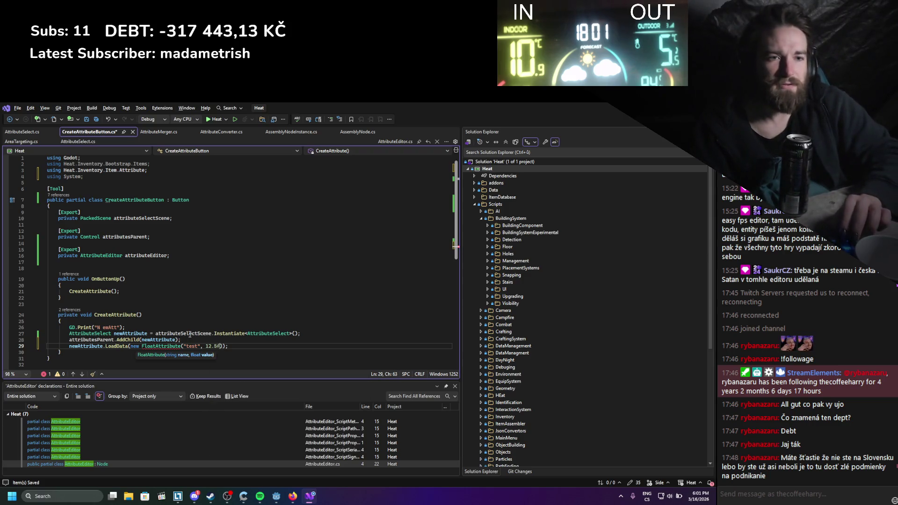
text())
key(ctrl+s)
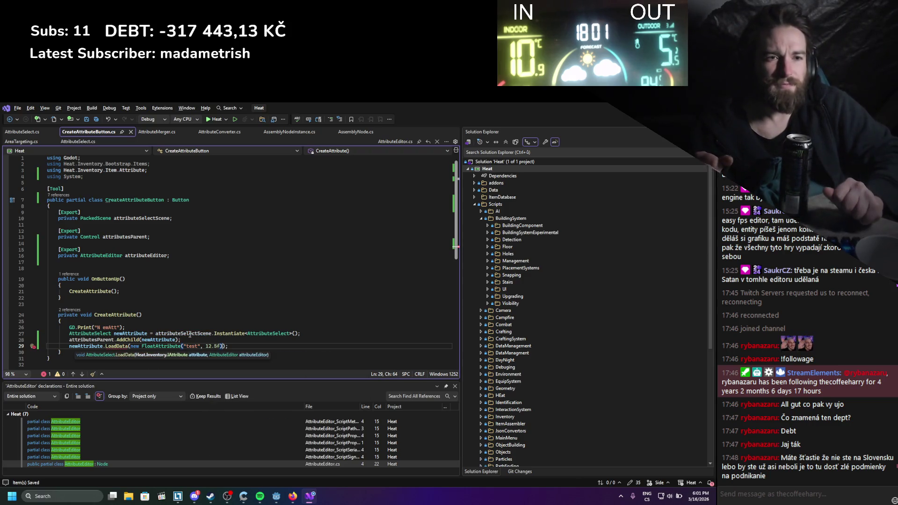
text(, att)
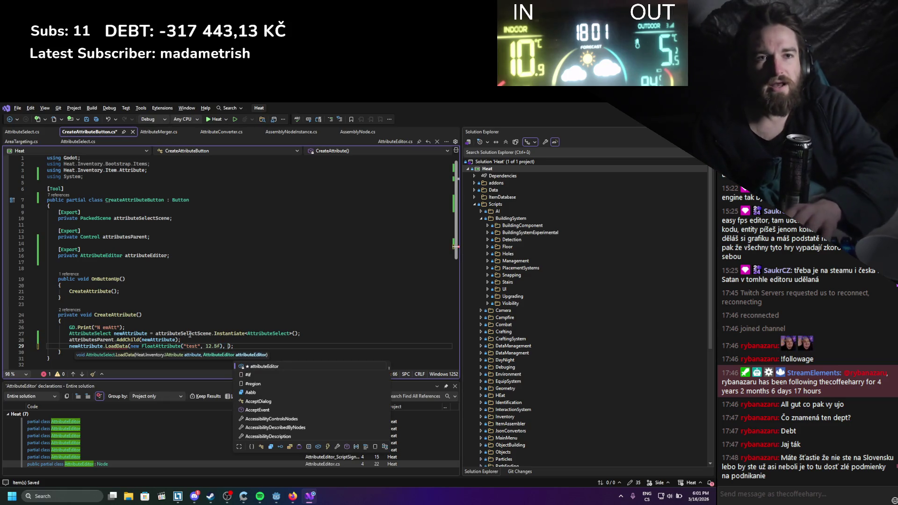
key(Tab)
key(ctrl+s)
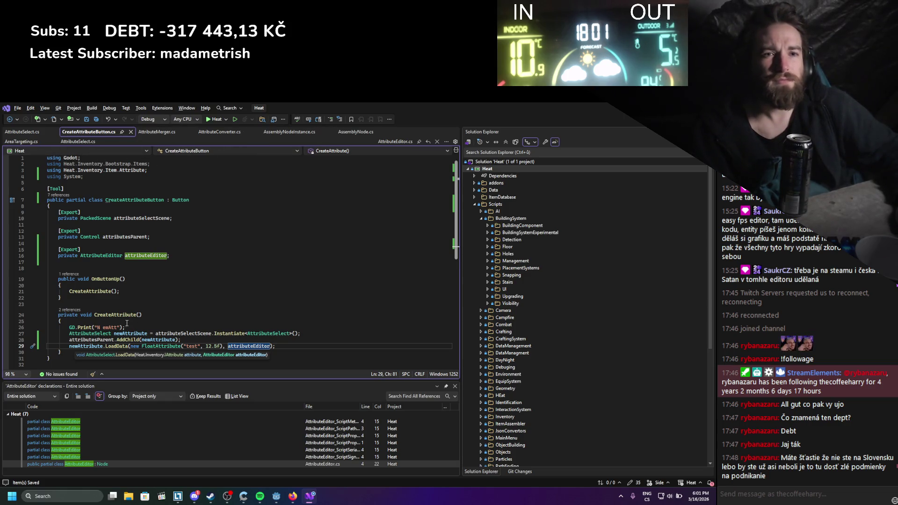
Jump from the AttributeEditor field type to the AttributeEditor class declaration
click(108, 256)
double_click(107, 257)
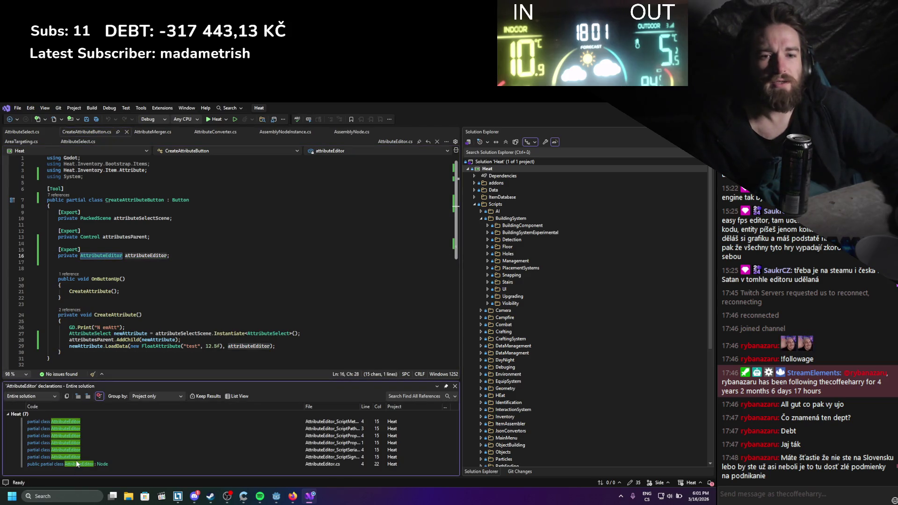
double_click(78, 463)
Add [Tool] above the AttributeEditor class, save, and rebuild the project in Godot
click(74, 171)
key(Return)
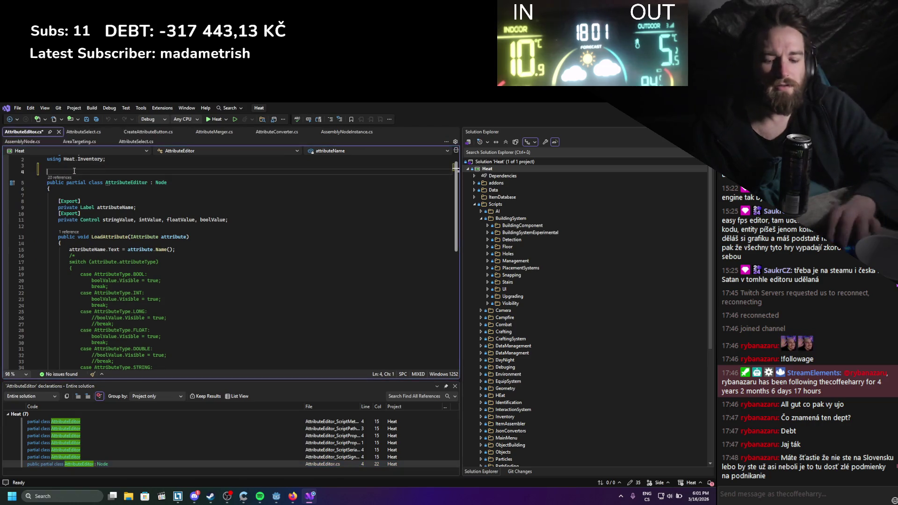
text([)
text(Tool)
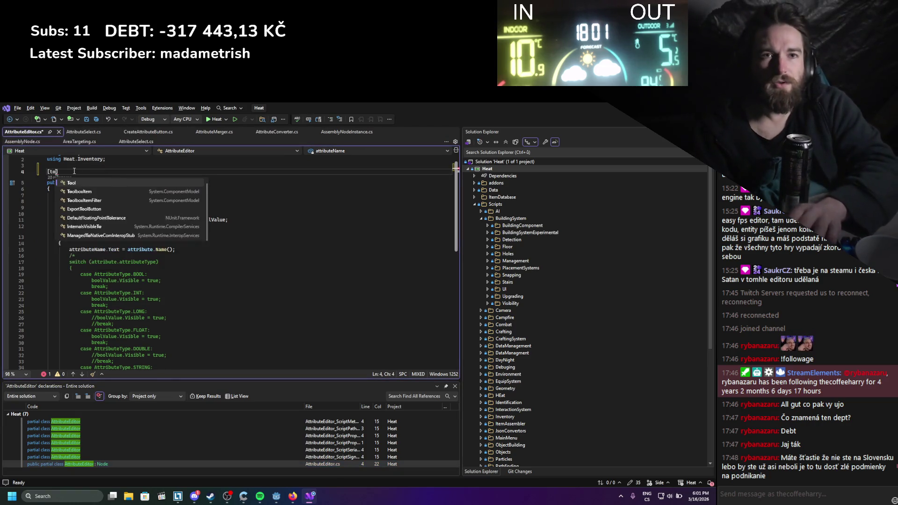
key(ctrl+s)
scroll(347, 216, down, 5)
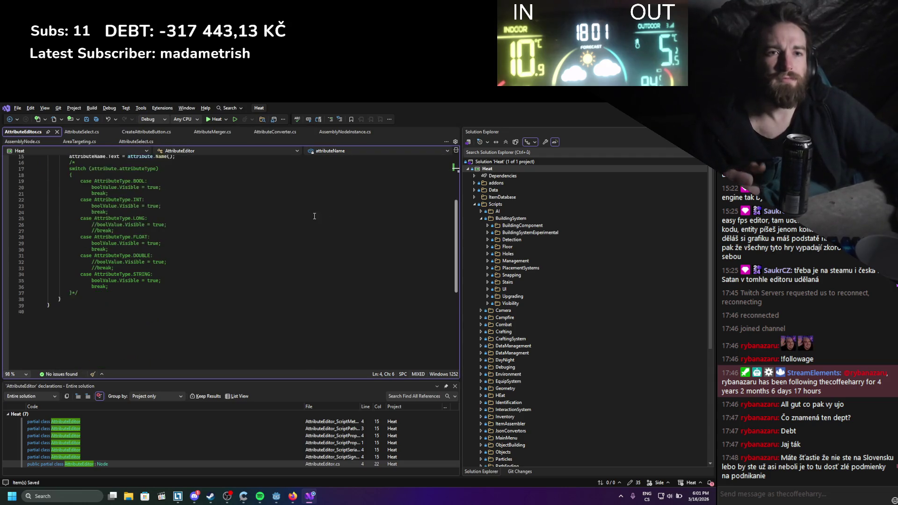
scroll(347, 216, up, 3)
key(alt+Tab)
click(588, 120)
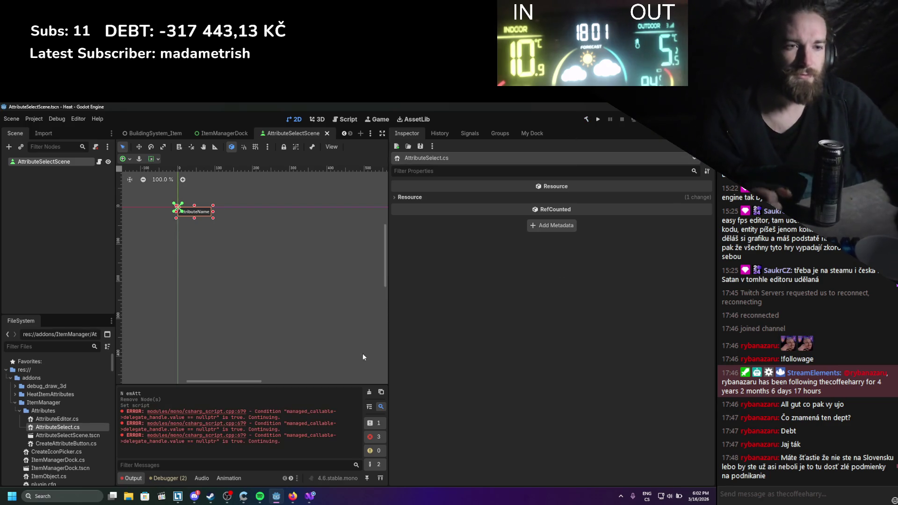
Clear the output, rebuild, reload the ItemManager plugin, and create a new attribute in My Dock
click(368, 392)
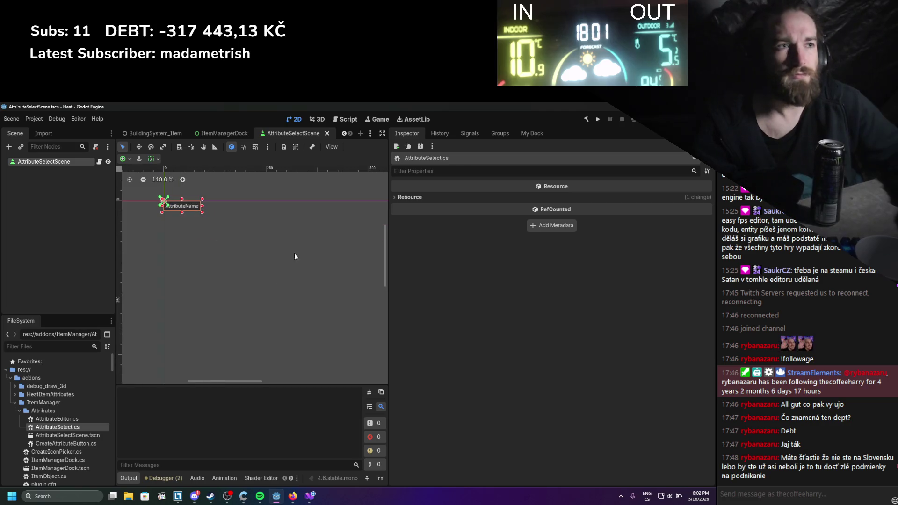
scroll(236, 256, up, 1)
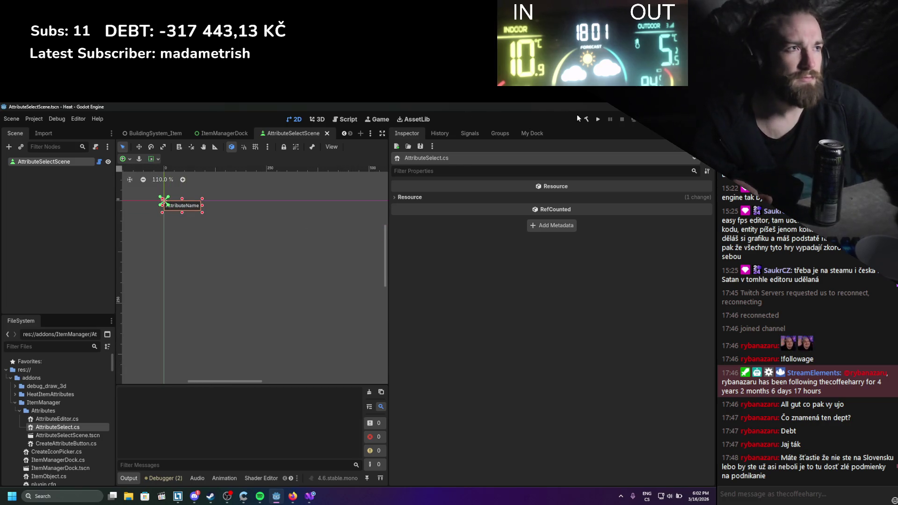
click(586, 119)
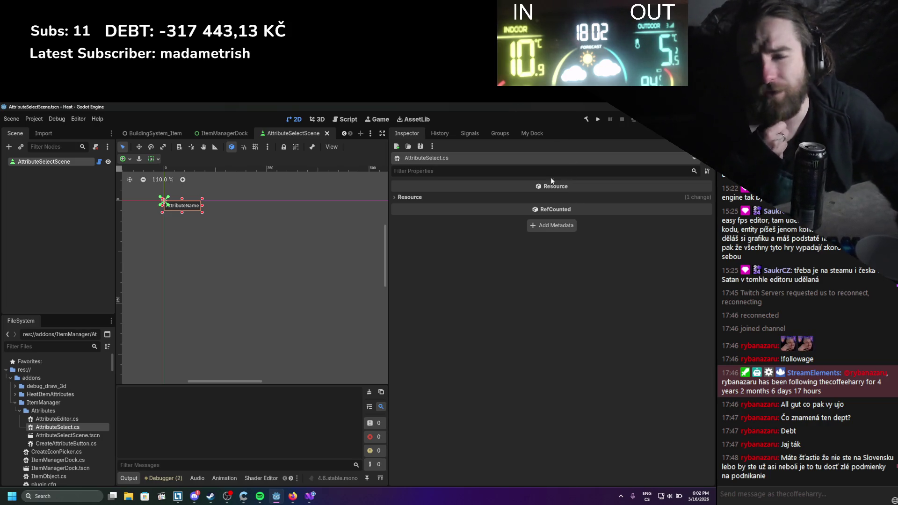
click(521, 133)
click(34, 119)
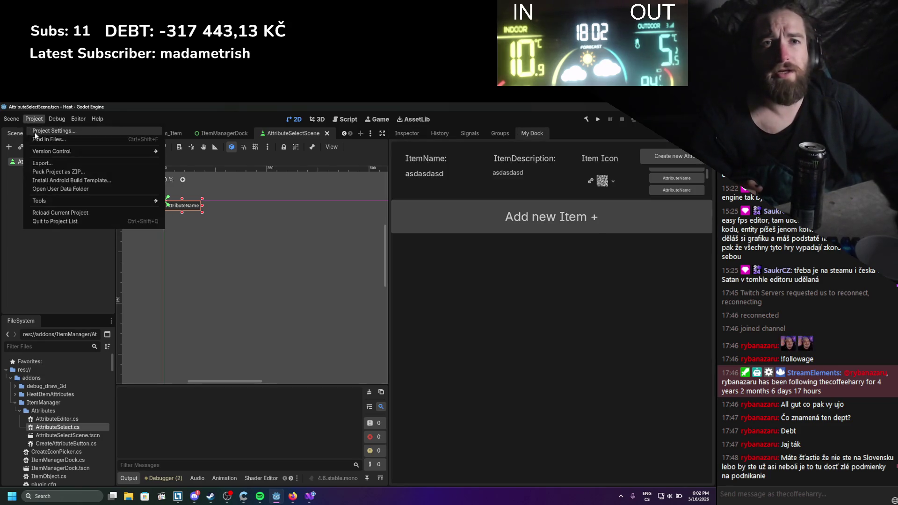
click(52, 138)
double_click(175, 223)
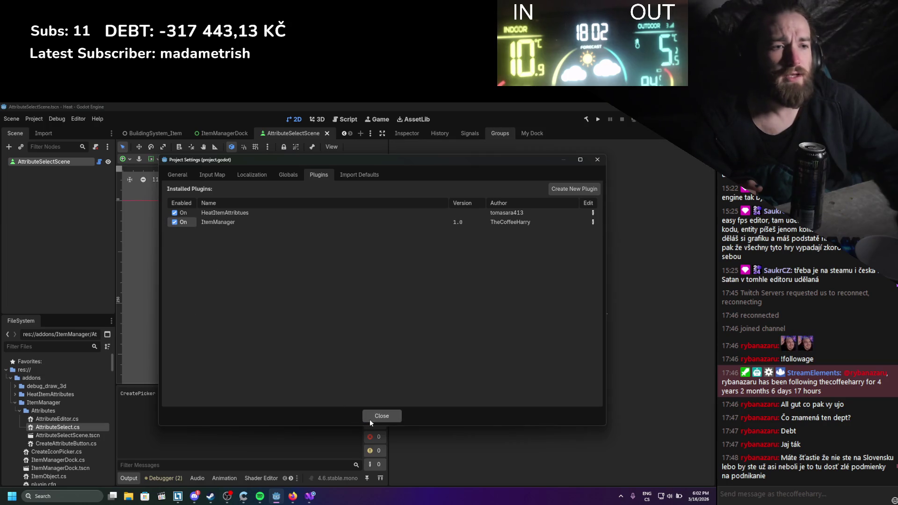
click(370, 418)
click(437, 134)
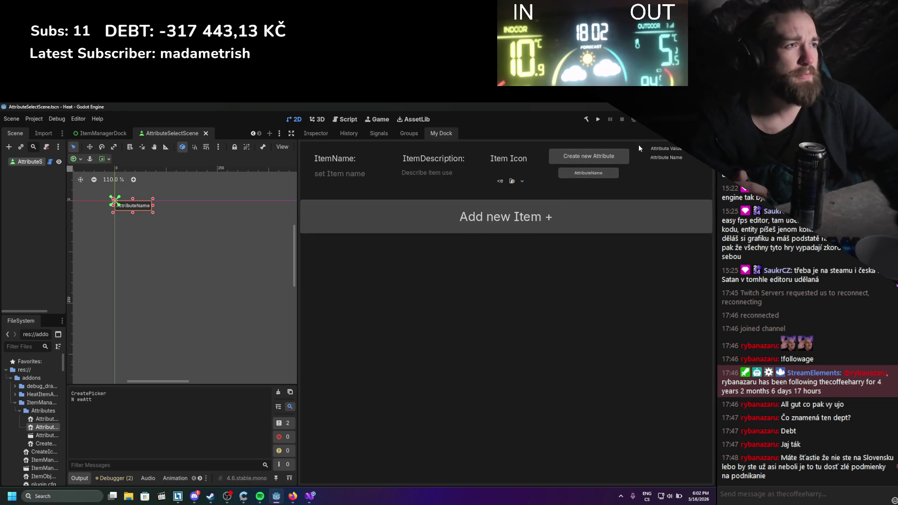
click(589, 157)
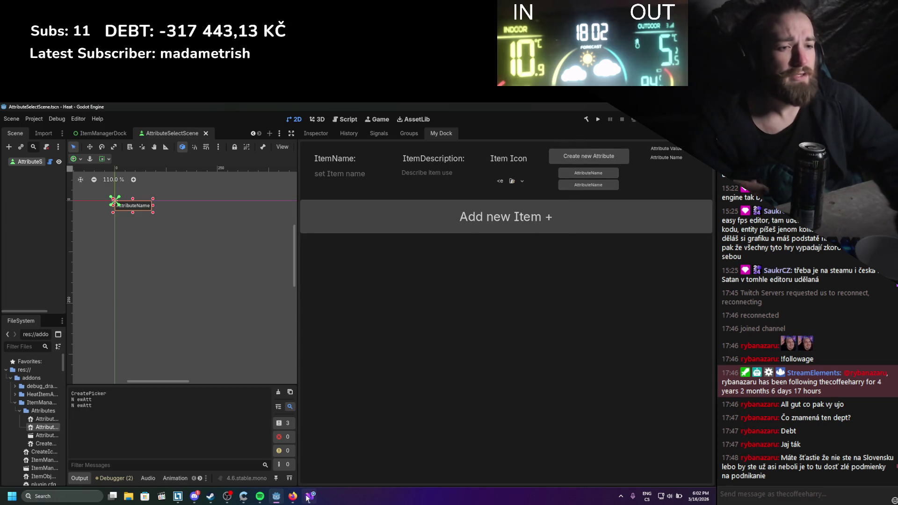
Rebuild again, toggle ItemManager off and on, create another attribute, and return to Visual Studio
click(586, 119)
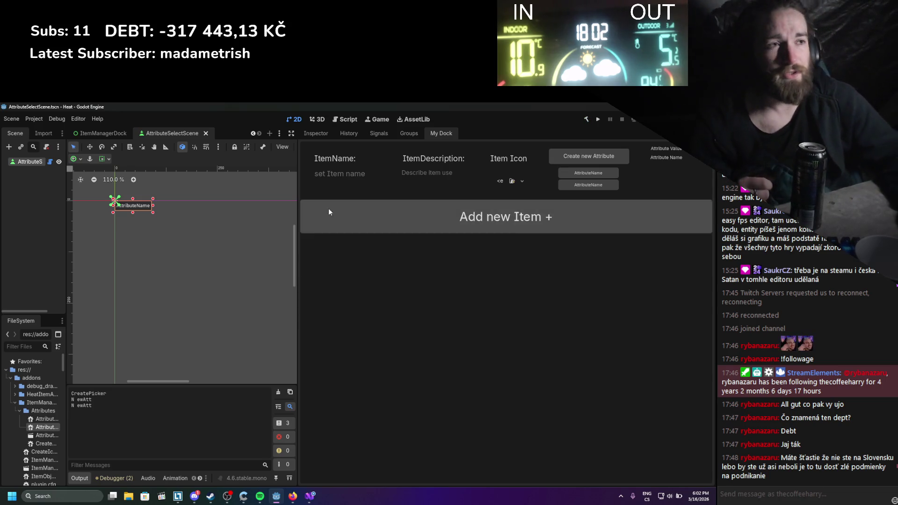
click(37, 120)
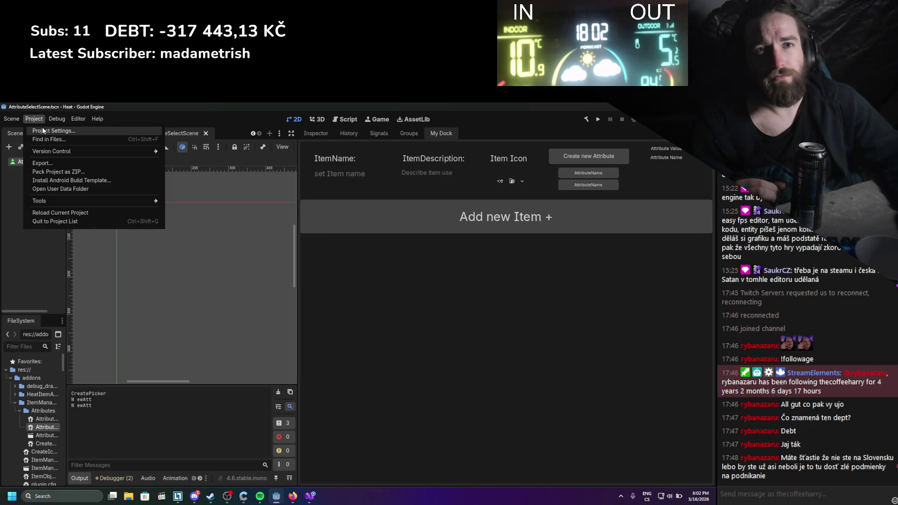
click(43, 129)
click(178, 223)
click(177, 223)
click(392, 414)
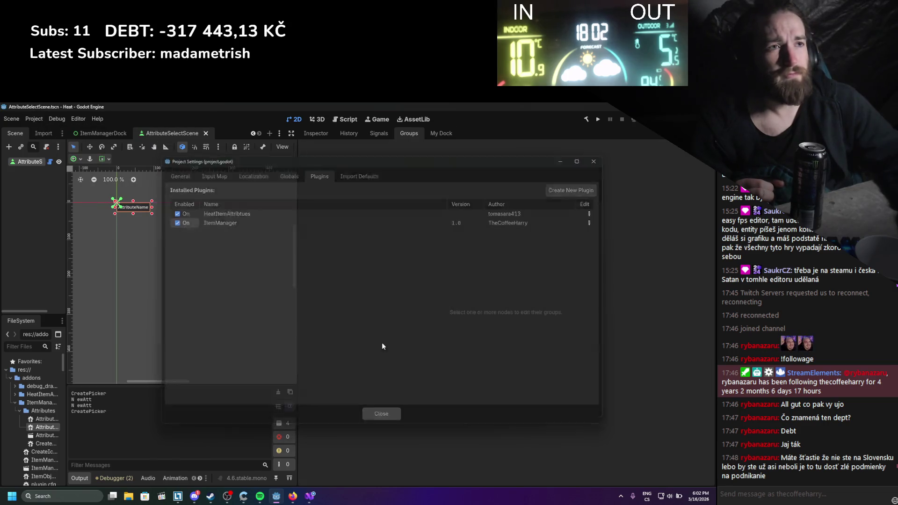
click(438, 133)
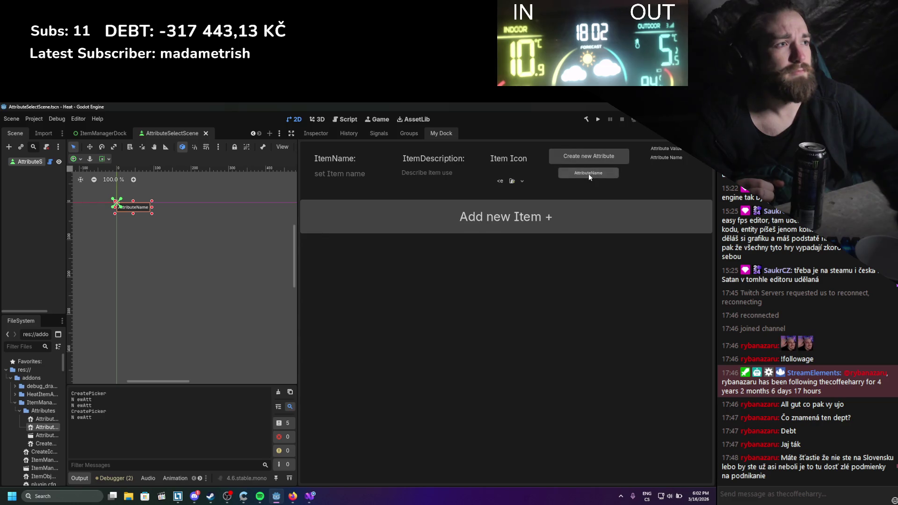
click(588, 156)
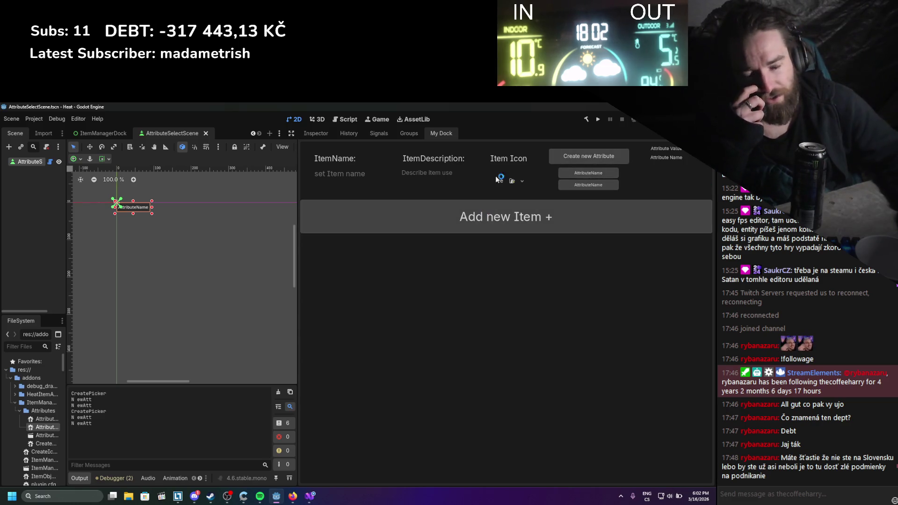
click(317, 497)
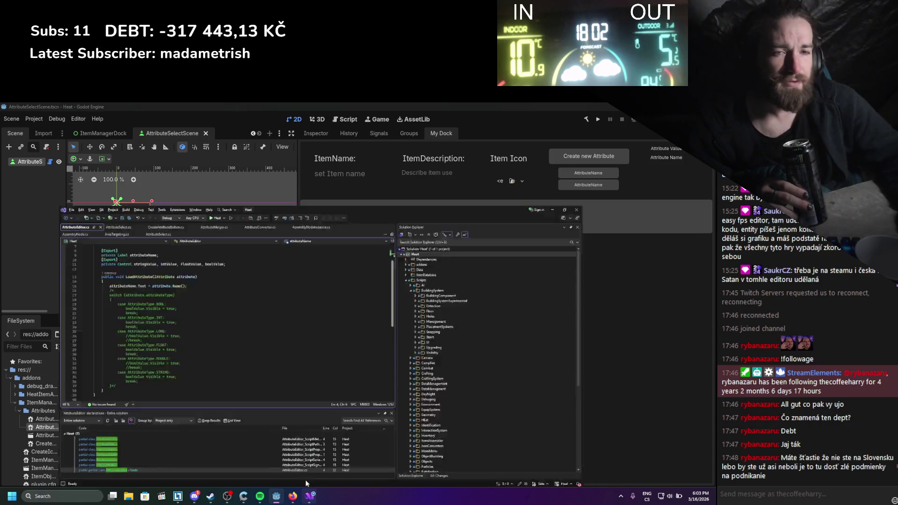
Add GD.Print(attribute.Name()) after the name assignment in LoadAttribute, save AttributeEditor.cs, and return to Godot
scroll(191, 268, up, 2)
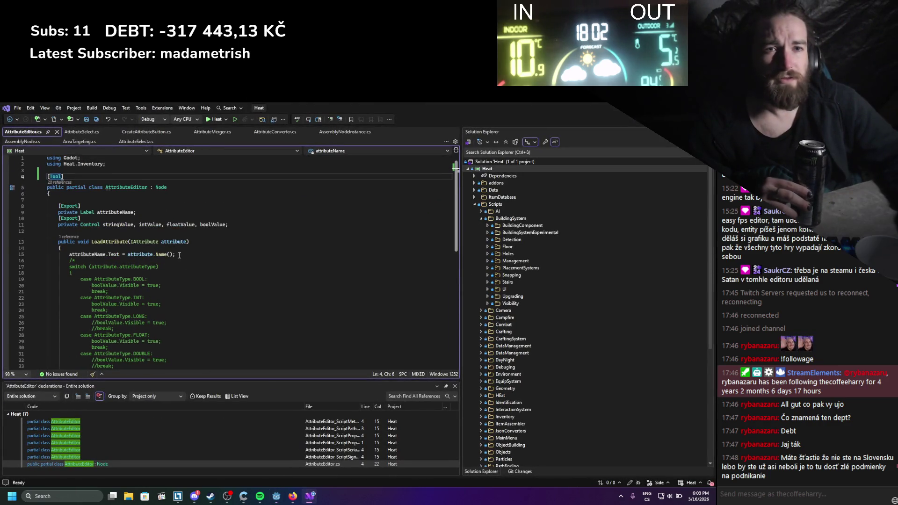
click(75, 259)
click(88, 266)
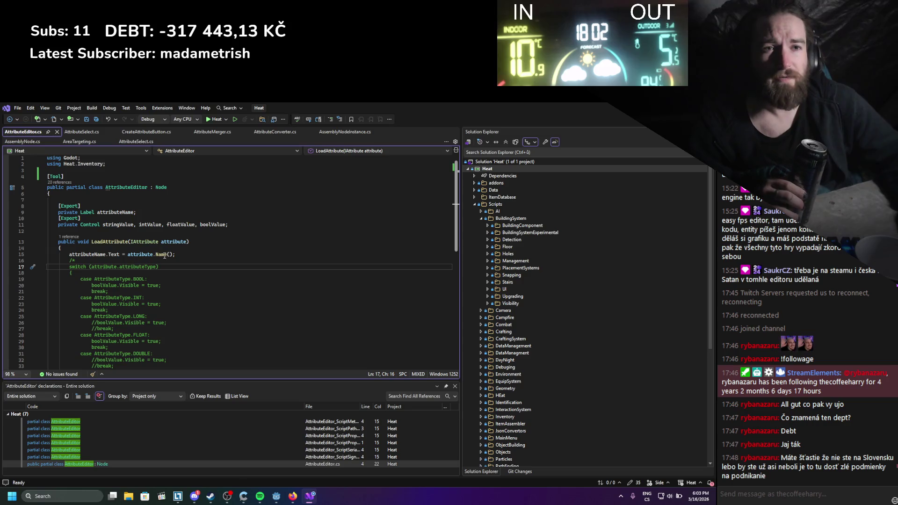
click(186, 255)
key(Return)
text(GD)
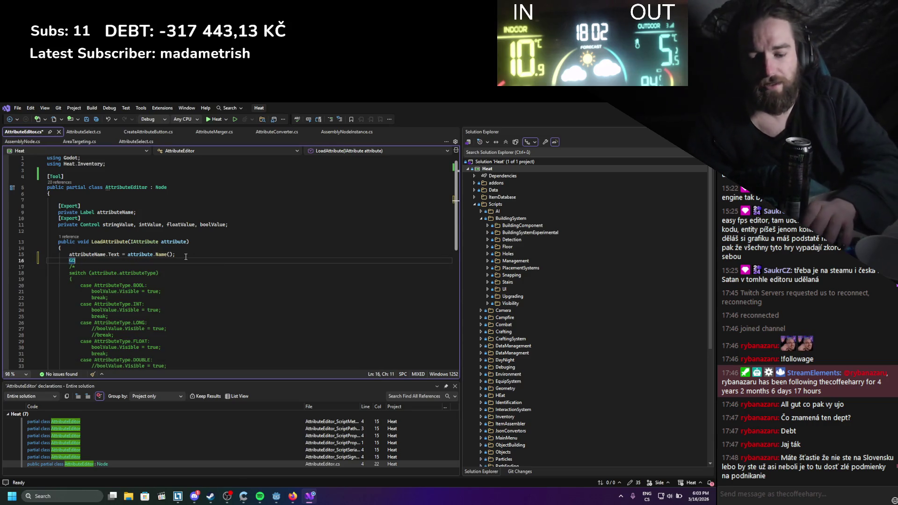
text(.Print();)
key(Left)
key(Left)
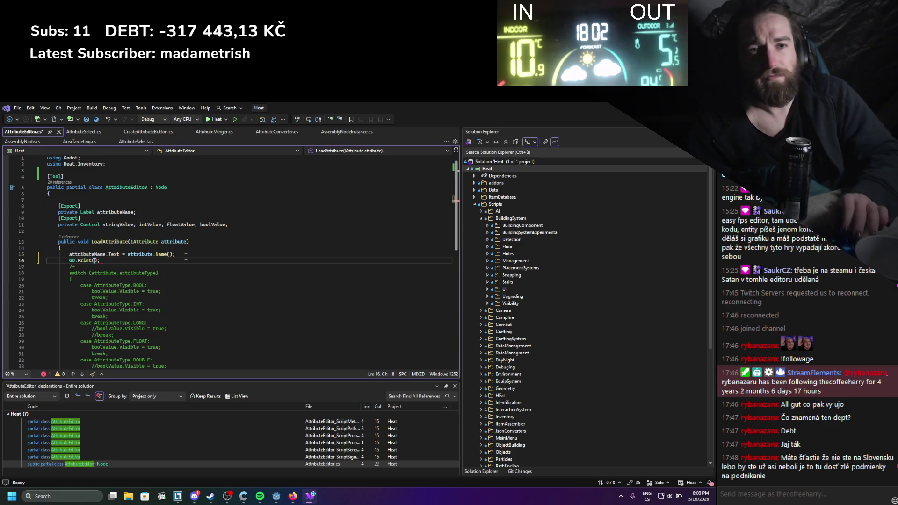
text(attribute)
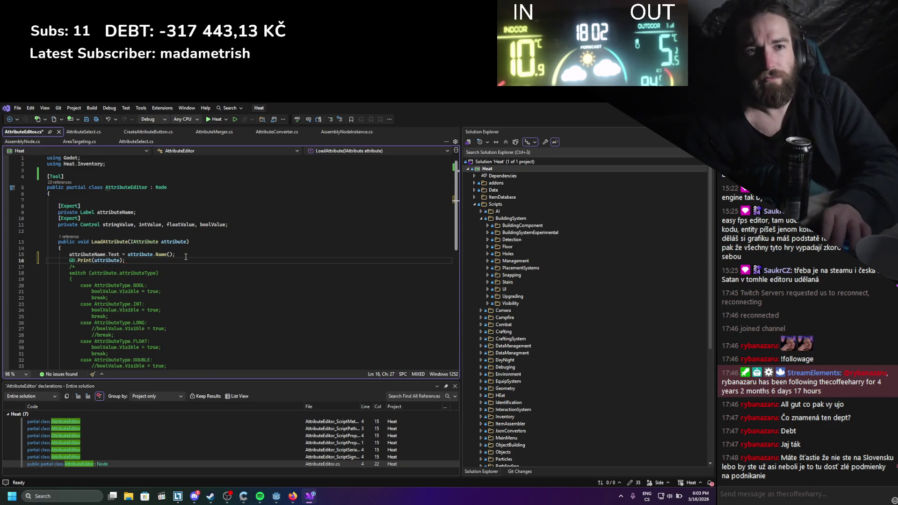
text(.Name())
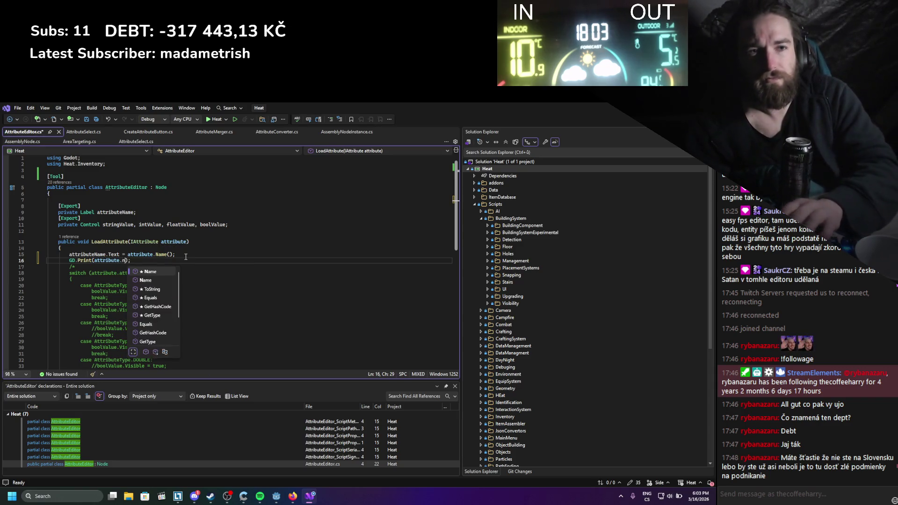
click(186, 256)
key(ctrl+s)
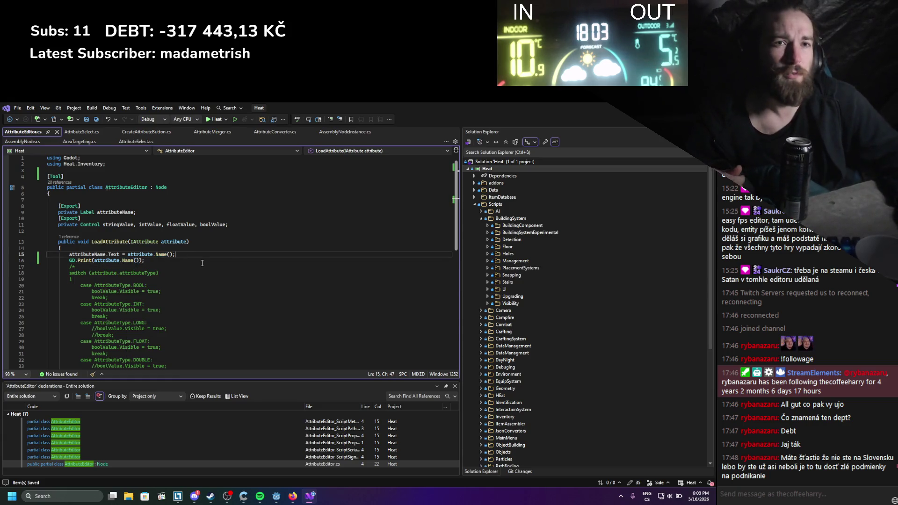
key(alt+Tab)
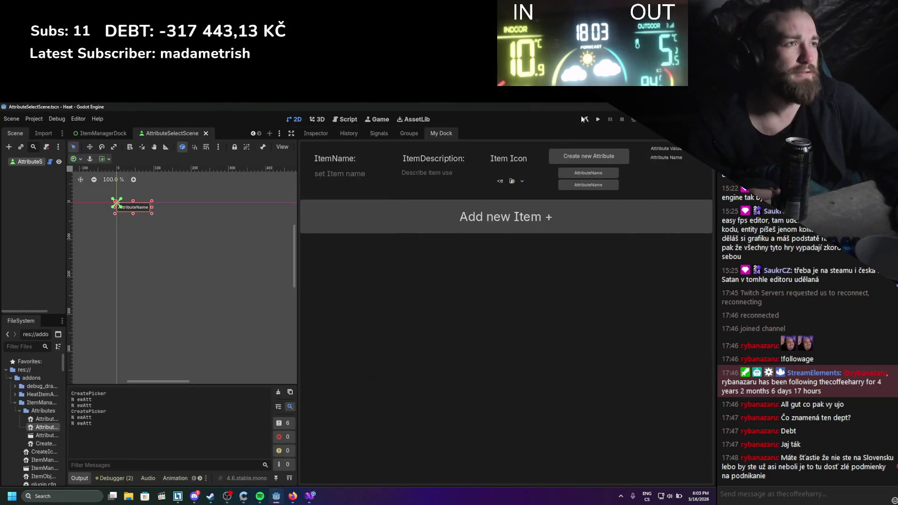
Rebuild, then in ItemManagerDock assign the AttributeEditor node to AttributeCreate's Attribute Editor property
click(587, 117)
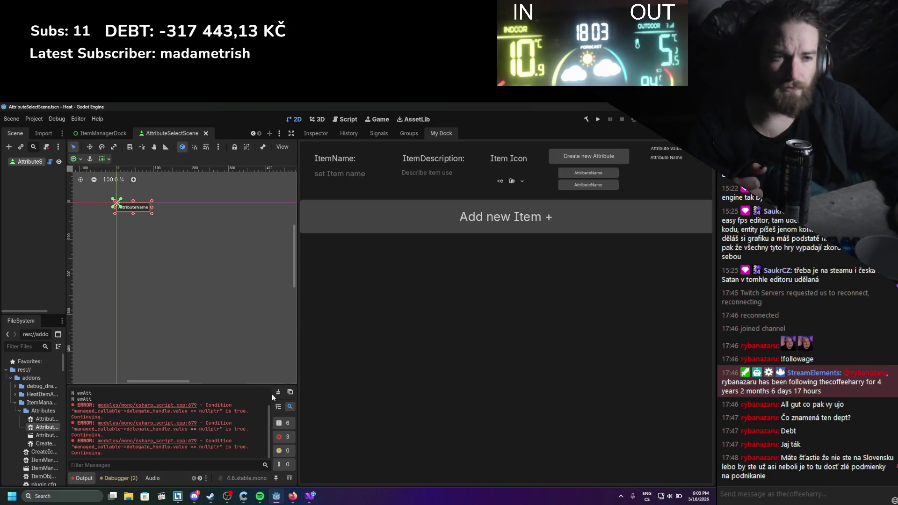
click(275, 394)
click(107, 133)
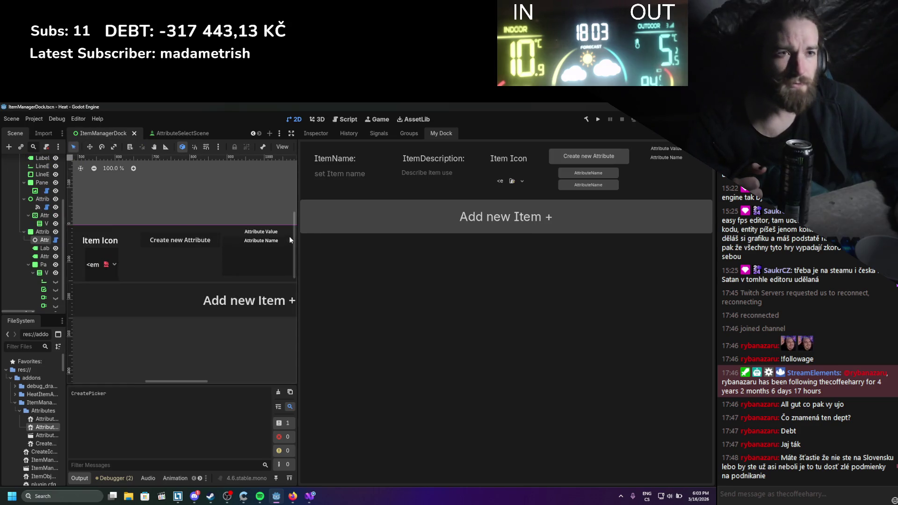
drag(298, 237, 327, 237)
drag(68, 218, 113, 220)
click(70, 247)
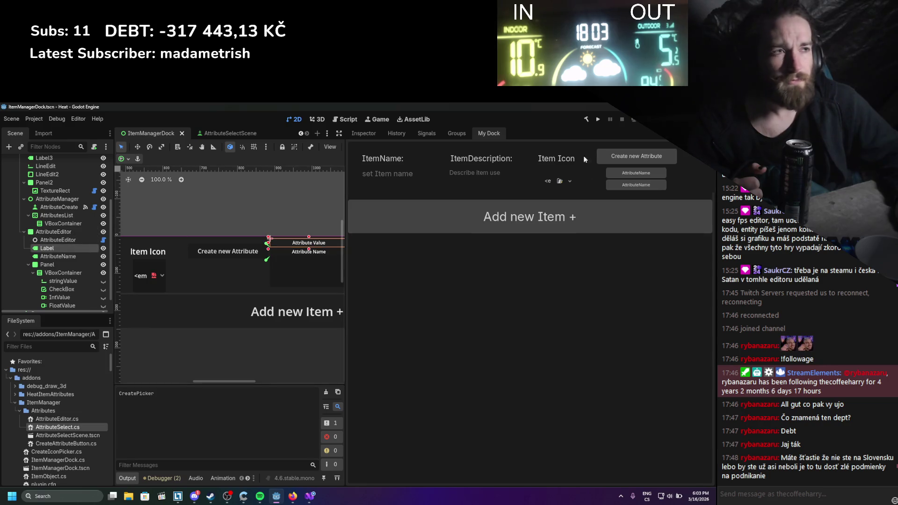
click(364, 134)
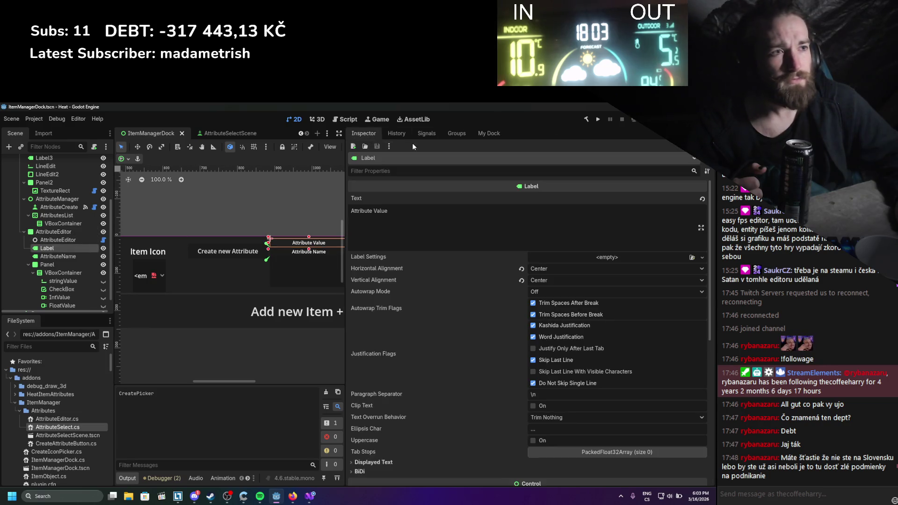
click(52, 241)
click(53, 251)
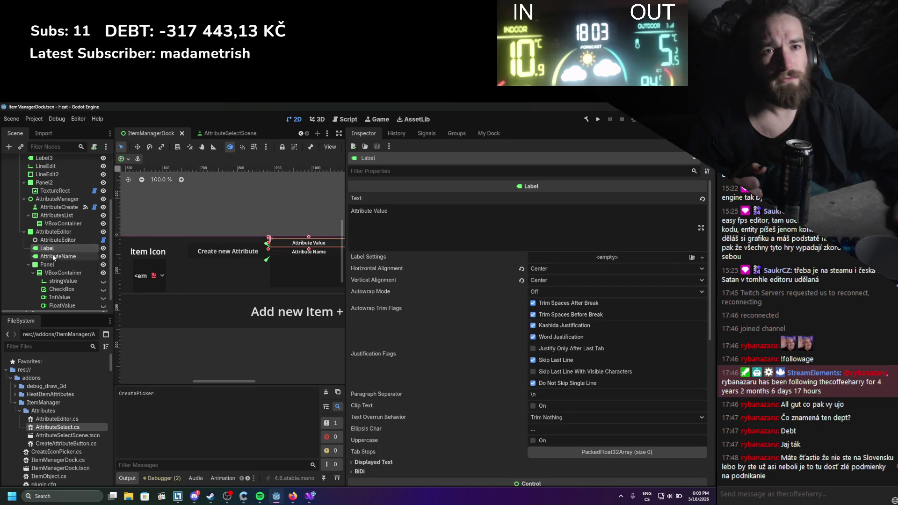
click(58, 207)
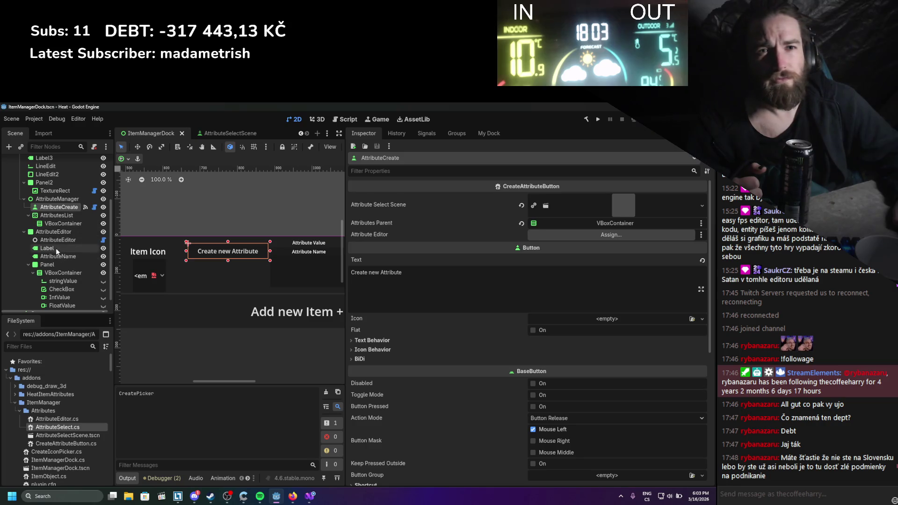
drag(55, 240, 516, 232)
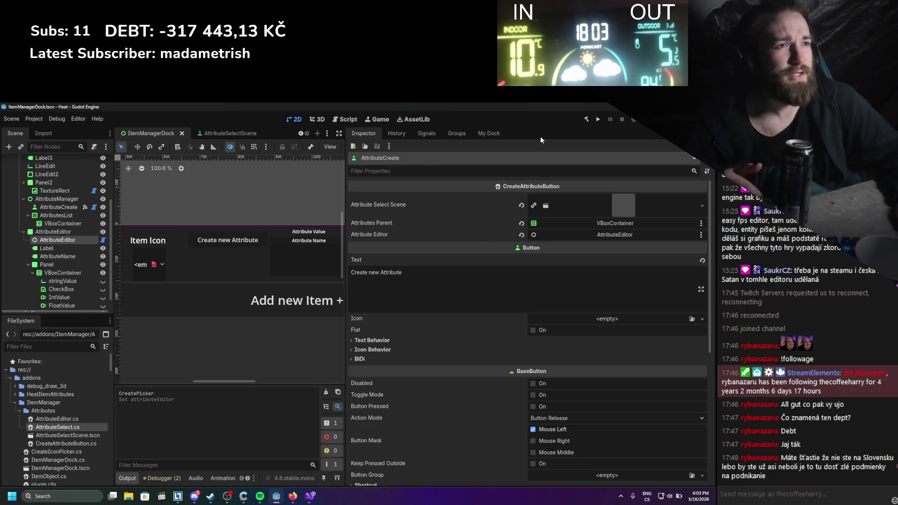
Reload the ItemManager plugin and spawn a new AttributeName entry in My Dock
click(34, 119)
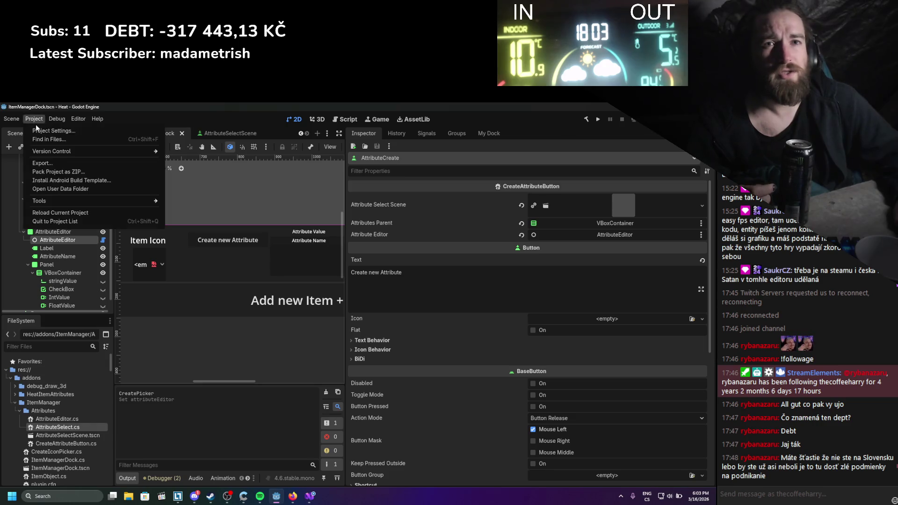
click(40, 131)
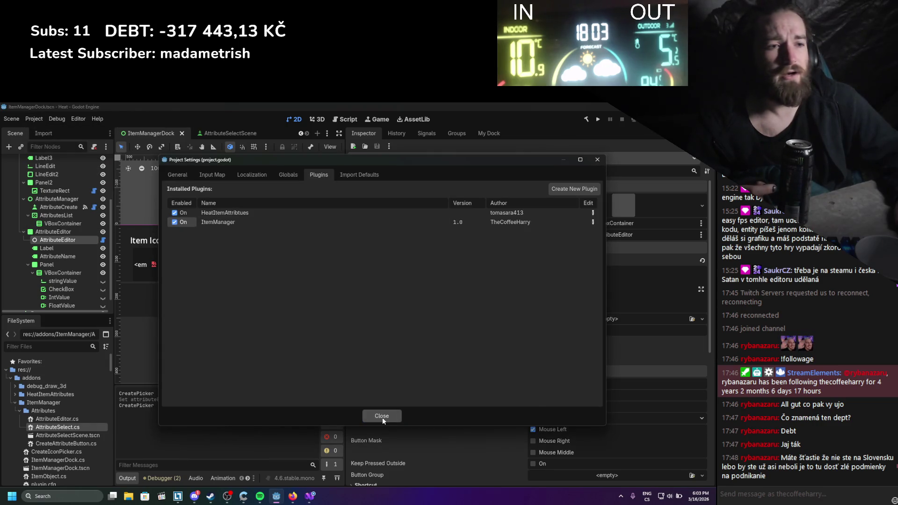
click(382, 416)
drag(346, 233, 299, 205)
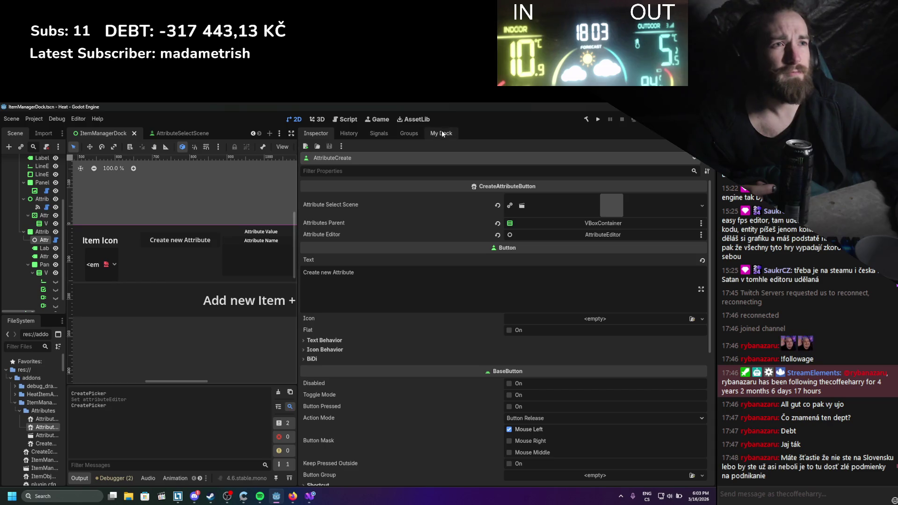
click(441, 133)
click(573, 161)
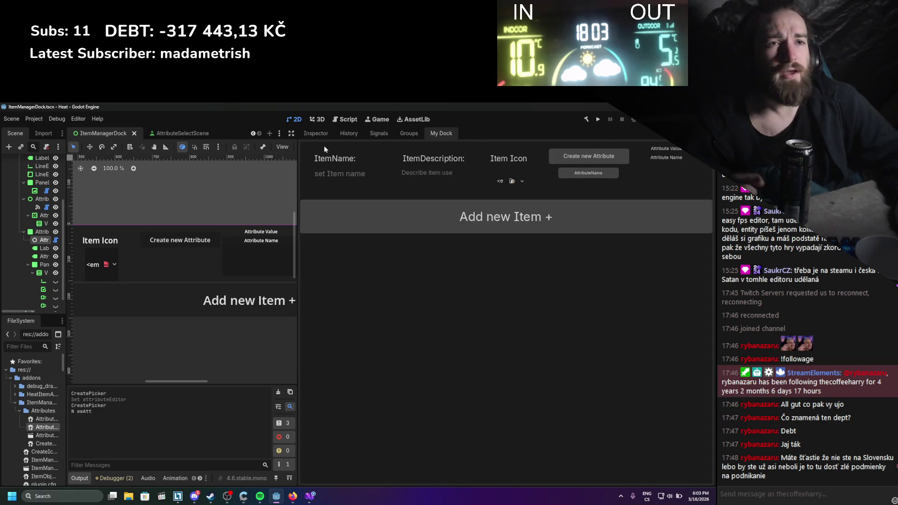
click(197, 133)
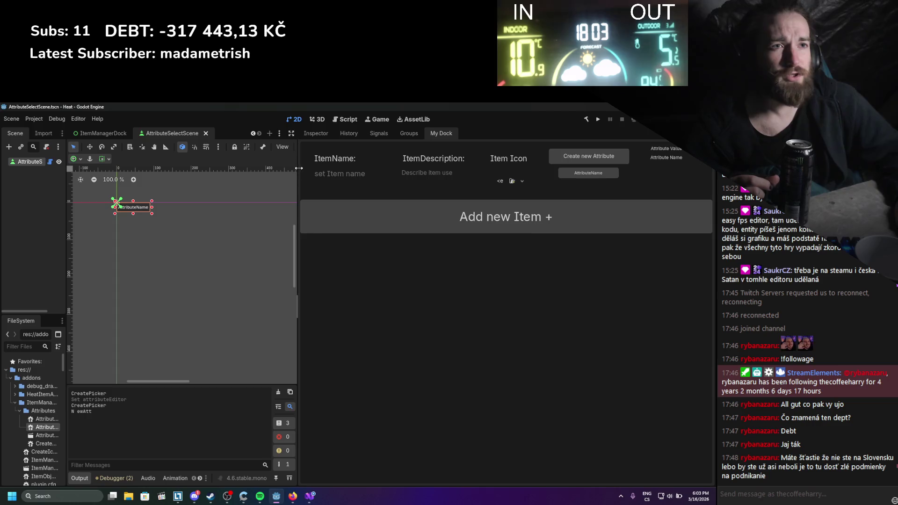
Connect AttributeSelectScene's button_up signal to the OnButtonUp method
drag(298, 168, 392, 168)
click(473, 133)
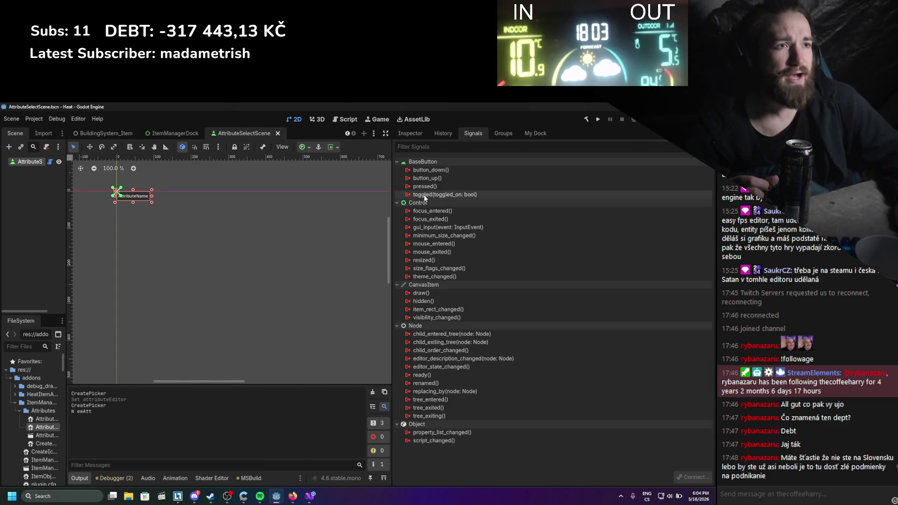
double_click(425, 178)
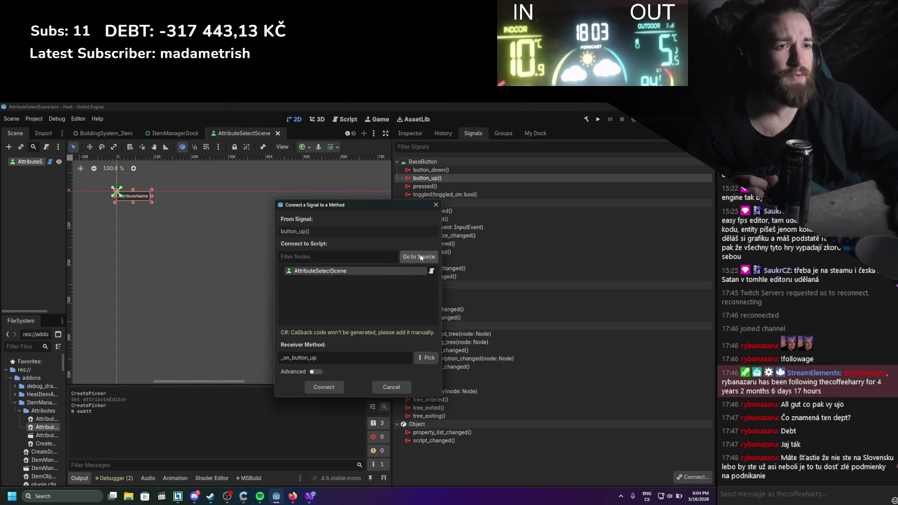
click(426, 358)
double_click(336, 225)
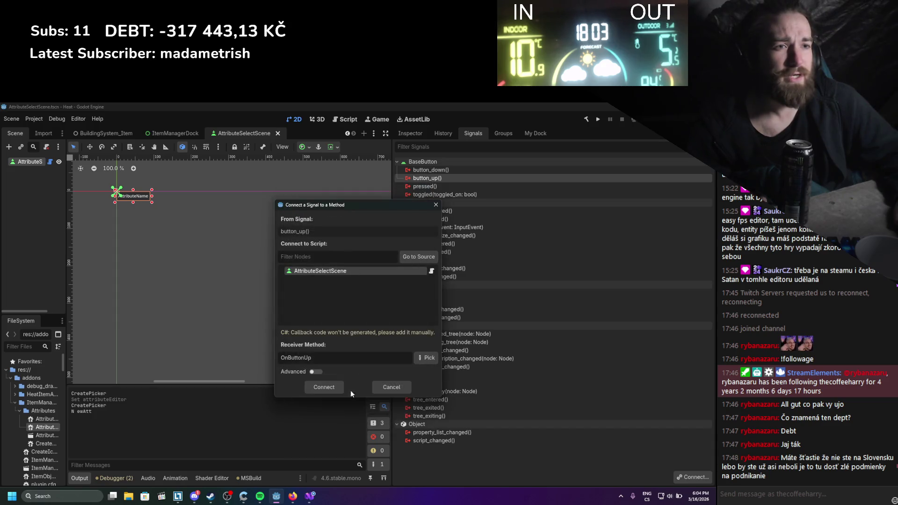
click(327, 387)
drag(392, 304, 279, 180)
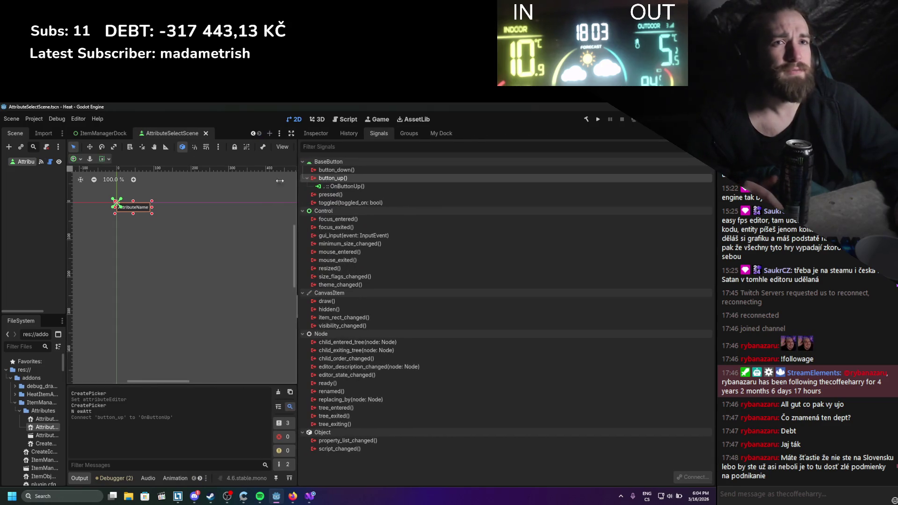
Reload the ItemManager plugin and test the spawned entry in My Dock
click(34, 119)
click(40, 127)
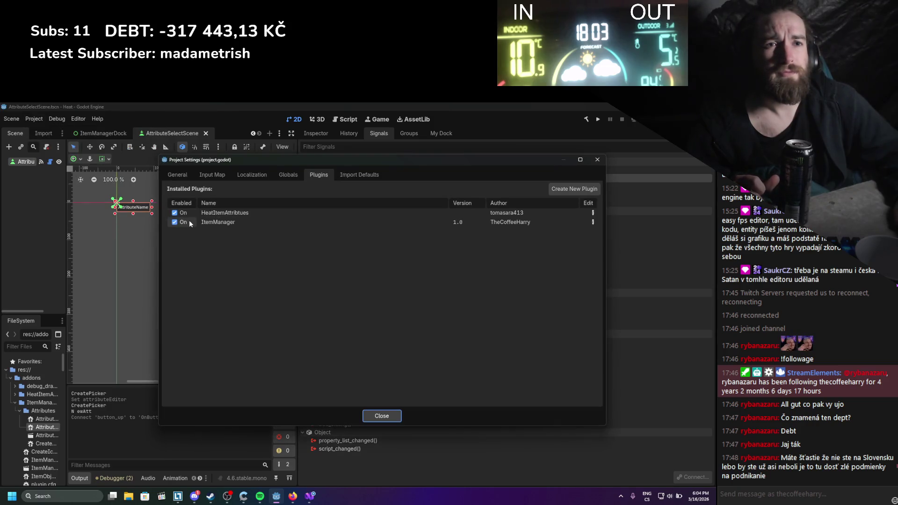
double_click(187, 220)
click(377, 416)
click(441, 134)
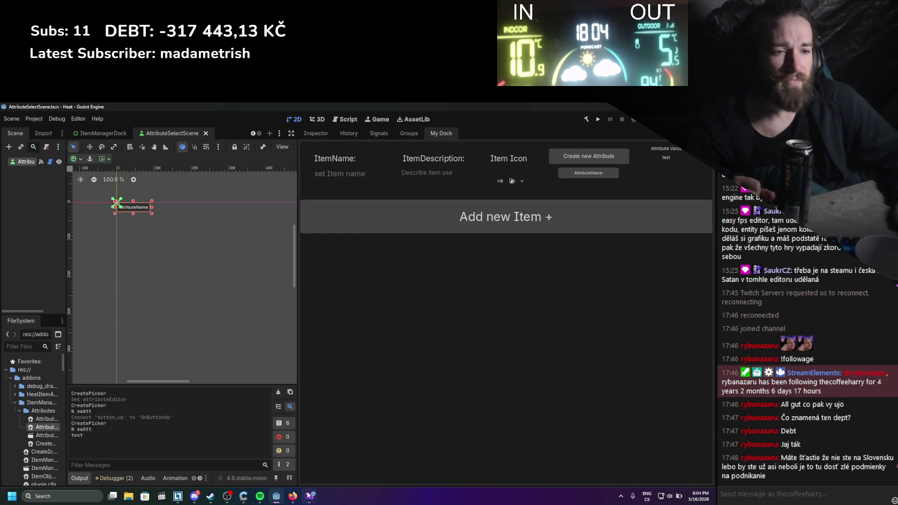
mouse_move(310, 496)
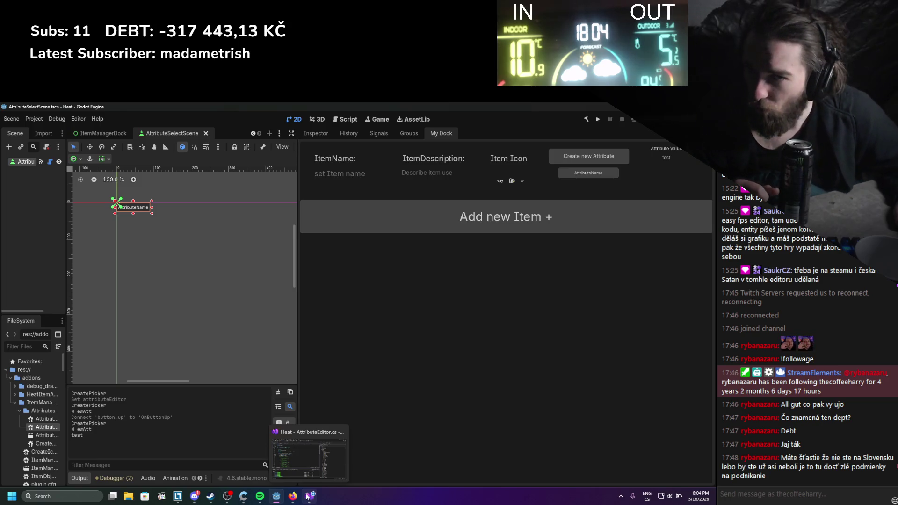
Bring Visual Studio with AttributeEditor.cs forward, briefly switching to Discord and back
click(310, 499)
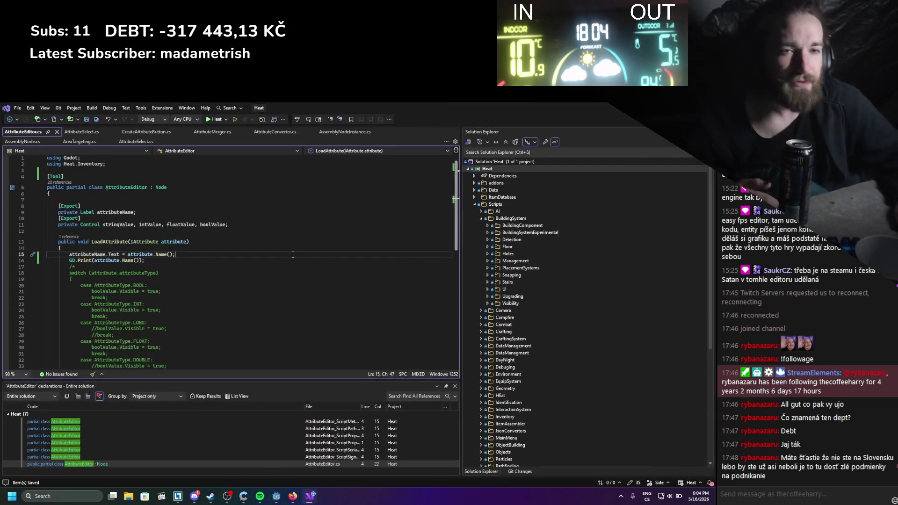
click(194, 499)
key(alt+Tab)
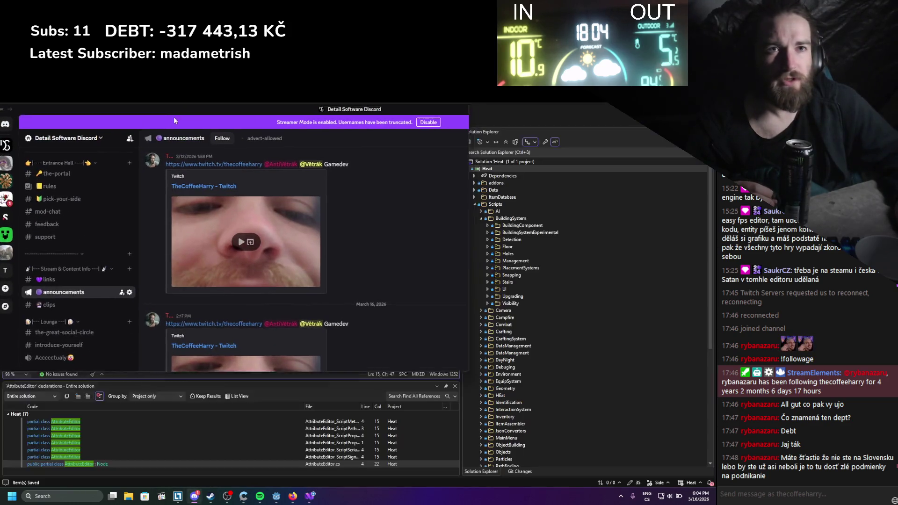